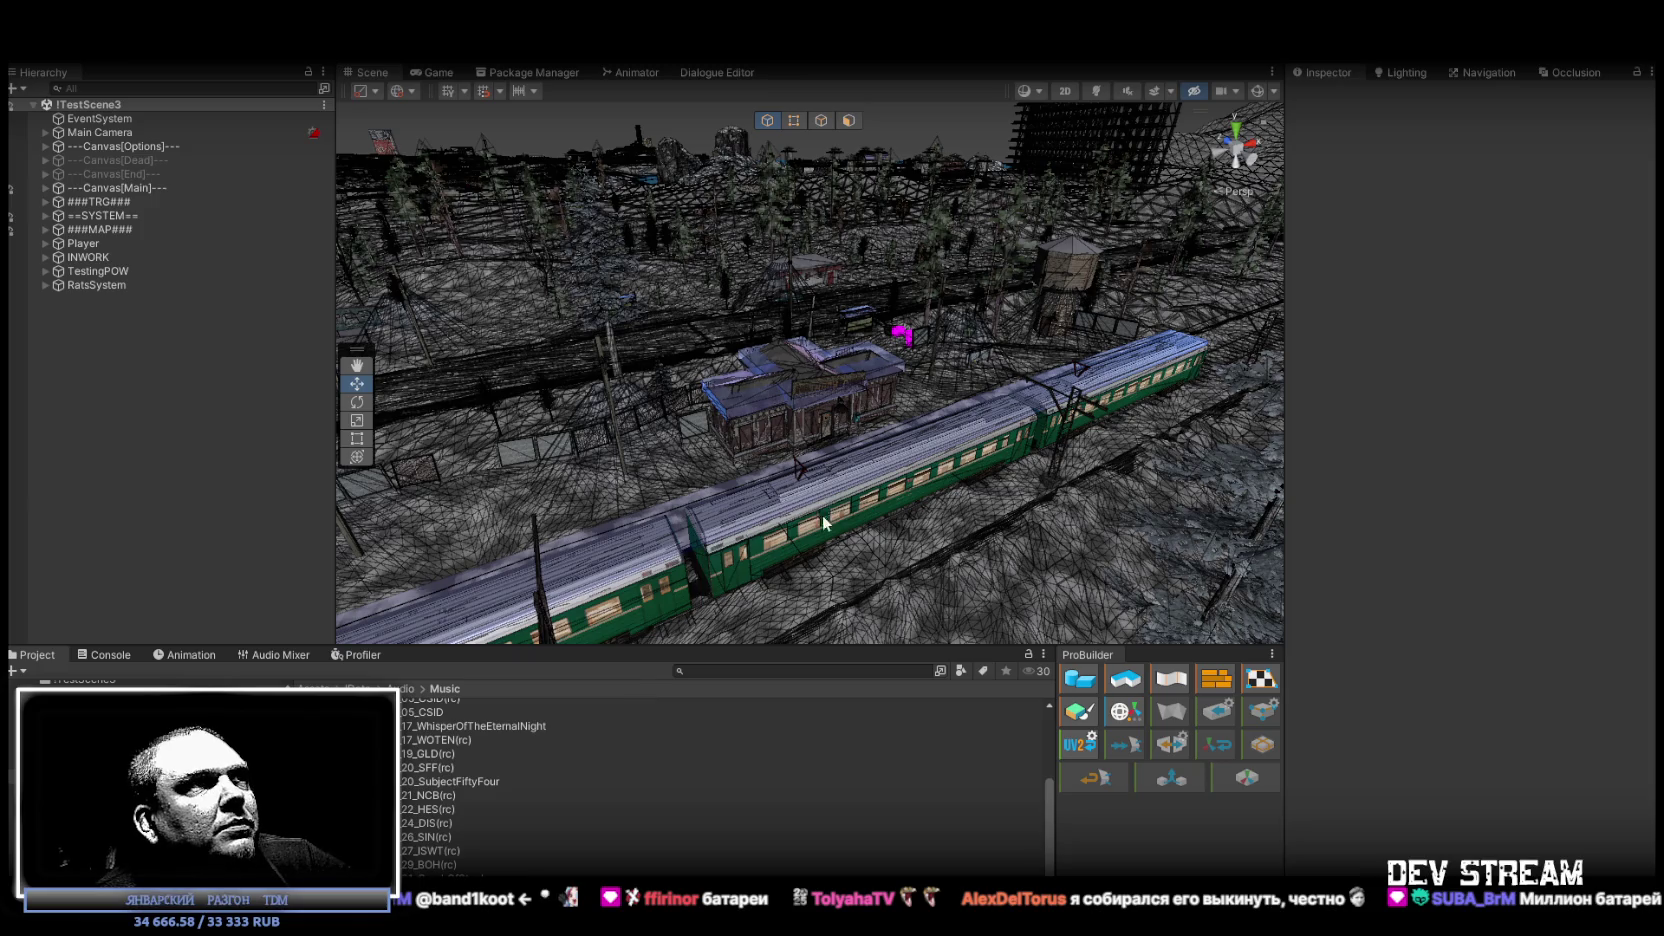
Open the VK Play Live link from the Twitch panels, close the offline VK Видео page, and return to Unity.
{"action": "key", "text": "alt+Tab"}
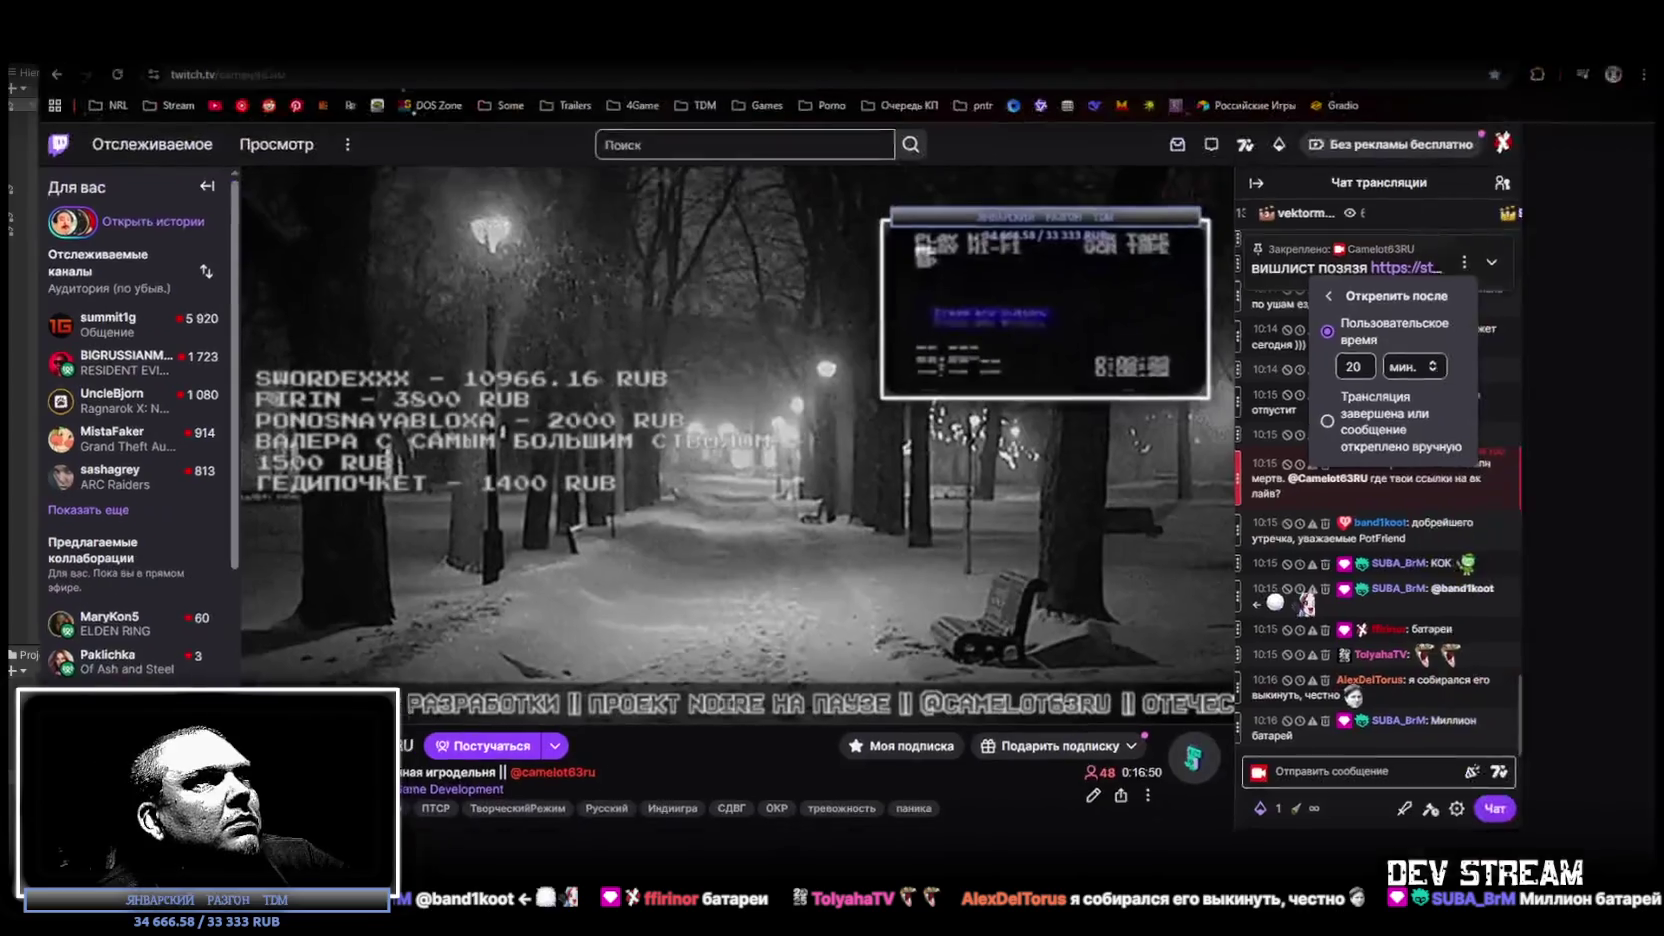
{"action": "scroll", "coordinate": [831, 488], "scroll_direction": "down", "scroll_amount": 10}
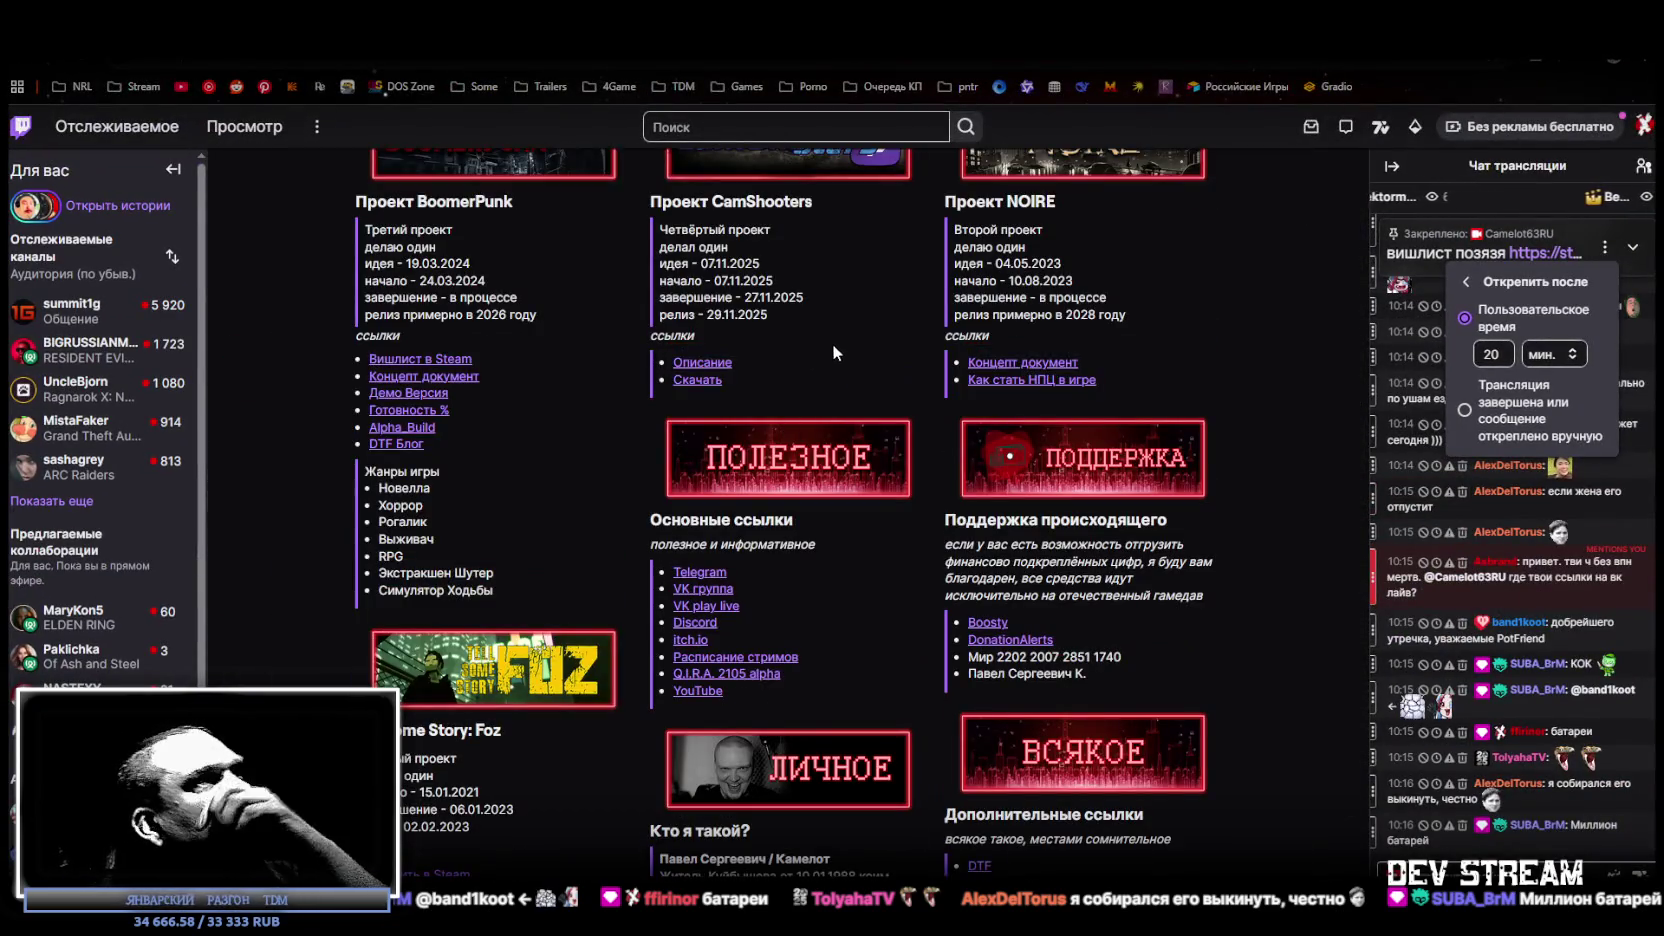
{"action": "scroll", "coordinate": [554, 465], "scroll_direction": "down", "scroll_amount": 3}
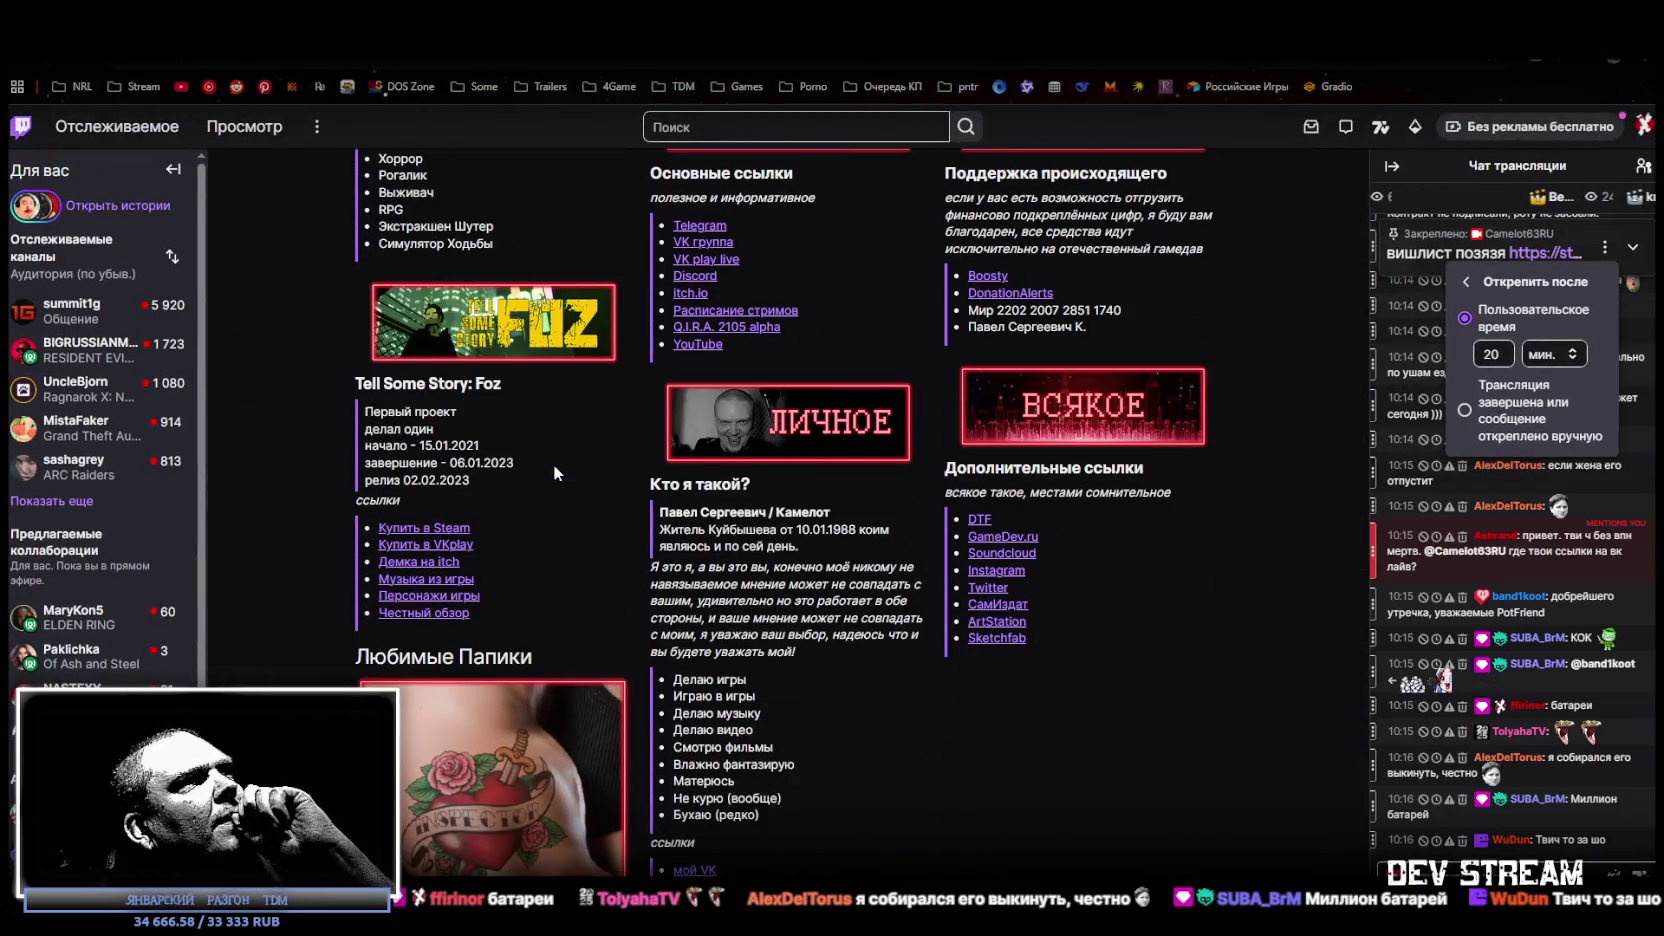
{"action": "scroll", "coordinate": [552, 464], "scroll_direction": "down", "scroll_amount": 1}
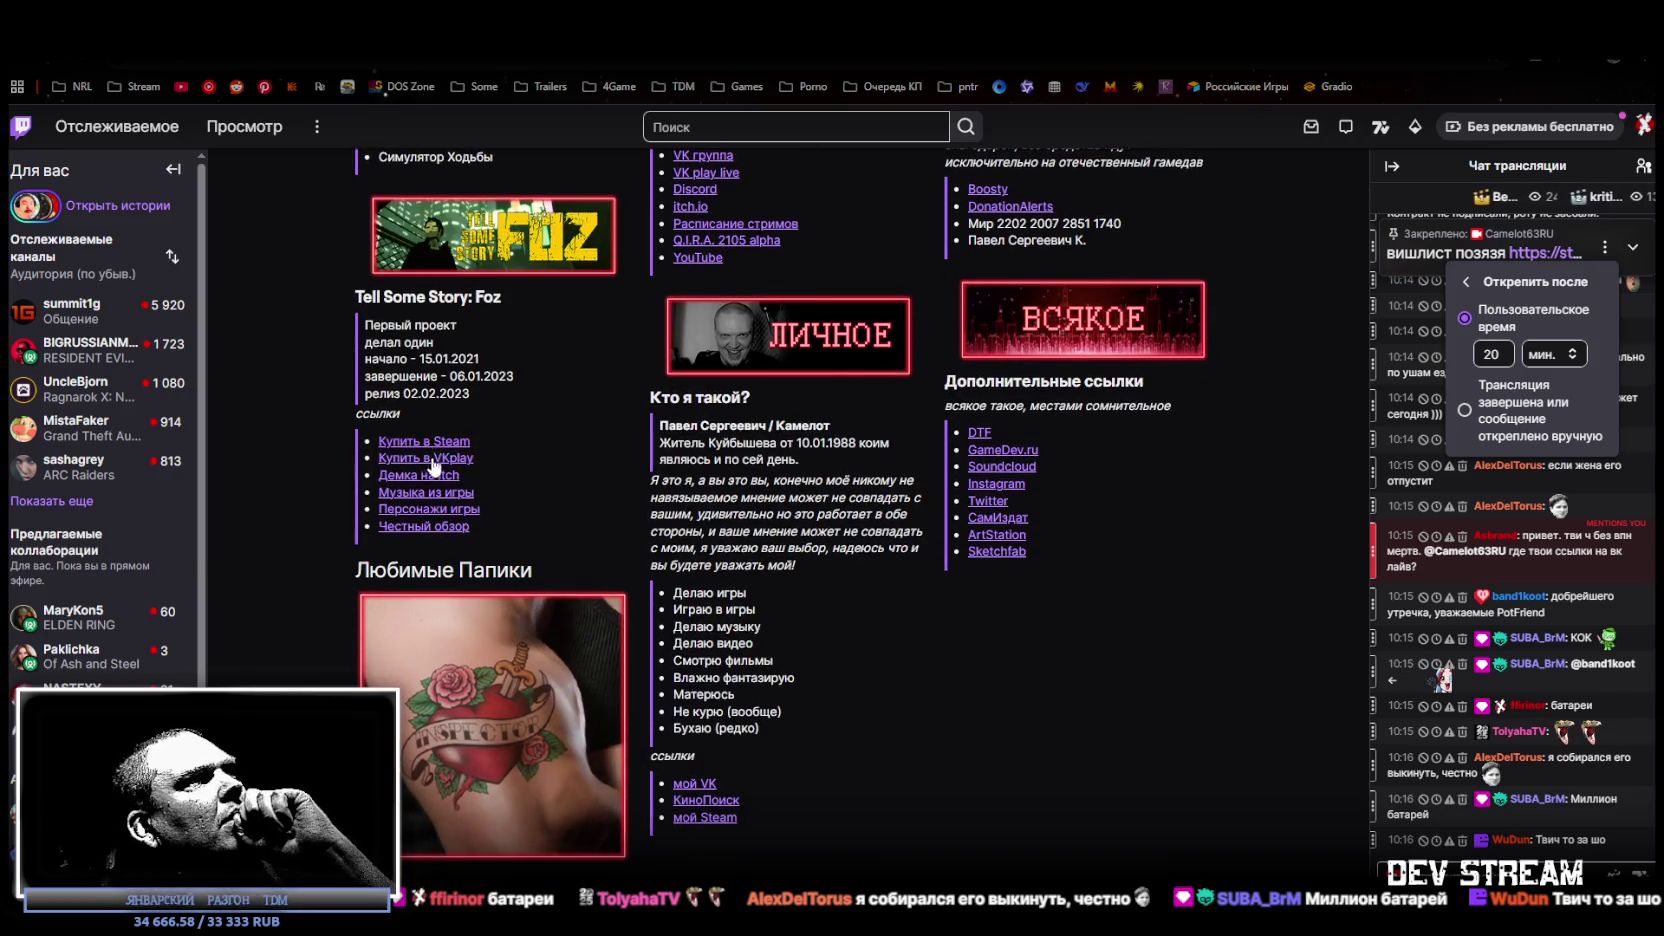
{"action": "scroll", "coordinate": [760, 566], "scroll_direction": "down", "scroll_amount": 2}
{"action": "scroll", "coordinate": [864, 616], "scroll_direction": "up", "scroll_amount": 2}
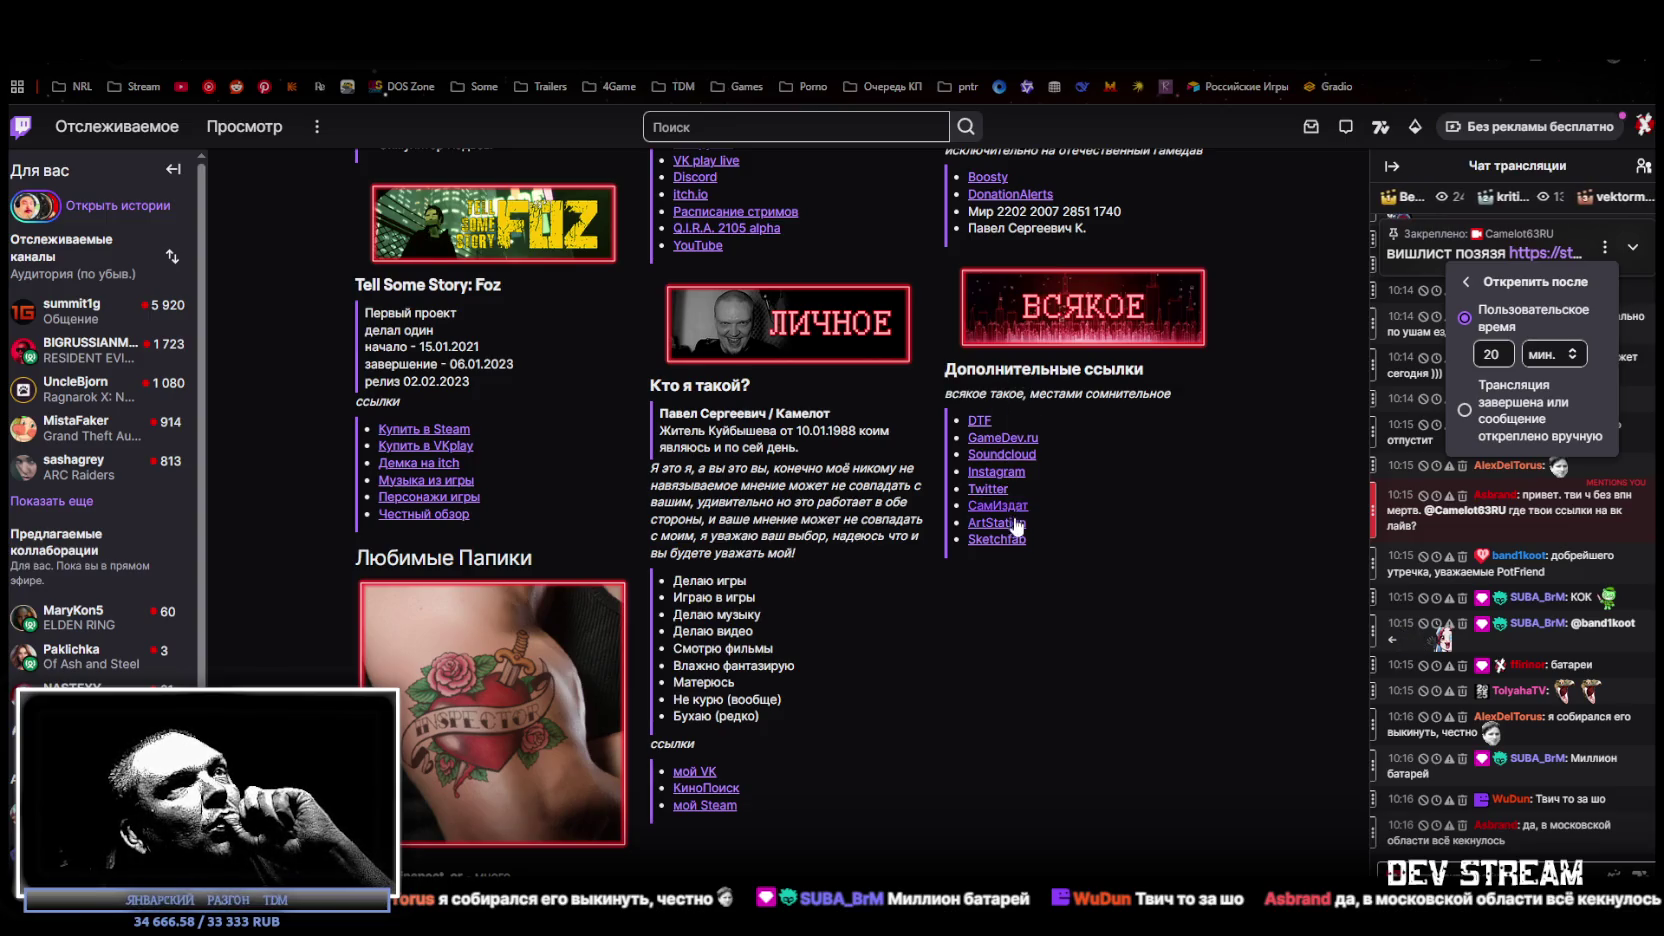
{"action": "scroll", "coordinate": [1017, 525], "scroll_direction": "up", "scroll_amount": 3}
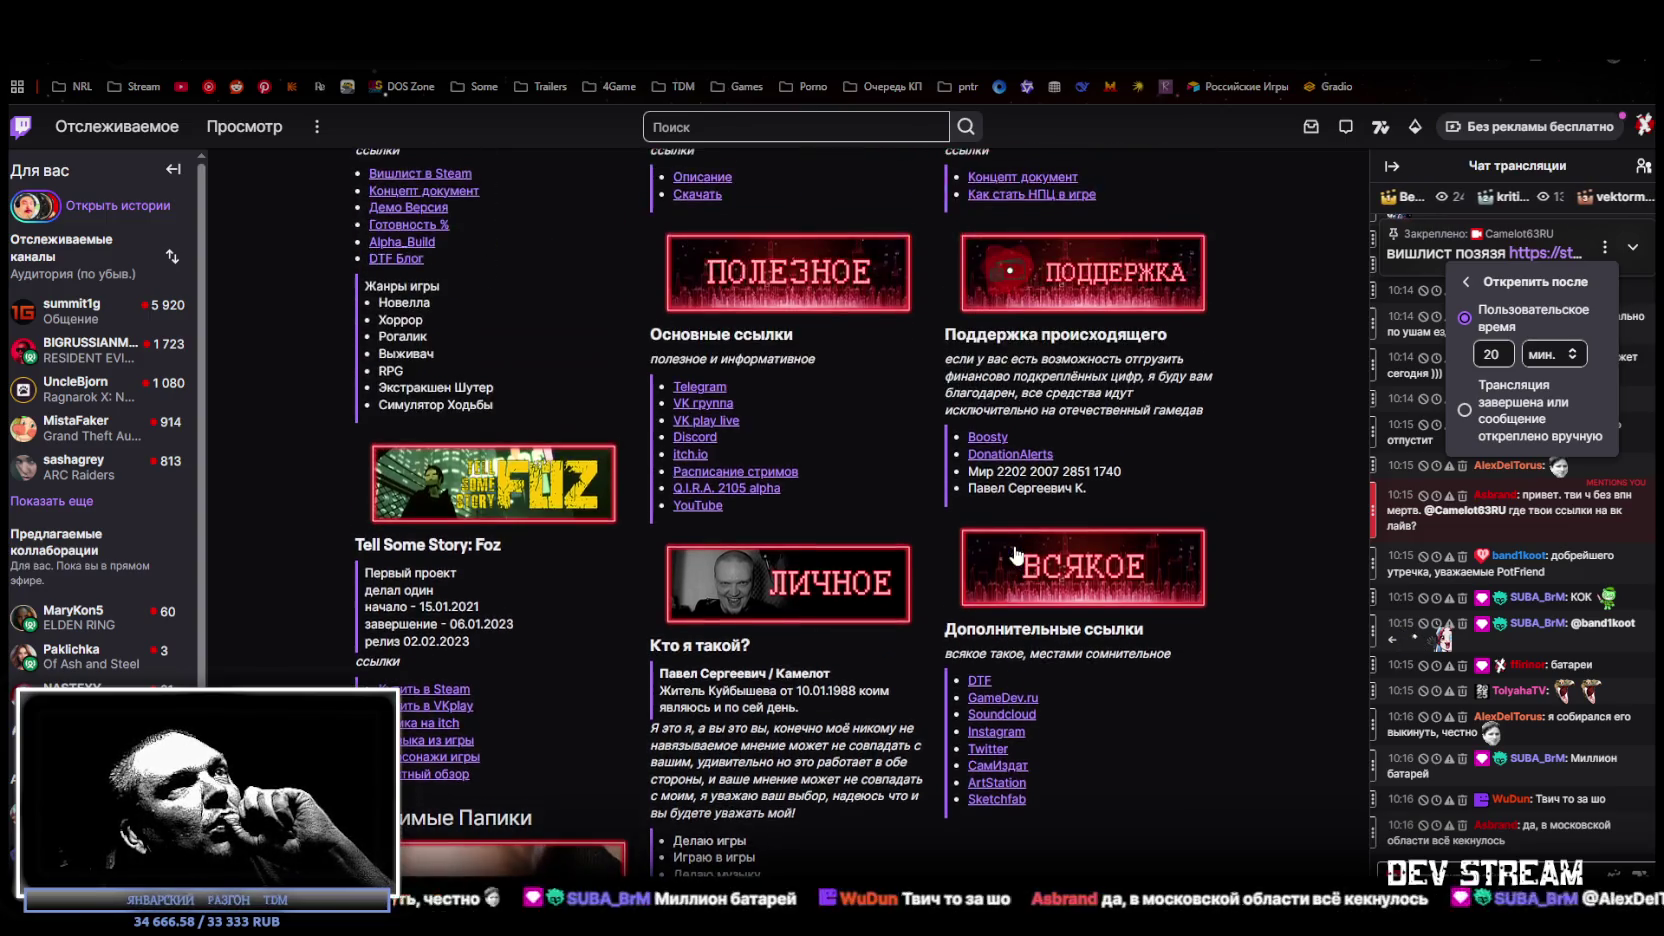
{"action": "left_click", "coordinate": [706, 421]}
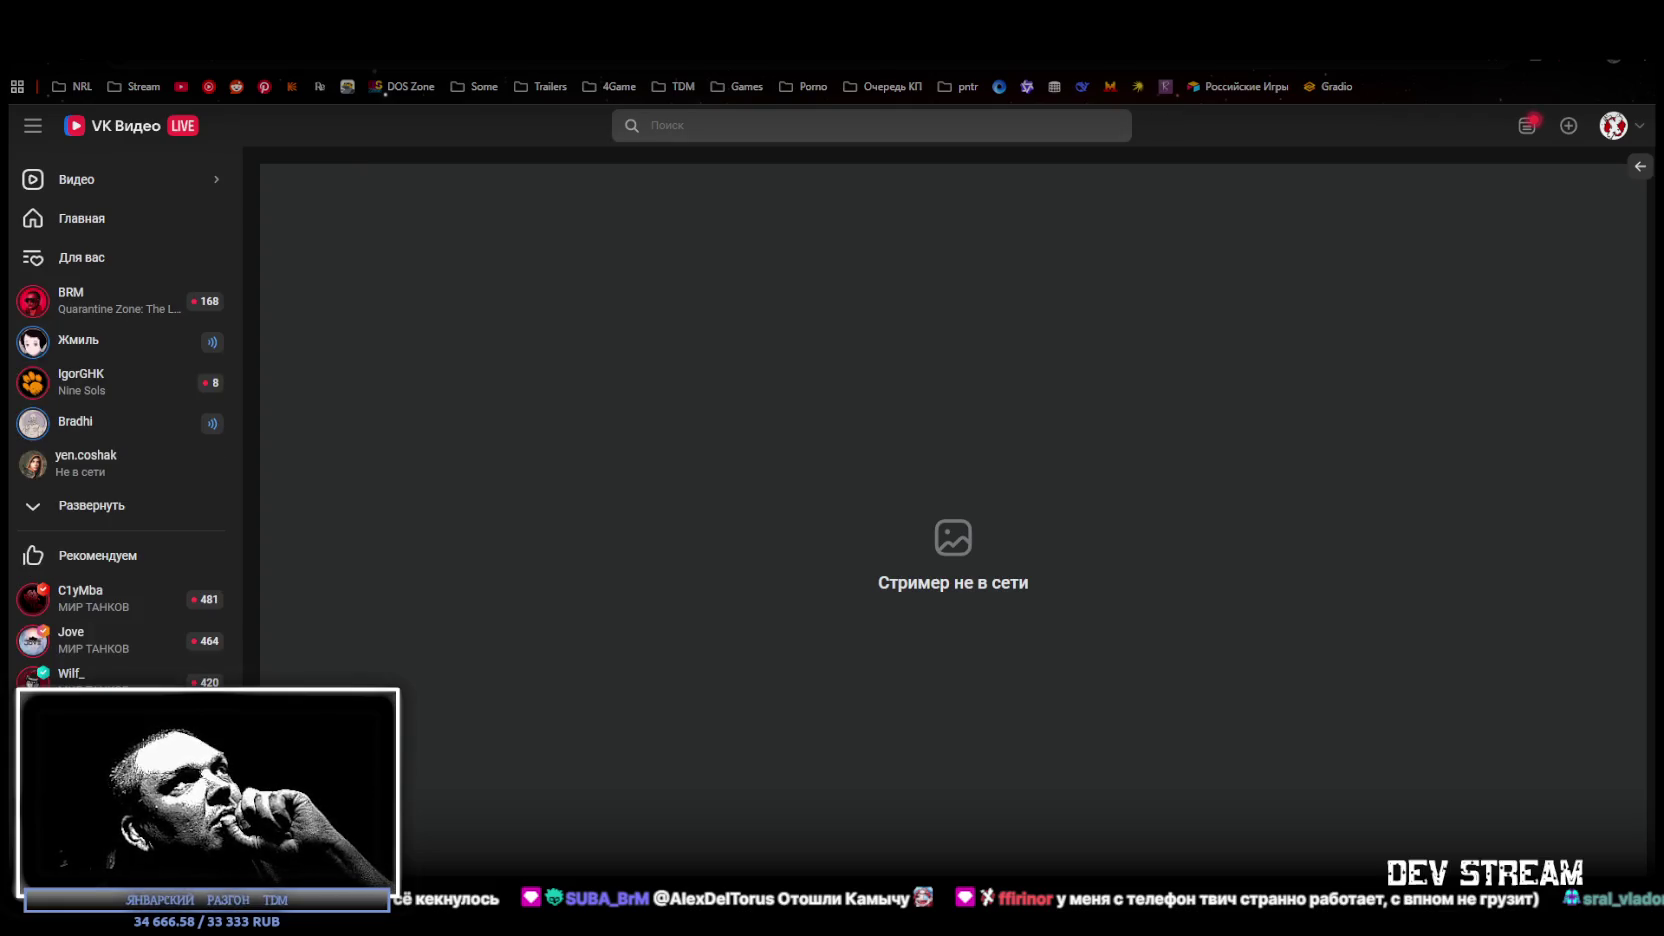
{"action": "key", "text": "ctrl+w"}
{"action": "key", "text": "alt+Tab"}
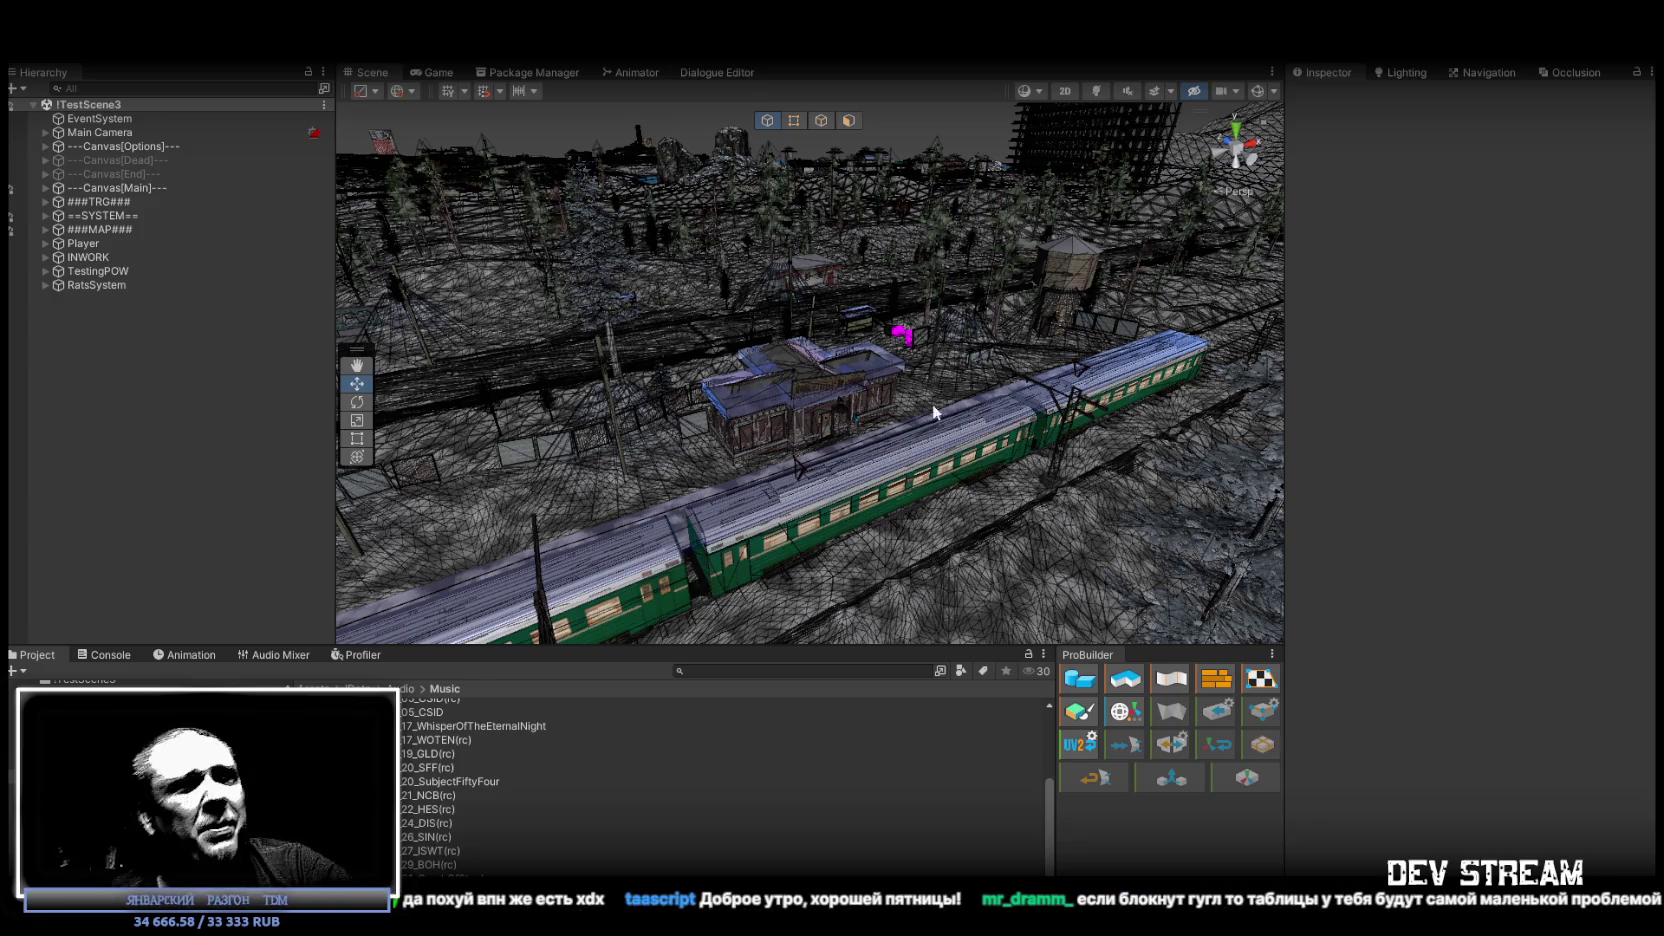
Orbit the Scene view from the train and station to ground level by the fence and gate.
{"action": "key", "text": "alt"}
{"action": "mouse_move", "coordinate": [770, 404]}
{"action": "left_mouse_down"}
{"action": "mouse_move", "coordinate": [784, 403]}
{"action": "mouse_move", "coordinate": [689, 384]}
{"action": "mouse_move", "coordinate": [833, 389]}
{"action": "left_mouse_up"}
{"action": "mouse_move", "coordinate": [861, 451]}
{"action": "left_mouse_down"}
{"action": "mouse_move", "coordinate": [921, 450]}
{"action": "mouse_move", "coordinate": [728, 401]}
{"action": "mouse_move", "coordinate": [715, 370]}
{"action": "left_mouse_up"}
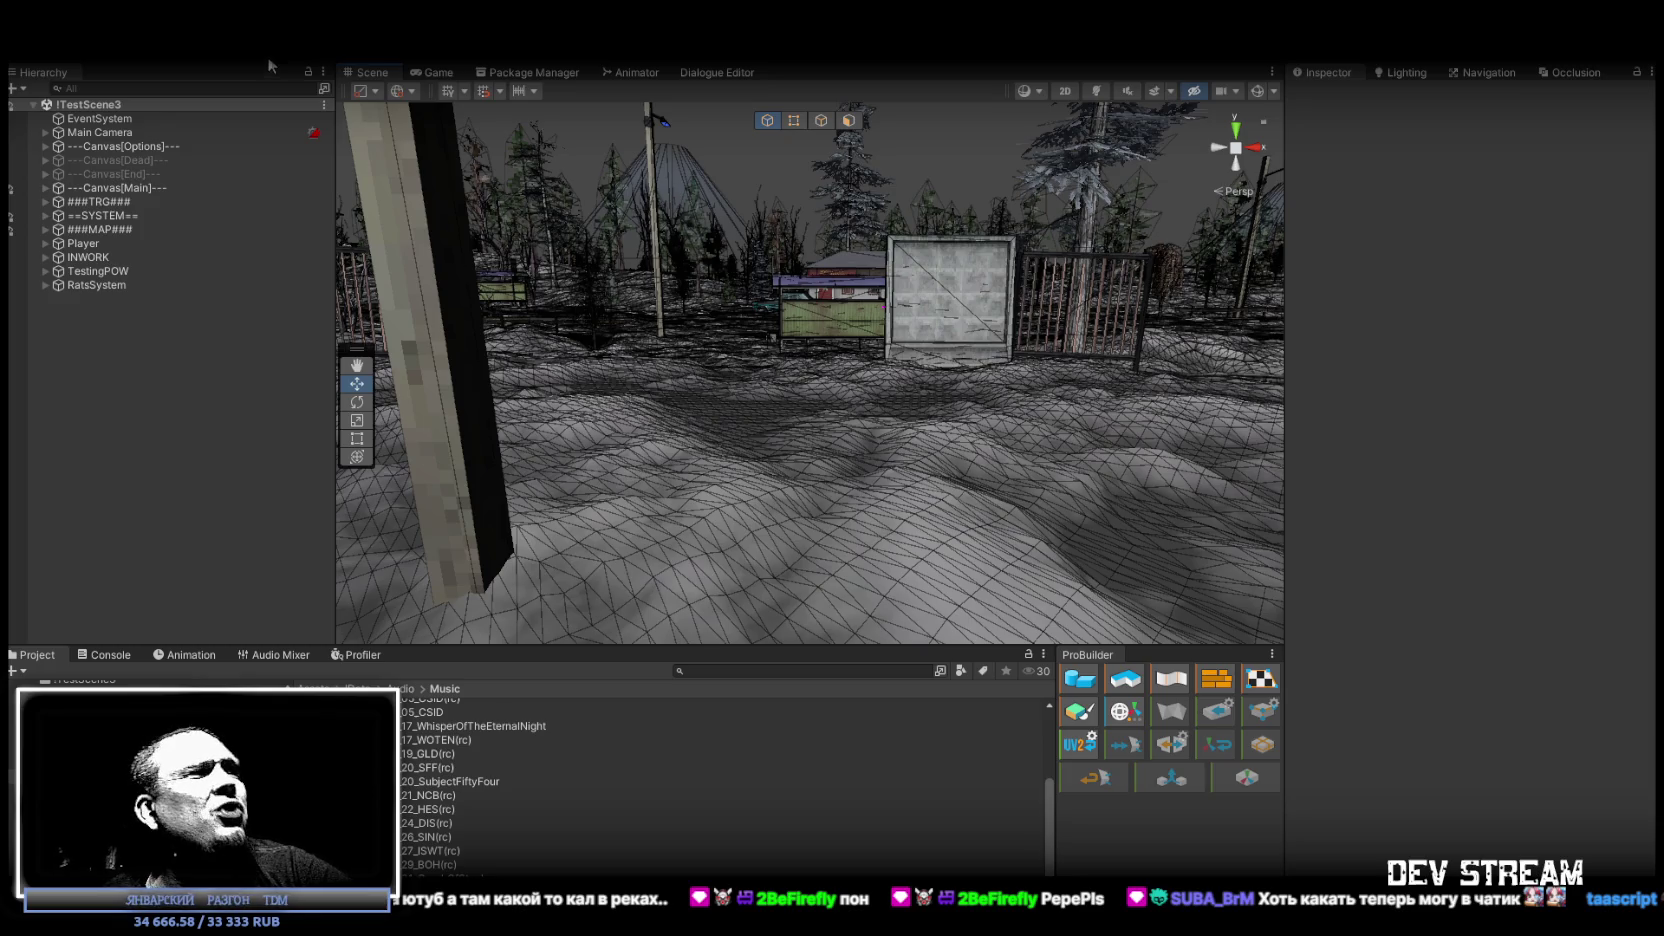
{"action": "left_click", "coordinate": [216, 82]}
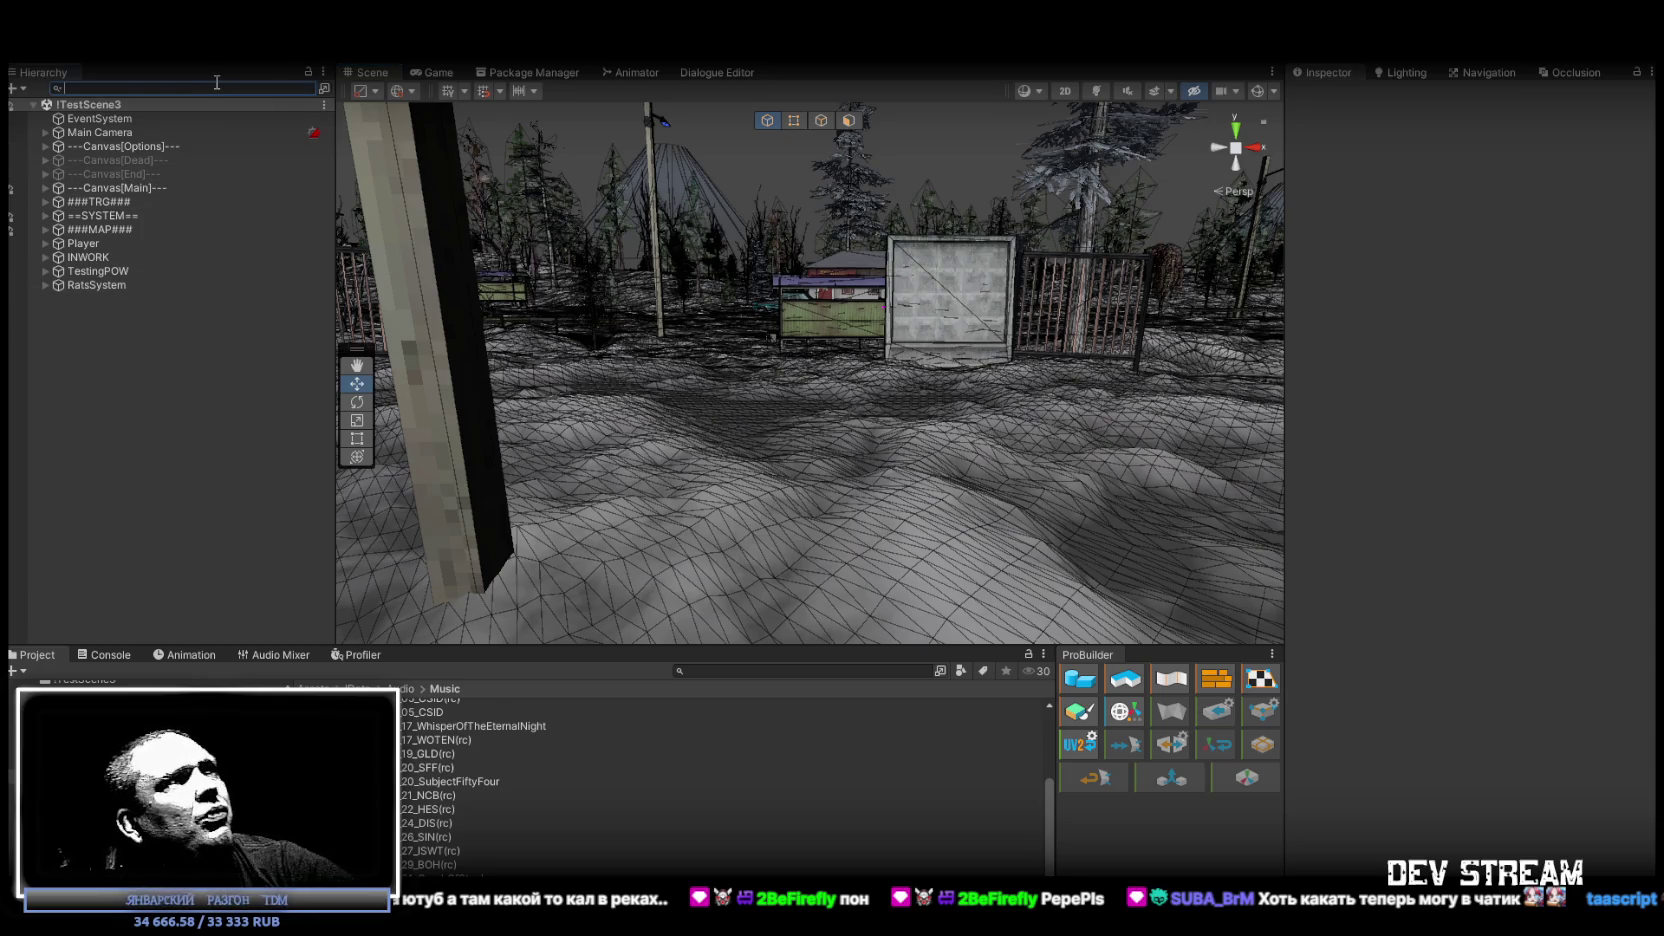
Search 'dogs' in the Hierarchy and select DOGS to show its Dog Ai Spawner (6 dogs) and Dog Ai Manager.
{"action": "type", "text": "dogs"}
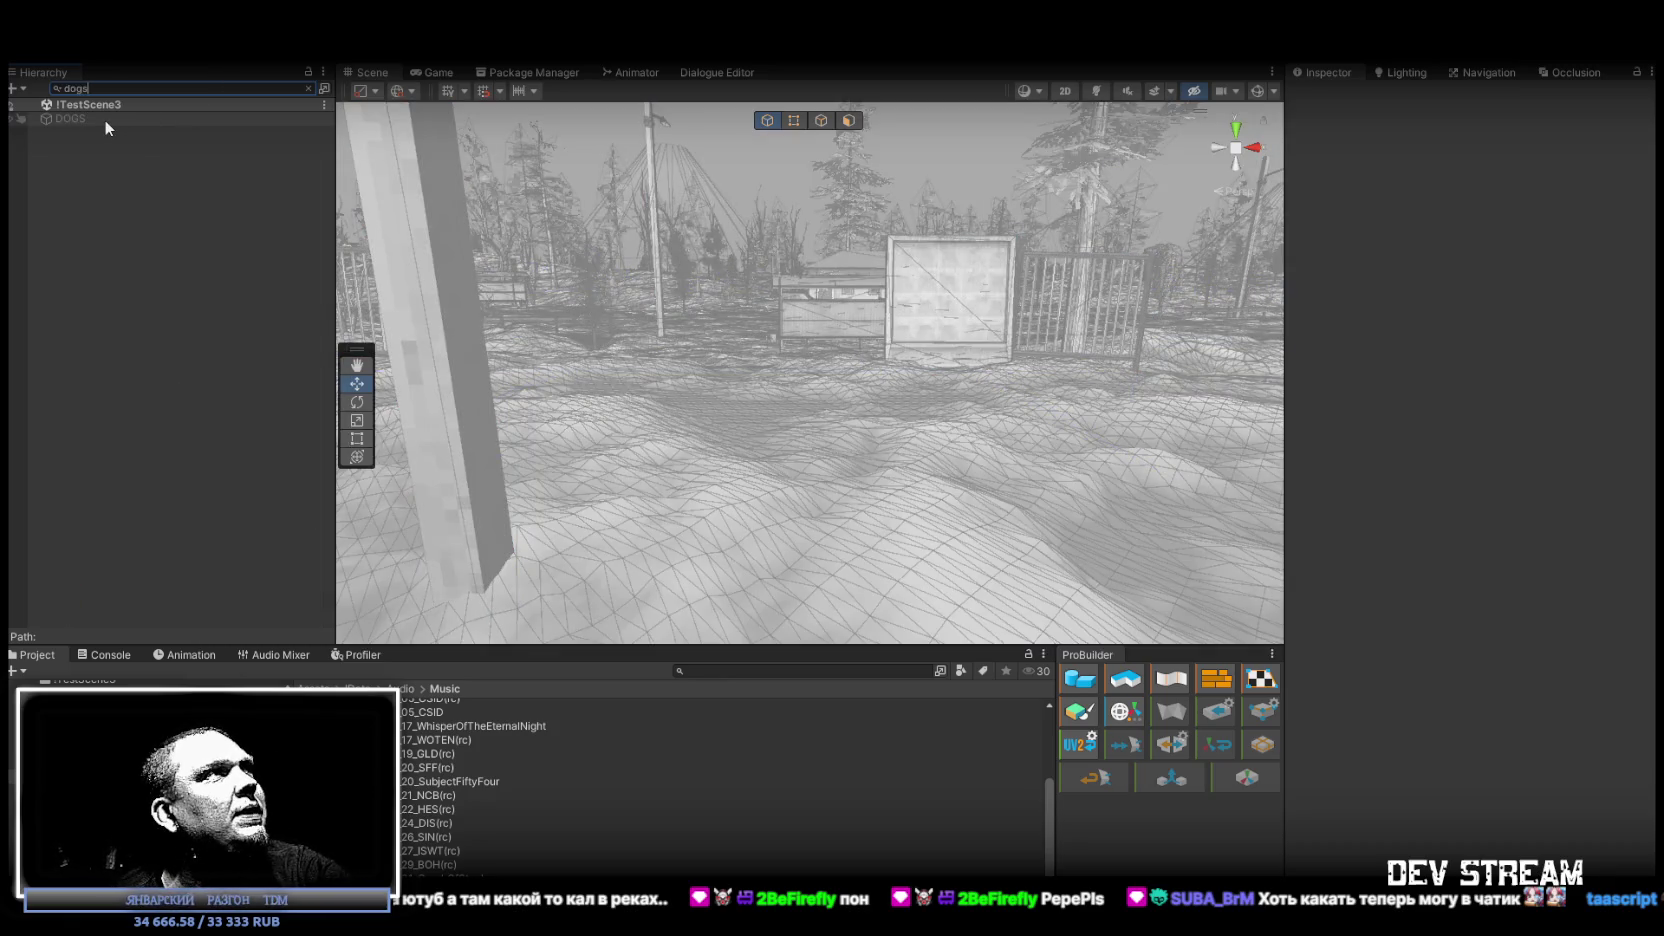
{"action": "left_click", "coordinate": [104, 120]}
{"action": "left_click", "coordinate": [309, 89]}
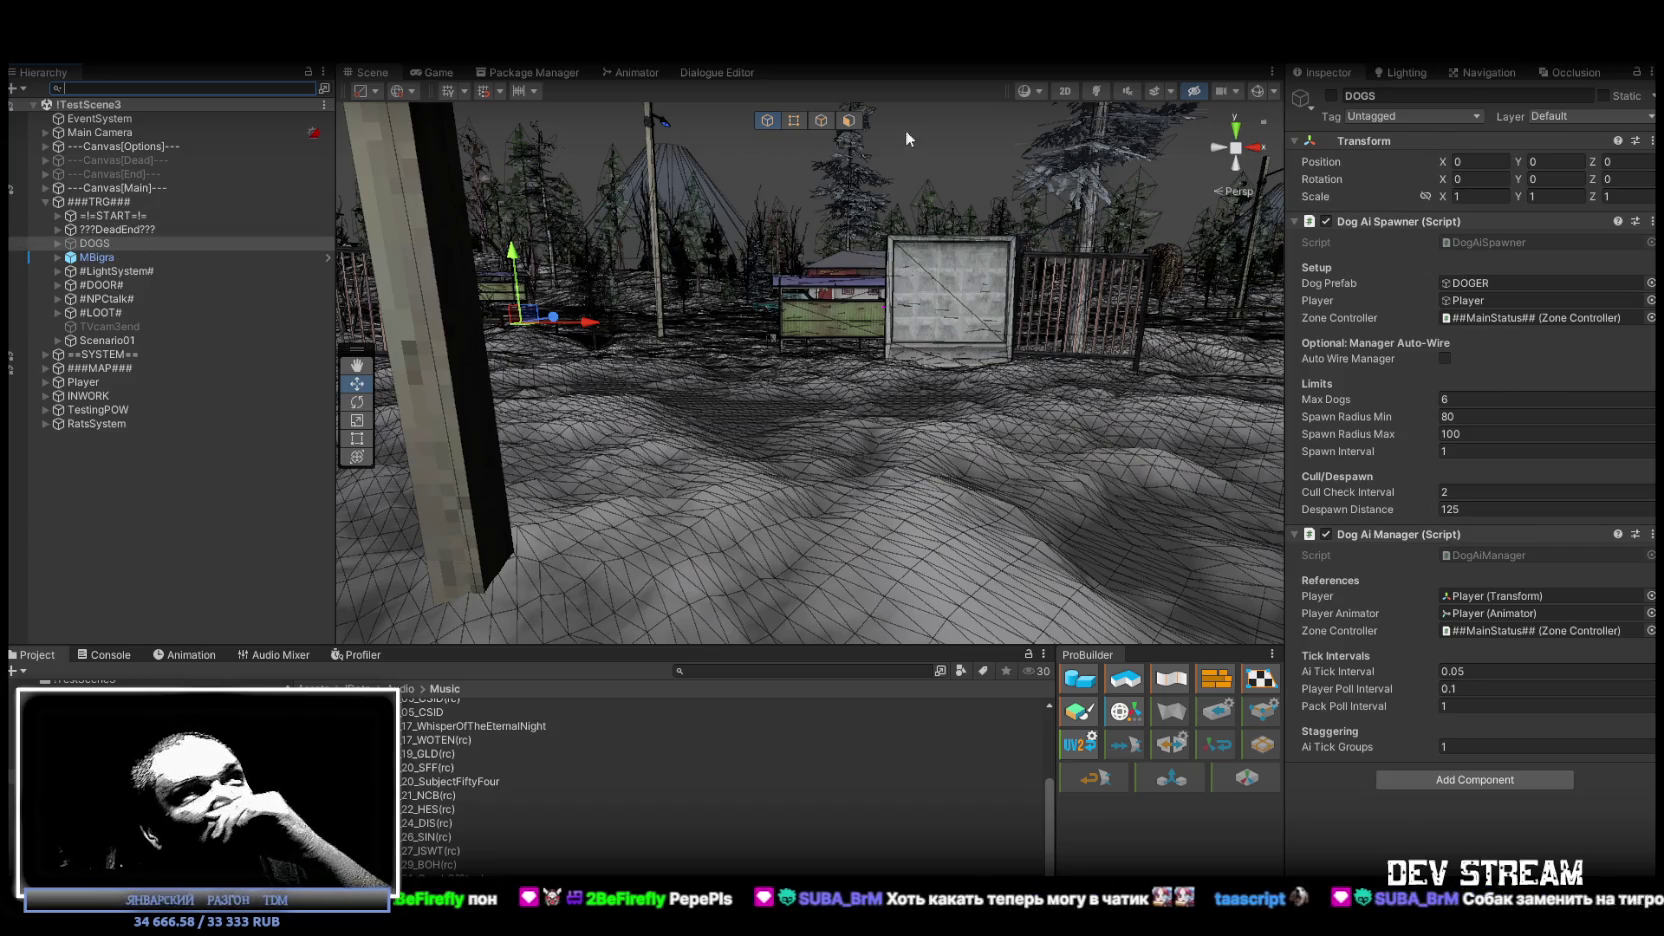
{"action": "left_click", "coordinate": [137, 241]}
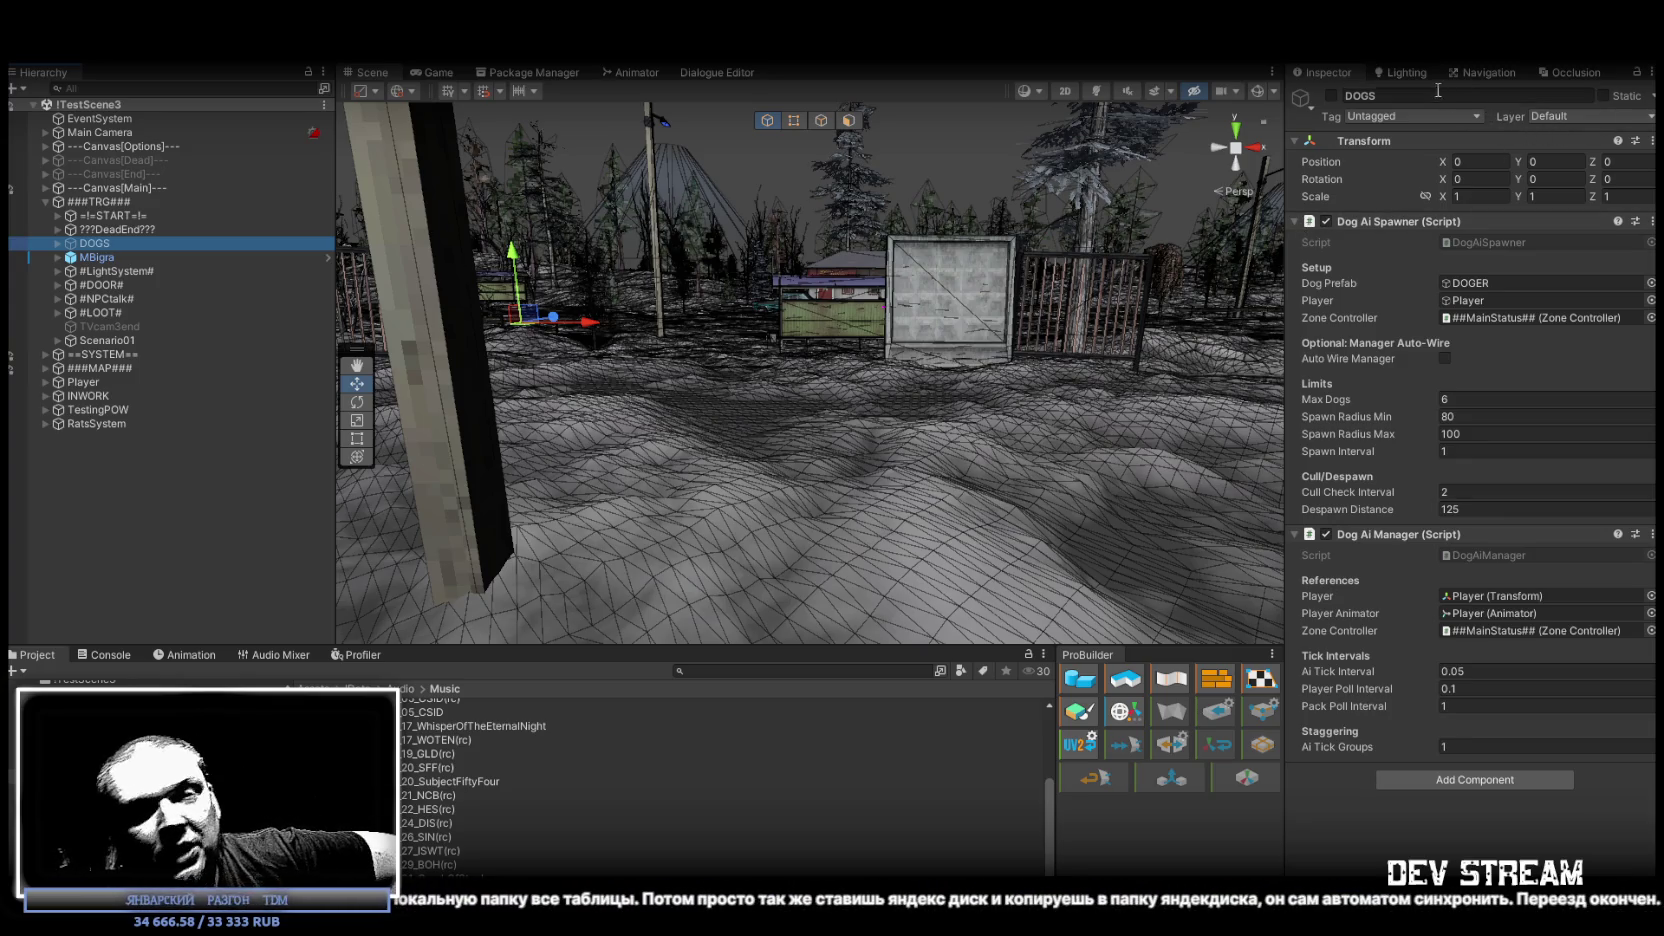
{"action": "left_click_drag", "start_coordinate": [833, 354], "coordinate": [617, 356]}
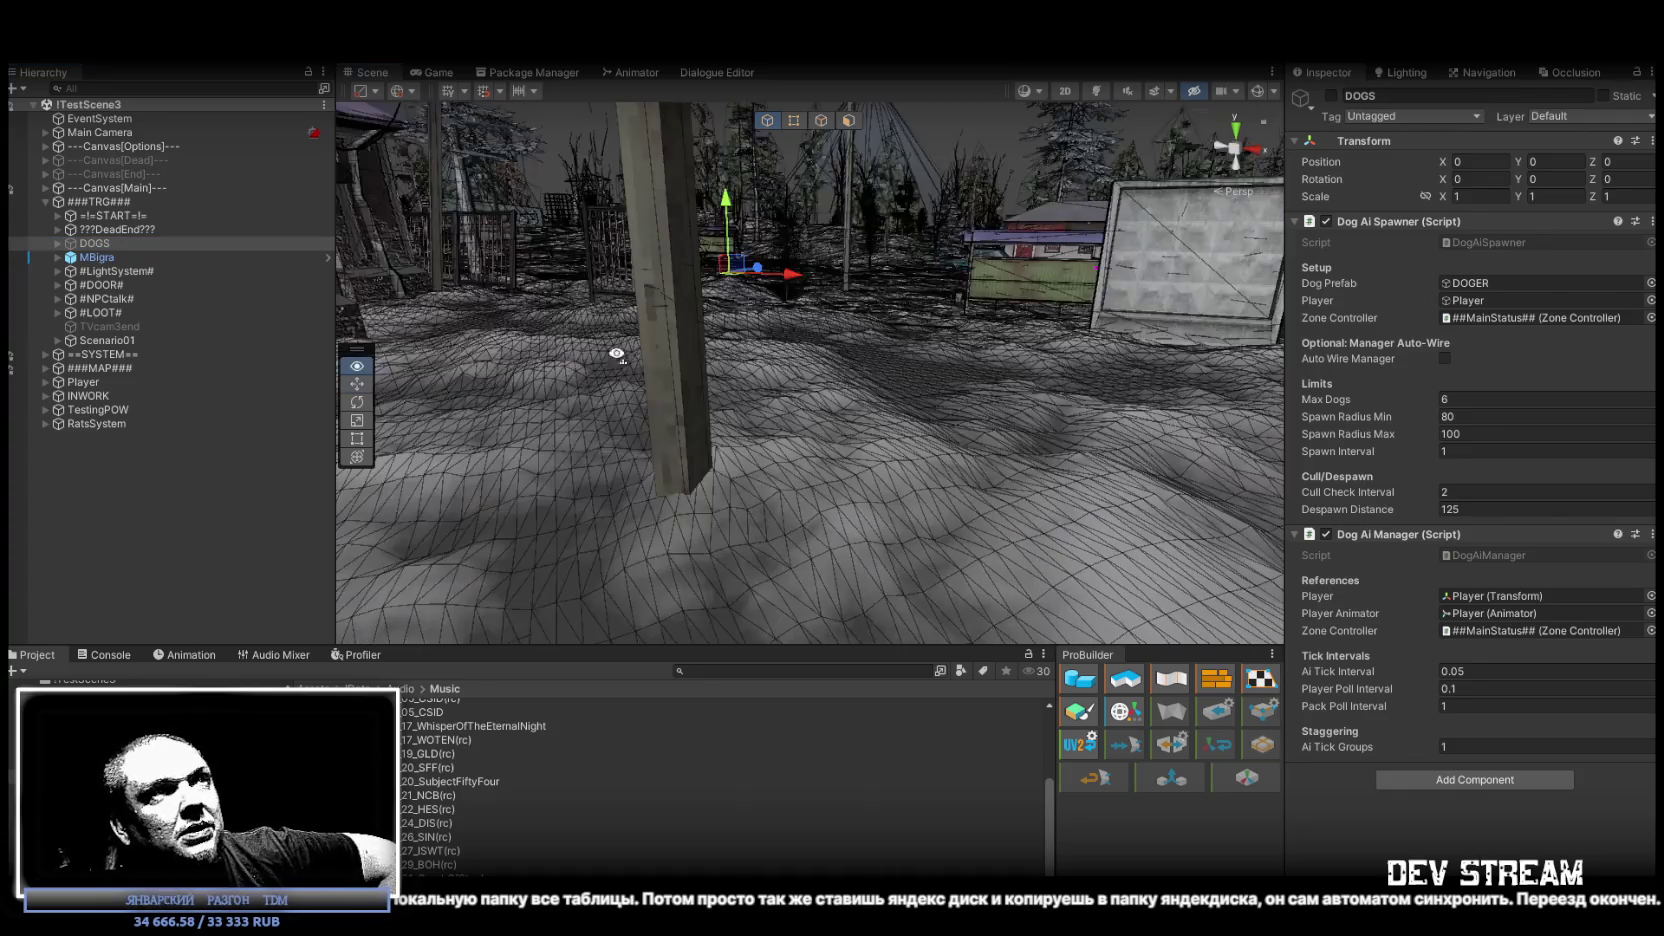
Select the LightingStolb (1) lamp post and orbit around it from above along the snowy road.
{"action": "left_click_drag", "start_coordinate": [748, 340], "coordinate": [755, 310]}
{"action": "left_click", "coordinate": [826, 224]}
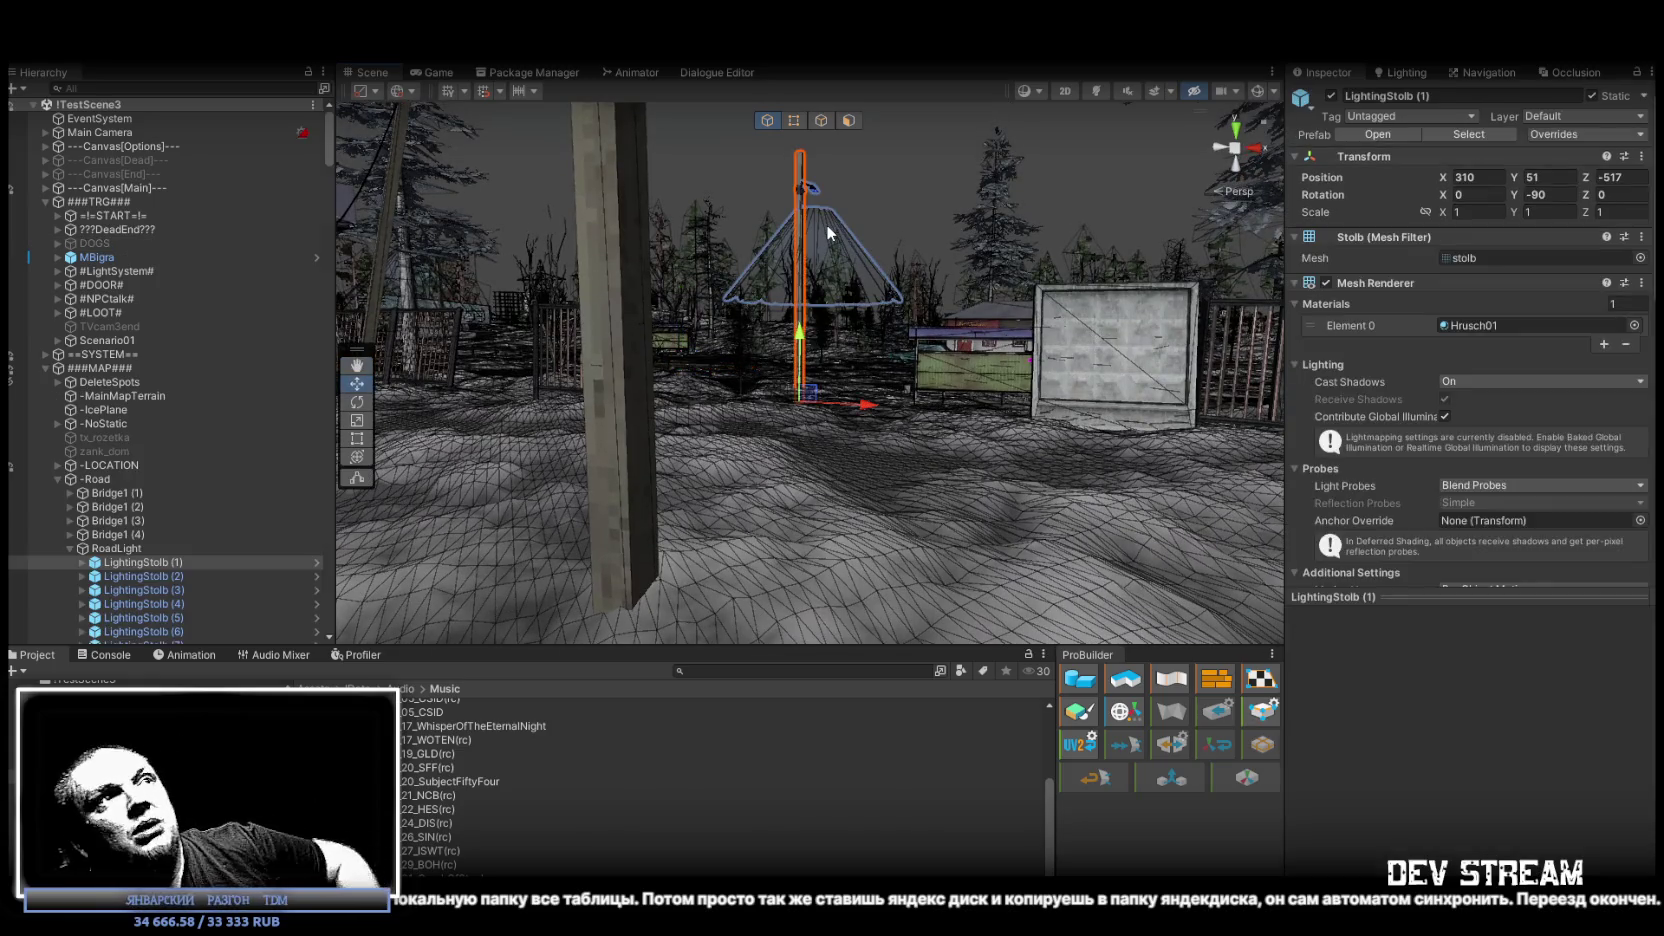
{"action": "mouse_move", "coordinate": [595, 484]}
{"action": "left_mouse_down"}
{"action": "mouse_move", "coordinate": [650, 450]}
{"action": "mouse_move", "coordinate": [925, 376]}
{"action": "mouse_move", "coordinate": [617, 395]}
{"action": "left_mouse_up"}
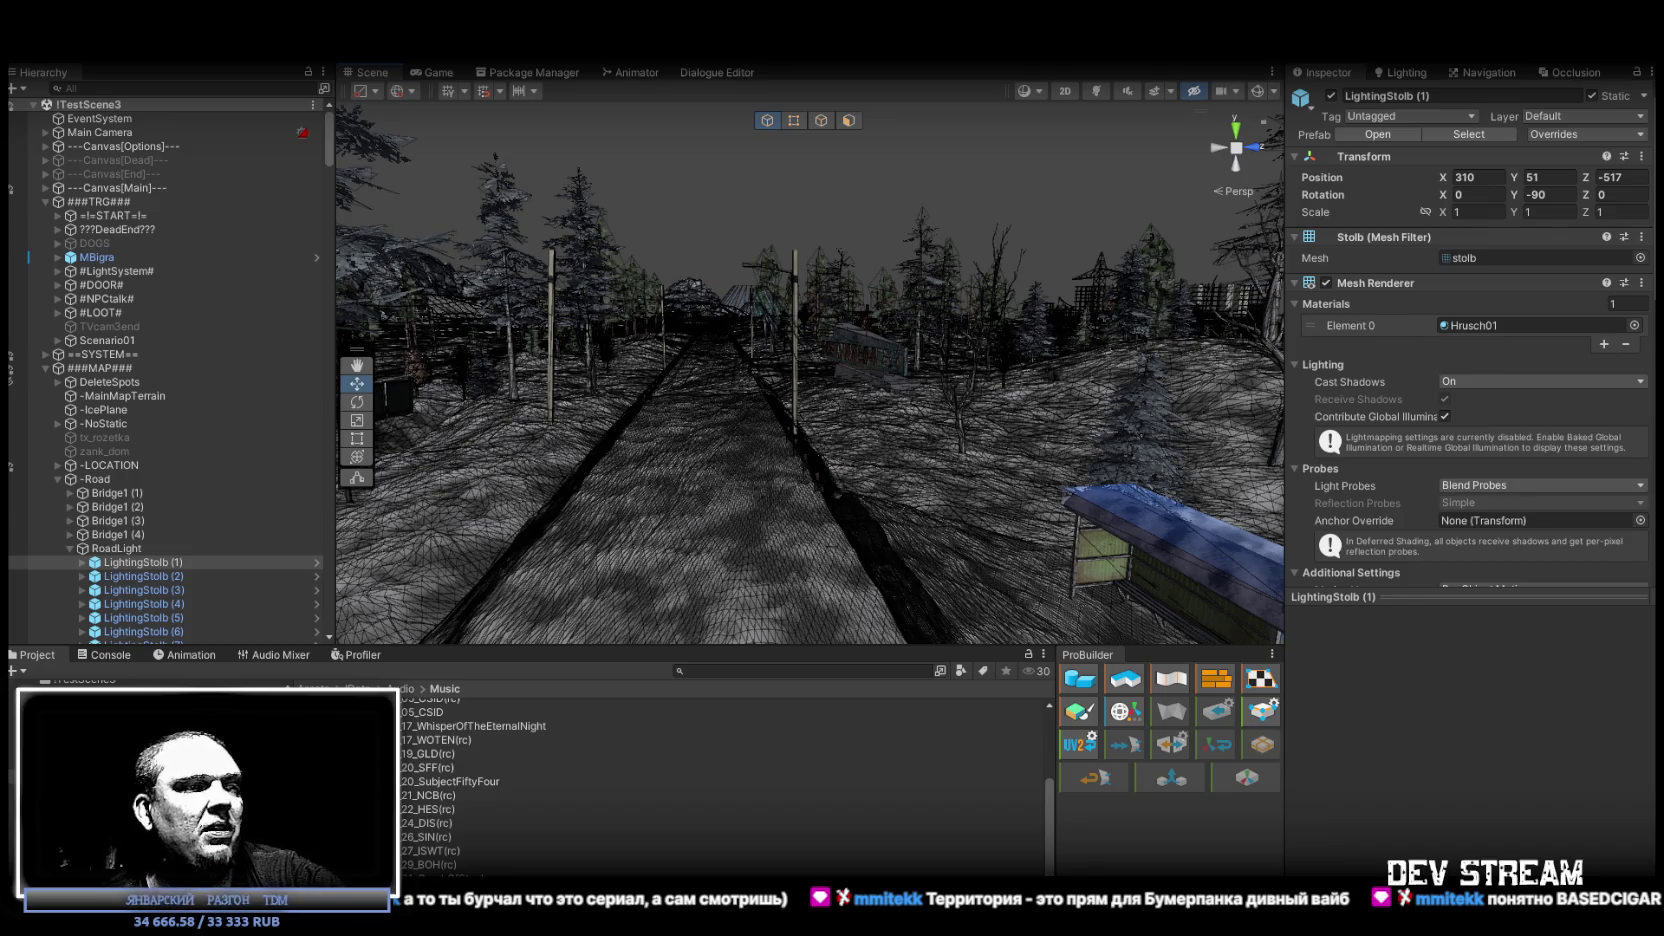
{"action": "key", "text": "alt+Tab"}
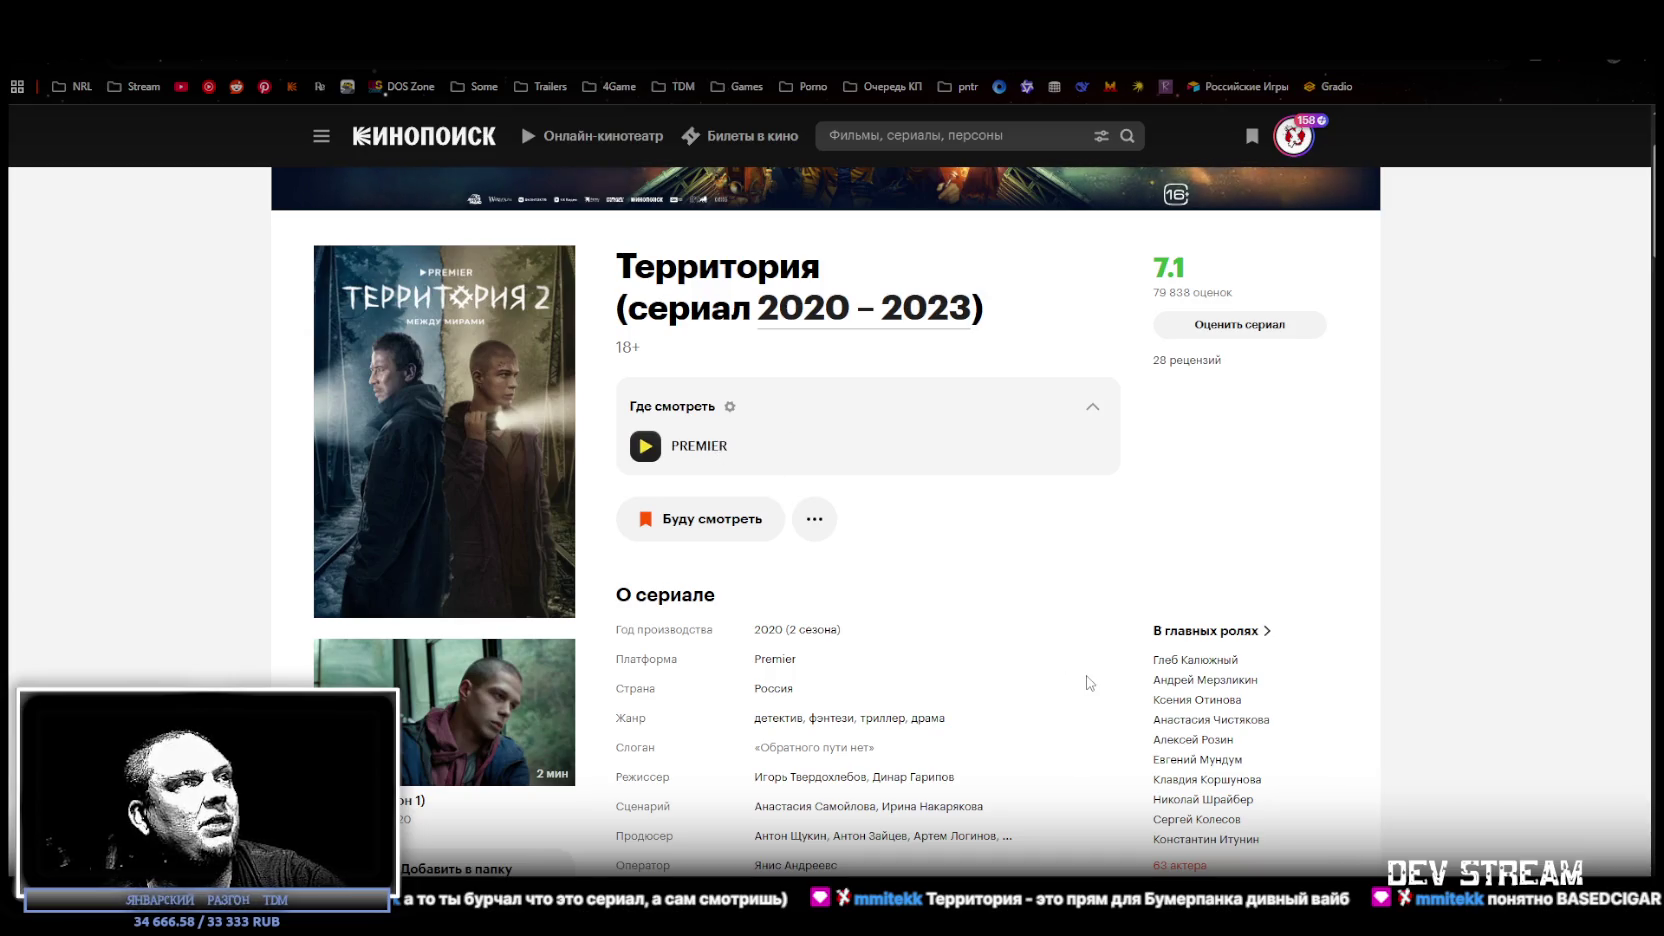
Collapse the Где смотреть box on the Территория page, look through Chrome's menu, then return to Unity.
{"action": "scroll", "coordinate": [1062, 668], "scroll_direction": "down", "scroll_amount": 3}
{"action": "scroll", "coordinate": [1060, 656], "scroll_direction": "up", "scroll_amount": 5}
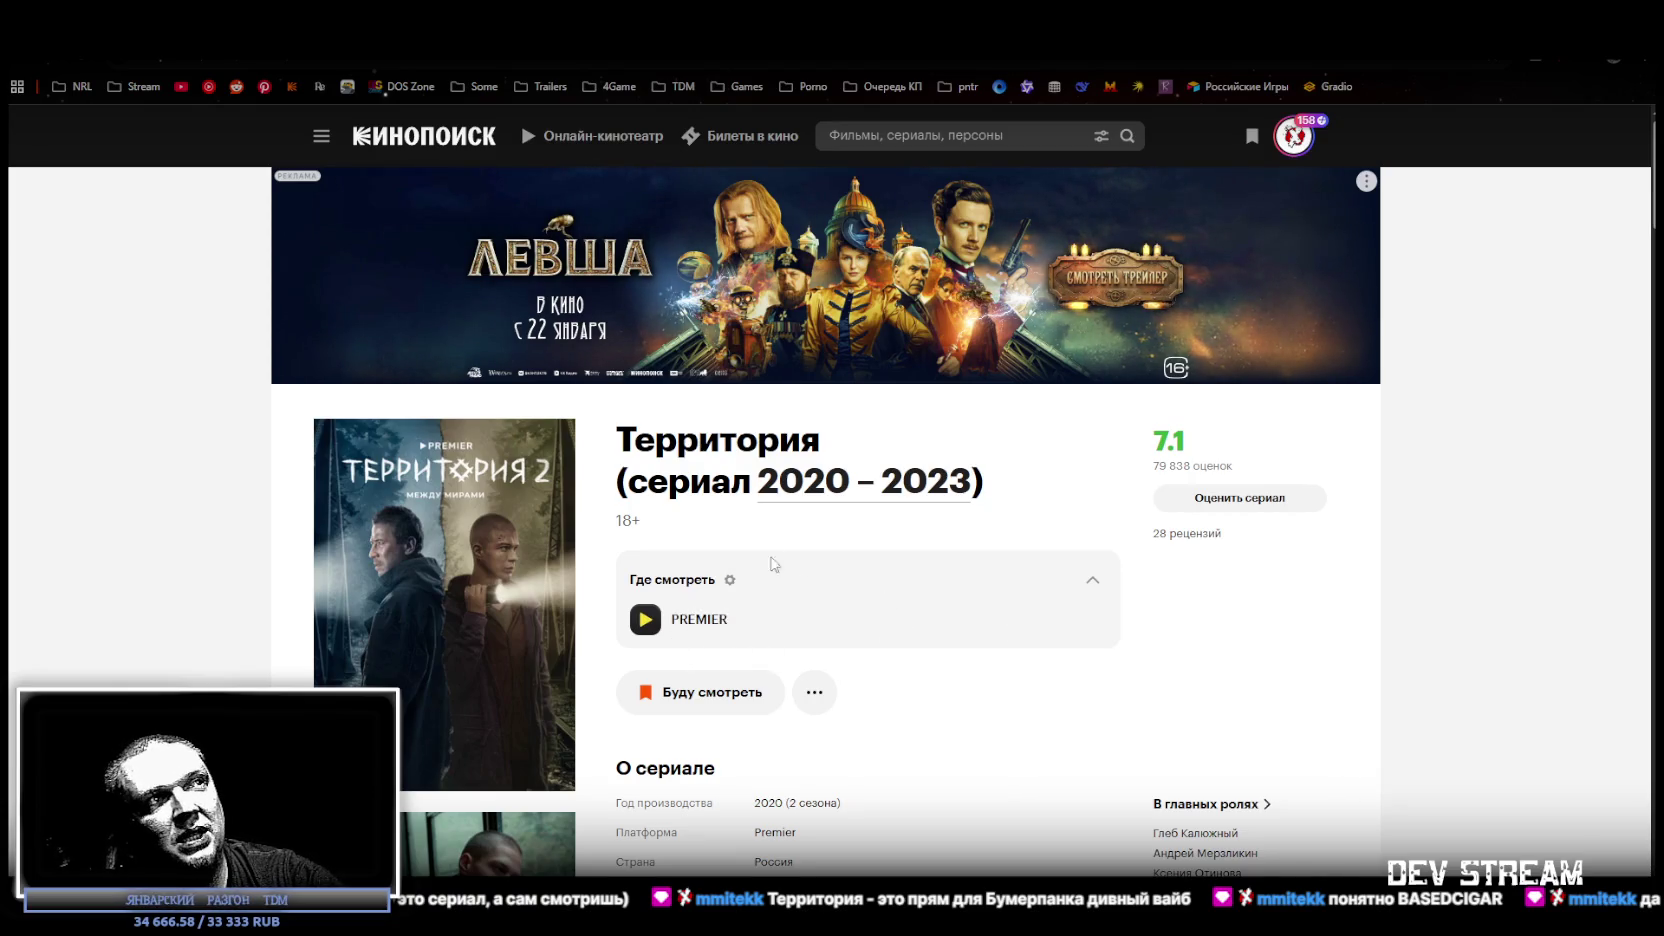
{"action": "left_click", "coordinate": [1093, 580]}
{"action": "scroll", "coordinate": [1228, 627], "scroll_direction": "down", "scroll_amount": 2}
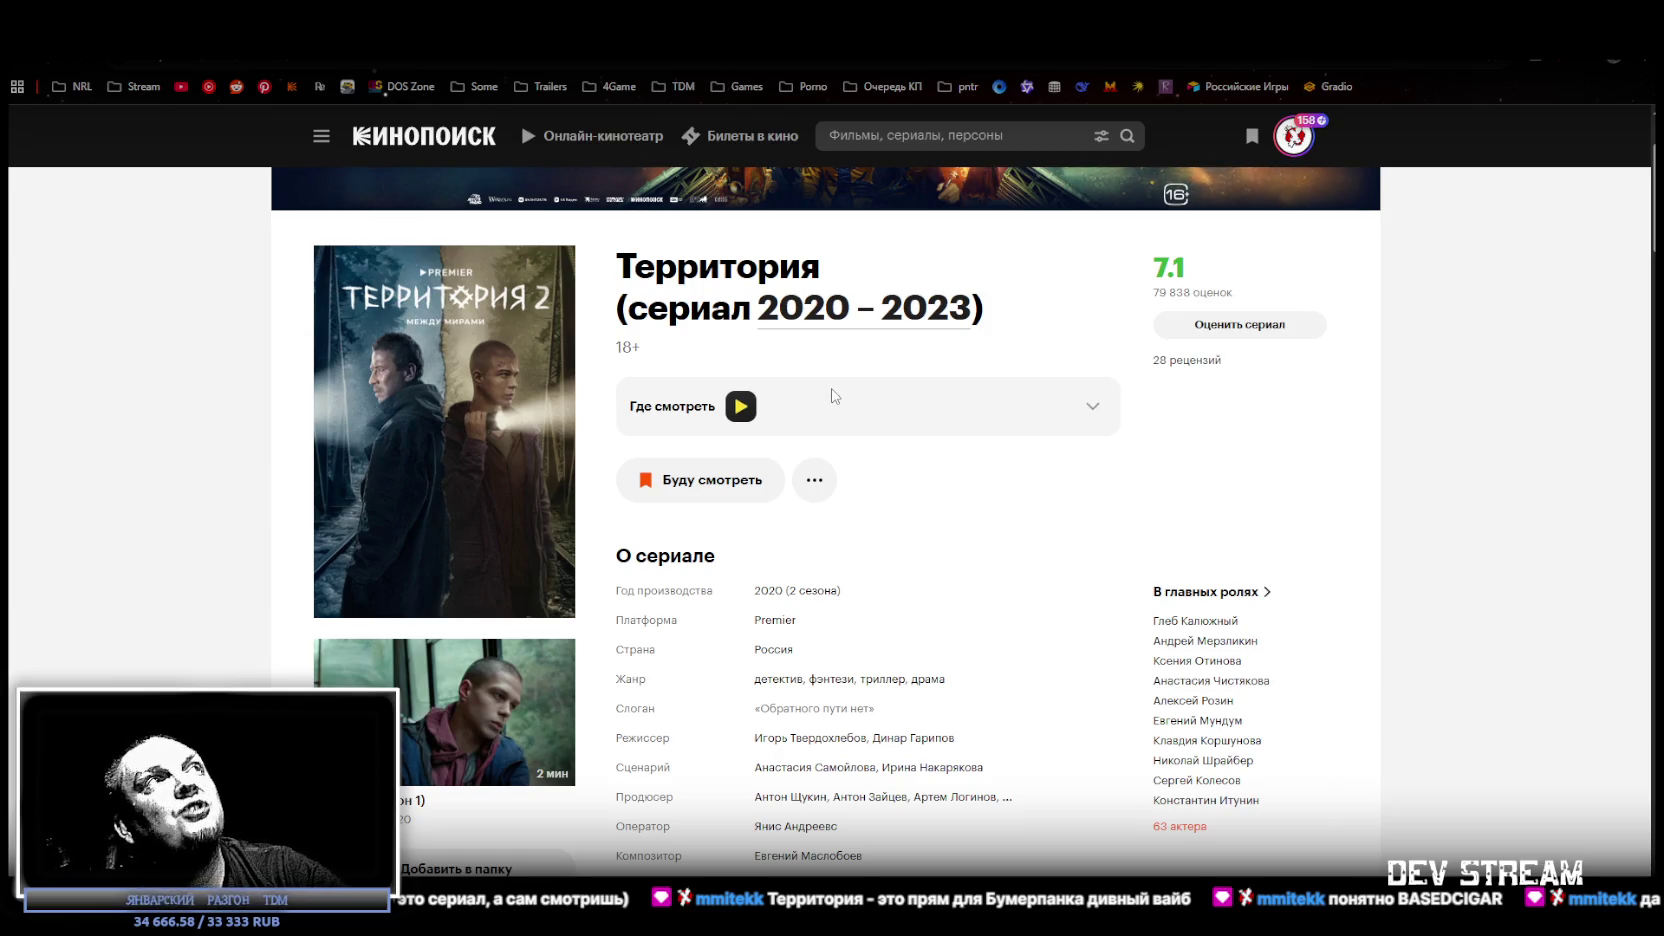
{"action": "left_click", "coordinate": [1647, 62]}
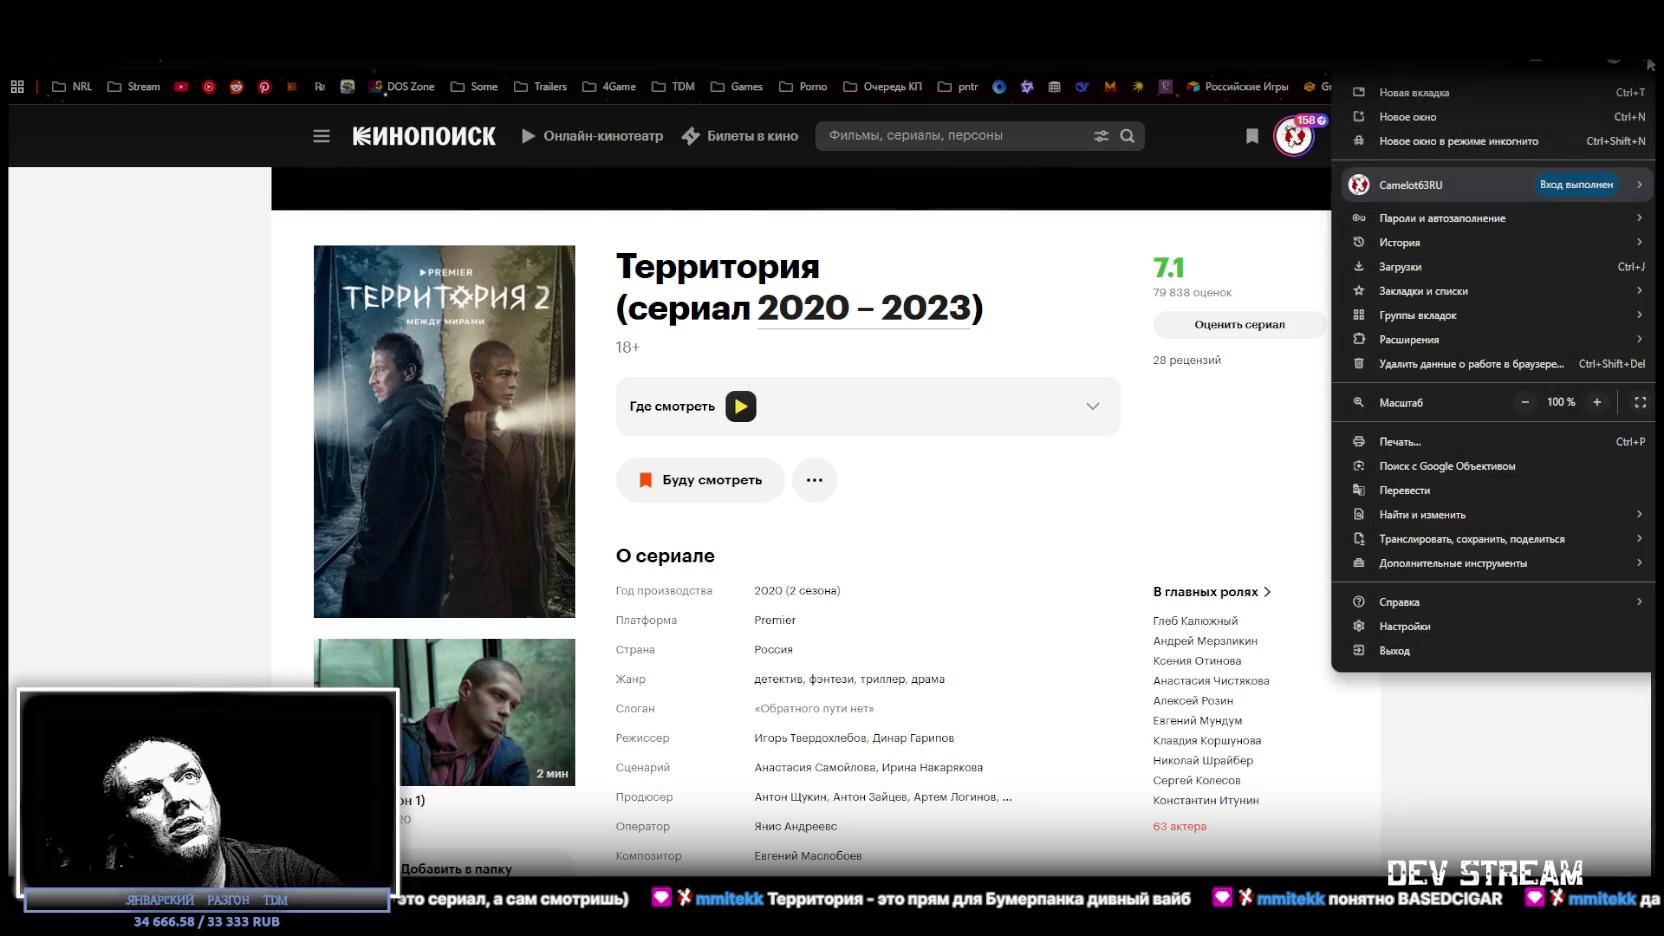
{"action": "mouse_move", "coordinate": [1421, 541]}
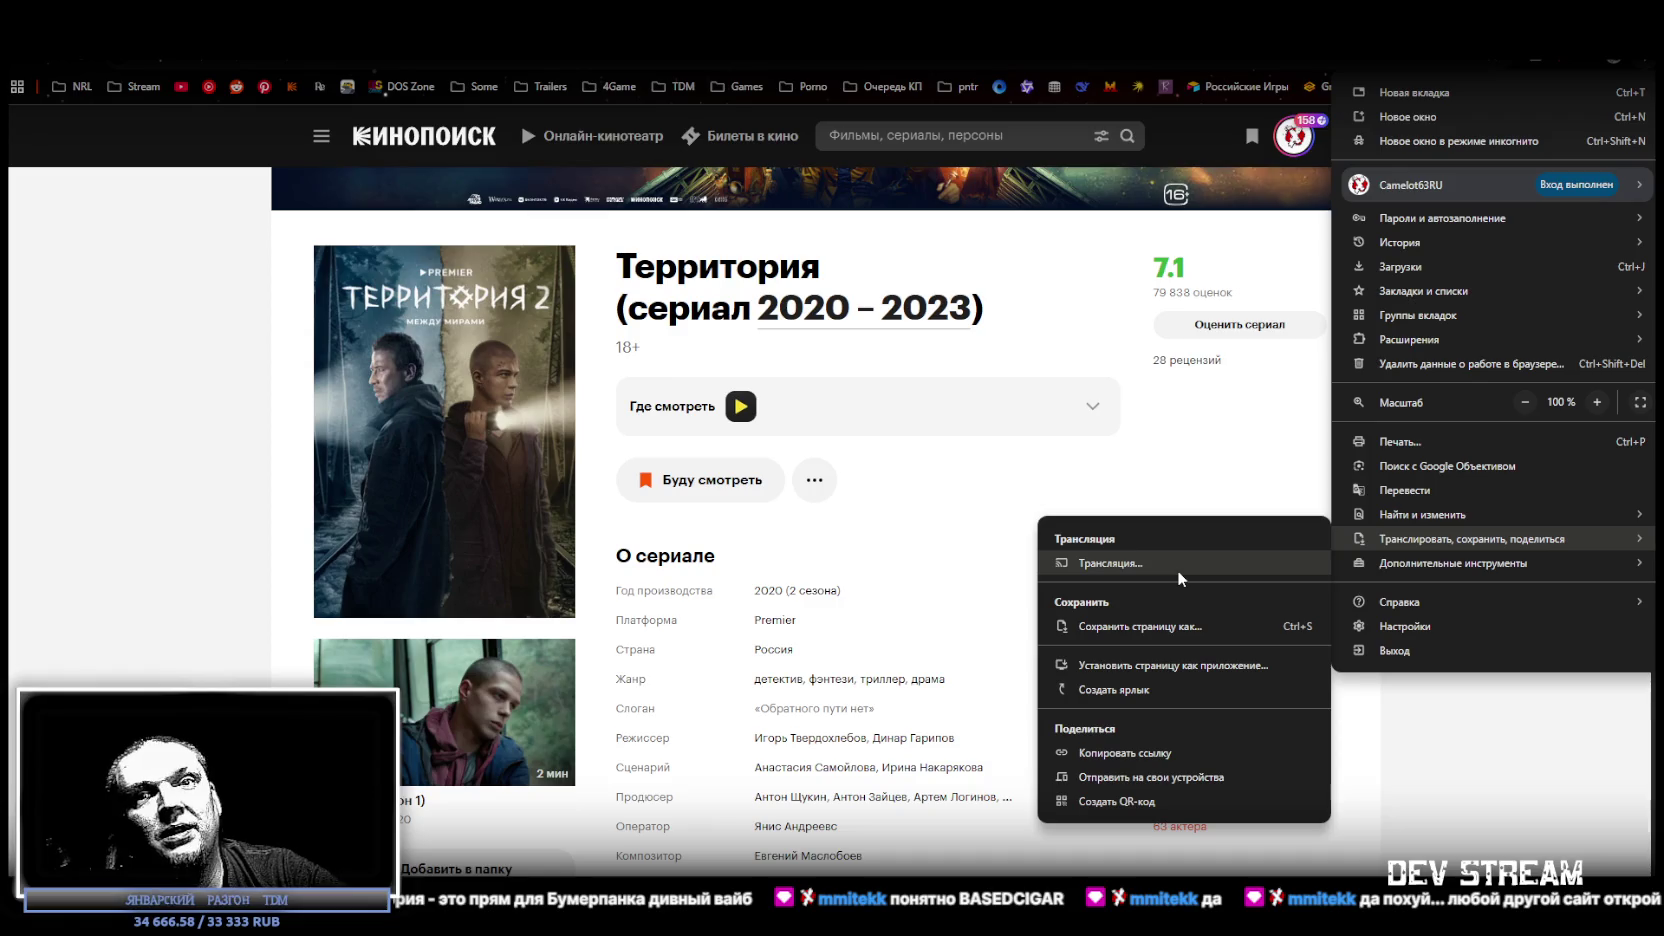
{"action": "key", "text": "alt+Tab"}
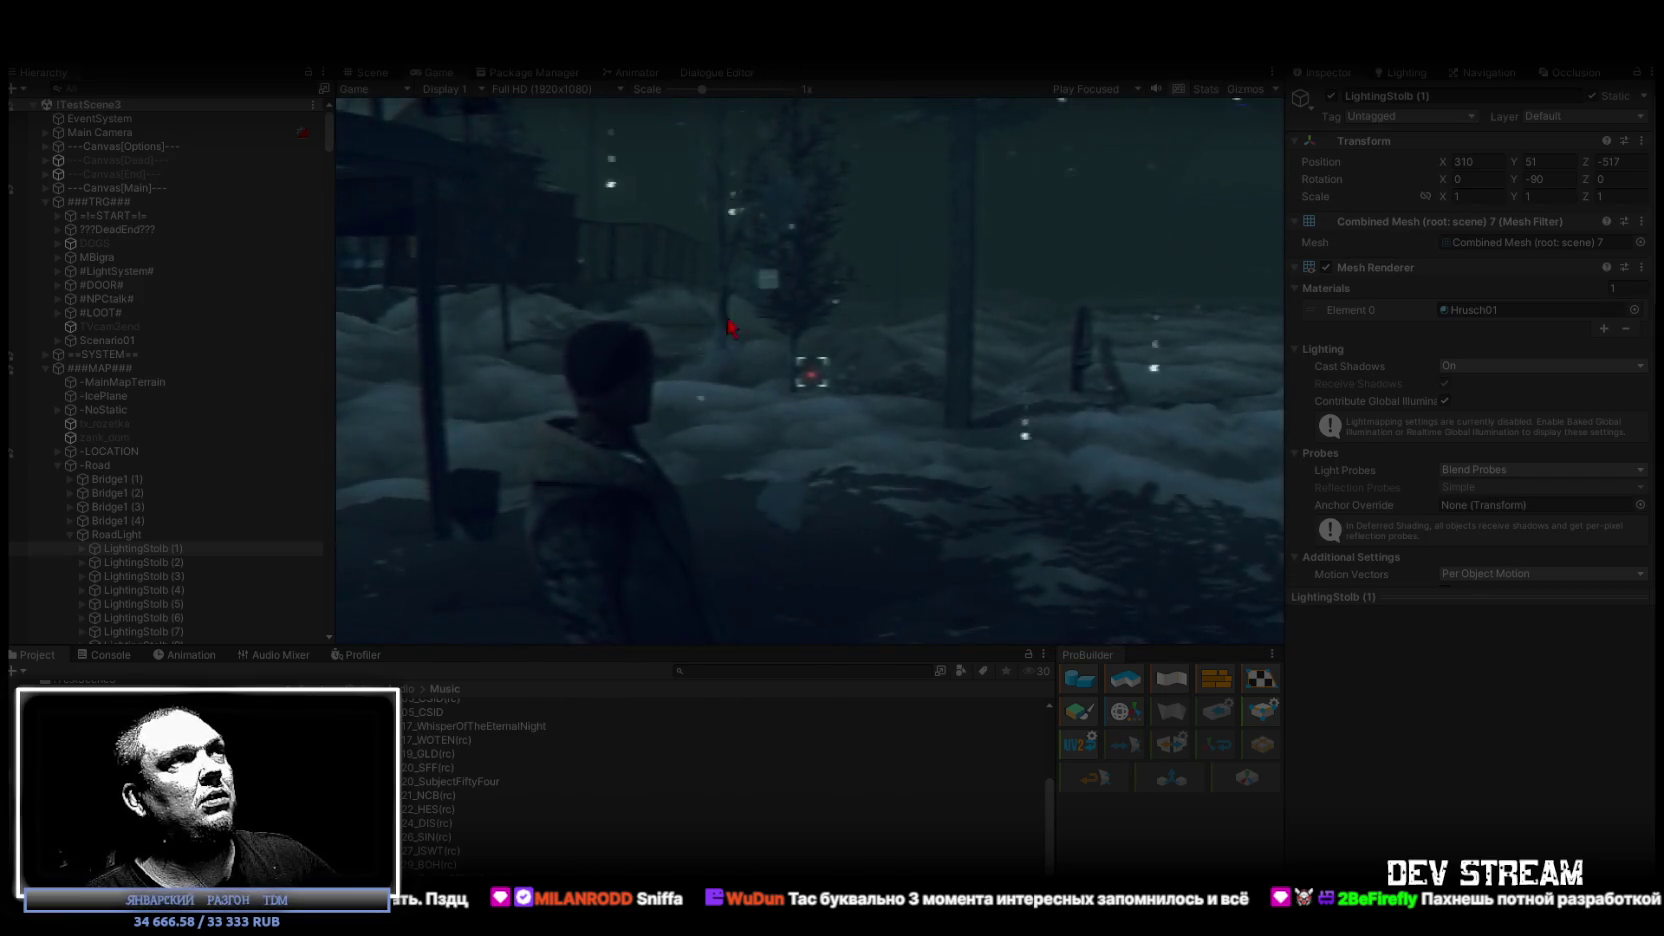
Shrink the Game view scale, maximize it, and open the ПАРК ИМ. ЛЕНИНА case in the journal.
{"action": "left_click_drag", "start_coordinate": [699, 90], "coordinate": [575, 90]}
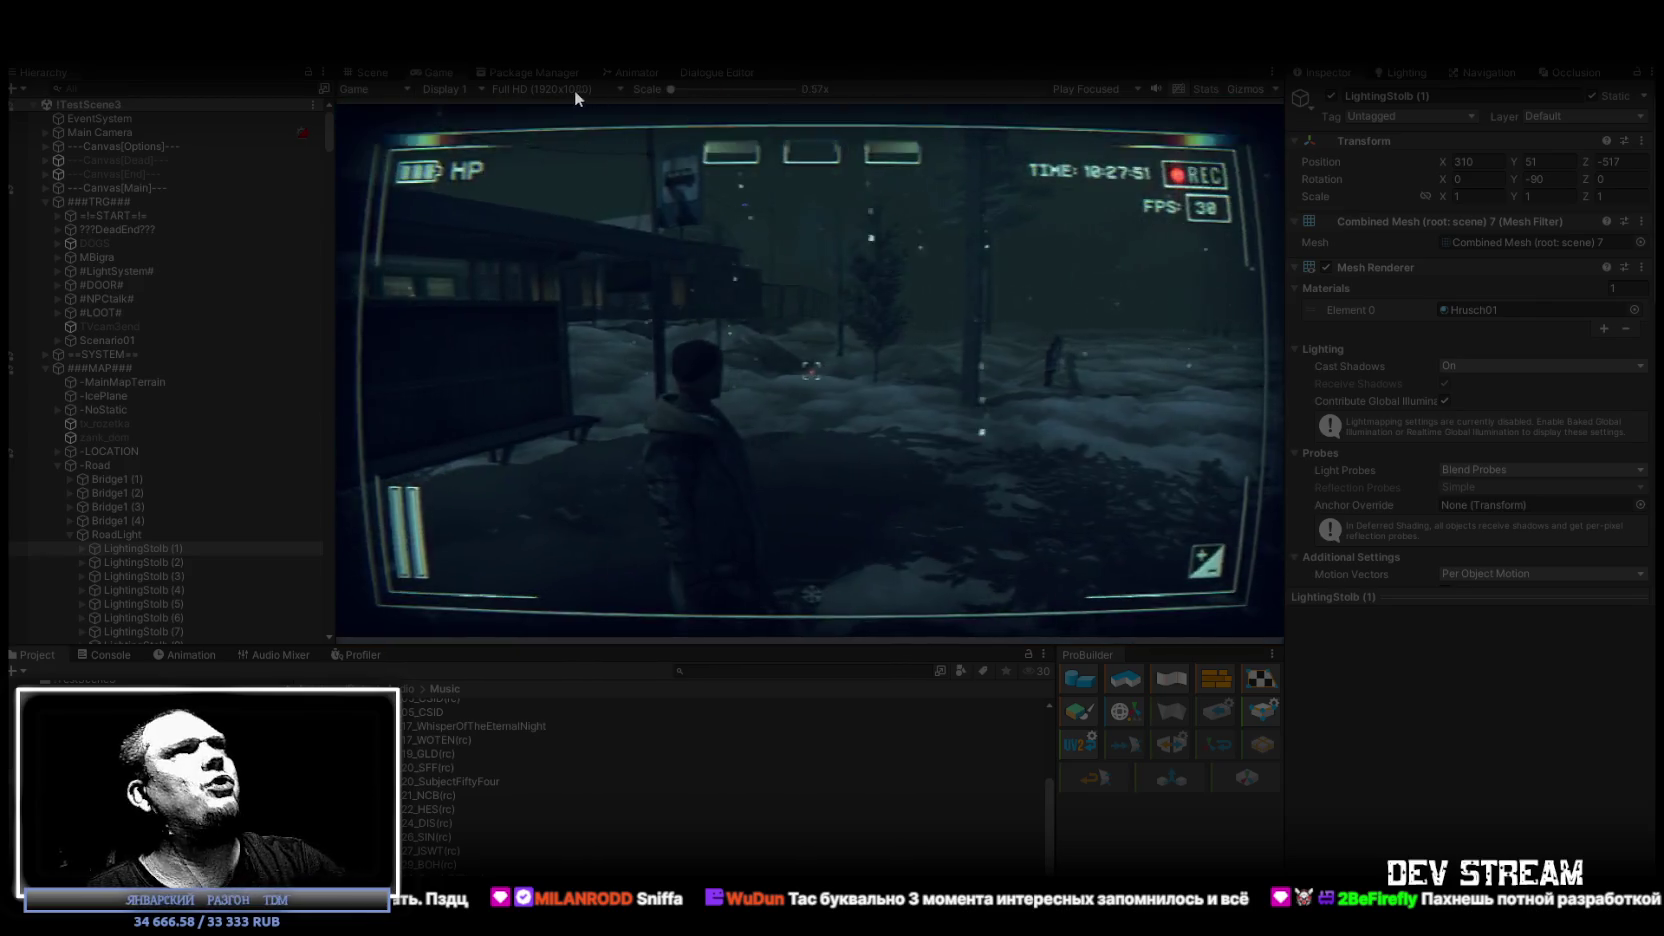
{"action": "double_click", "coordinate": [428, 72]}
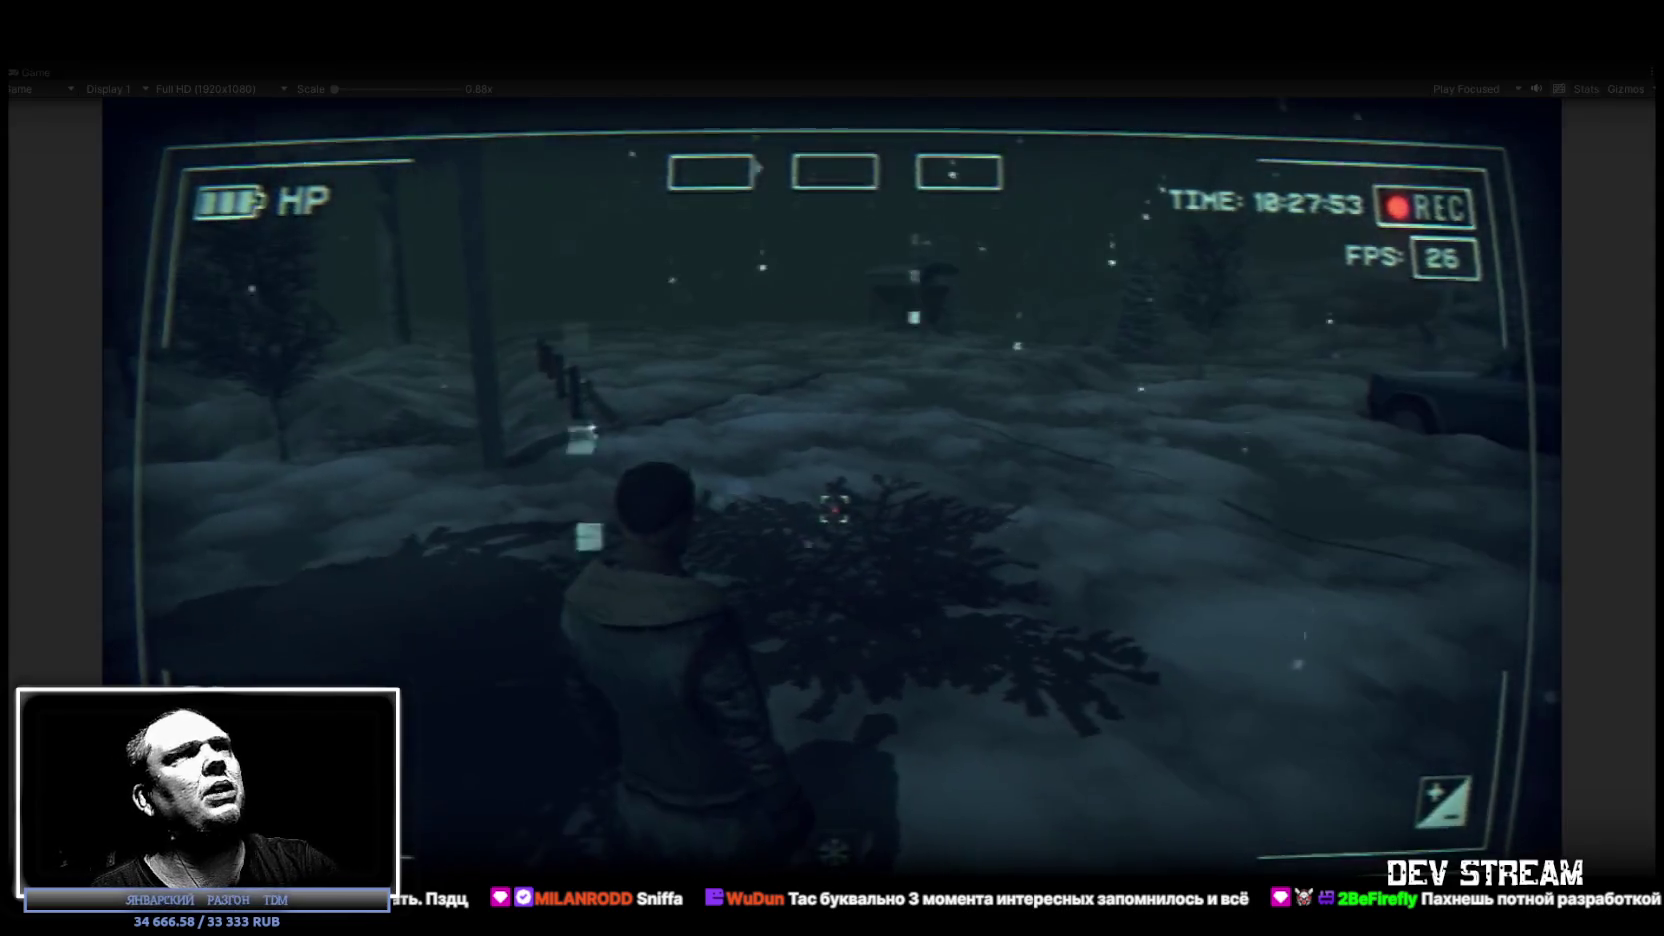
{"action": "key", "text": "Tab"}
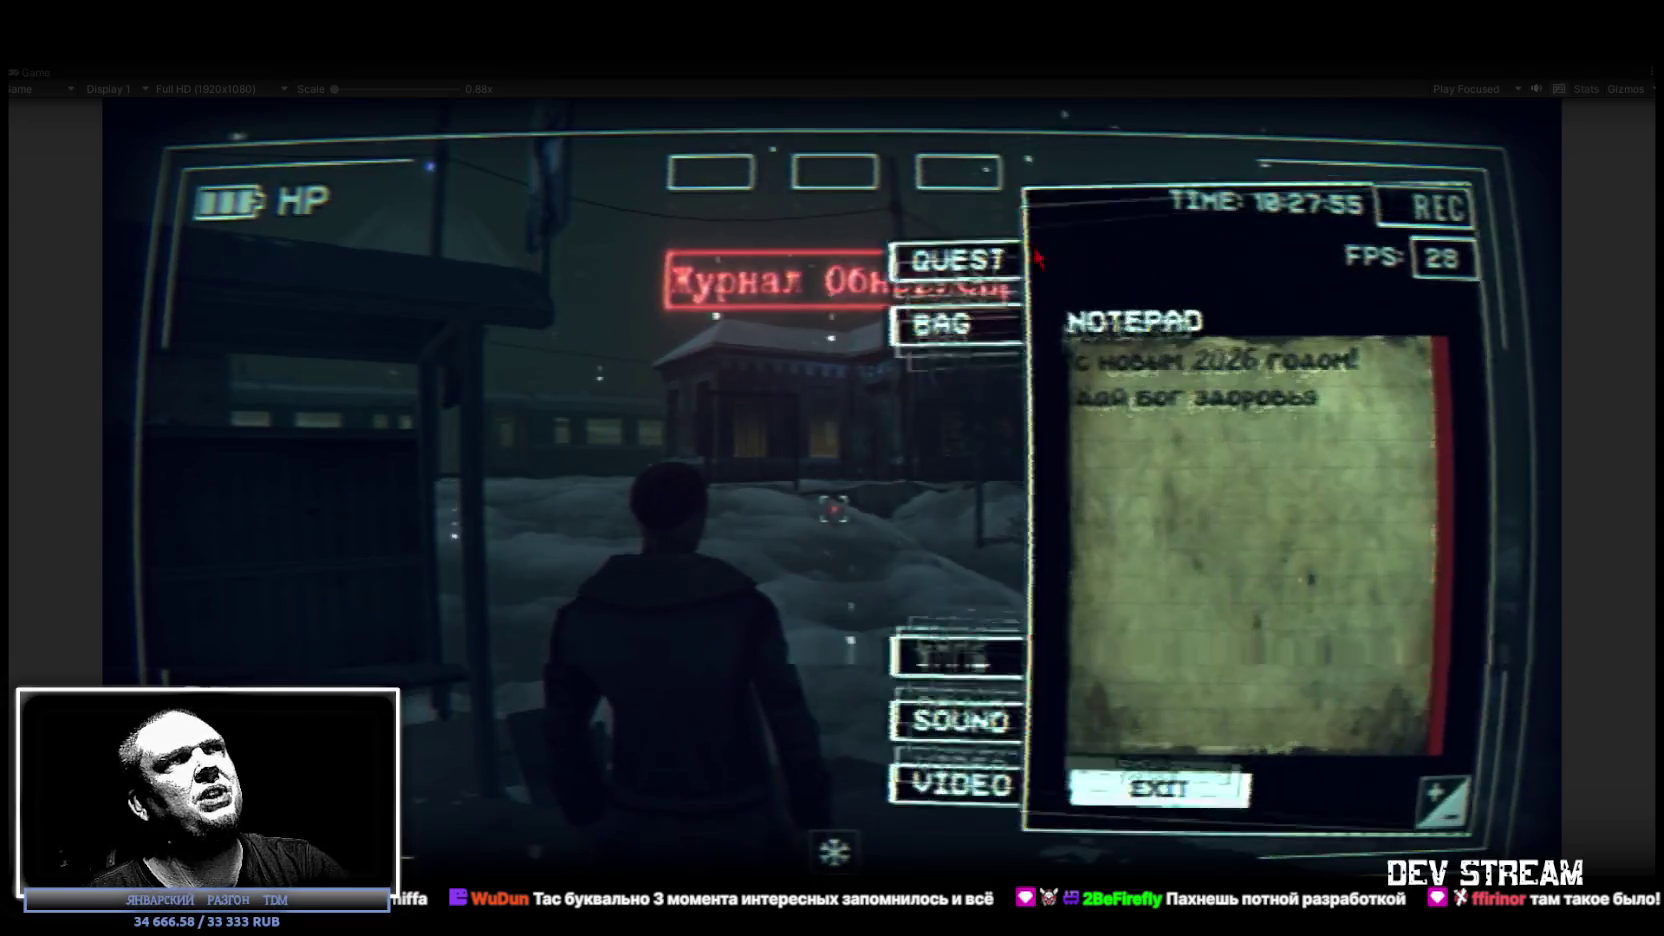
{"action": "left_click", "coordinate": [926, 258]}
{"action": "left_click", "coordinate": [1237, 688]}
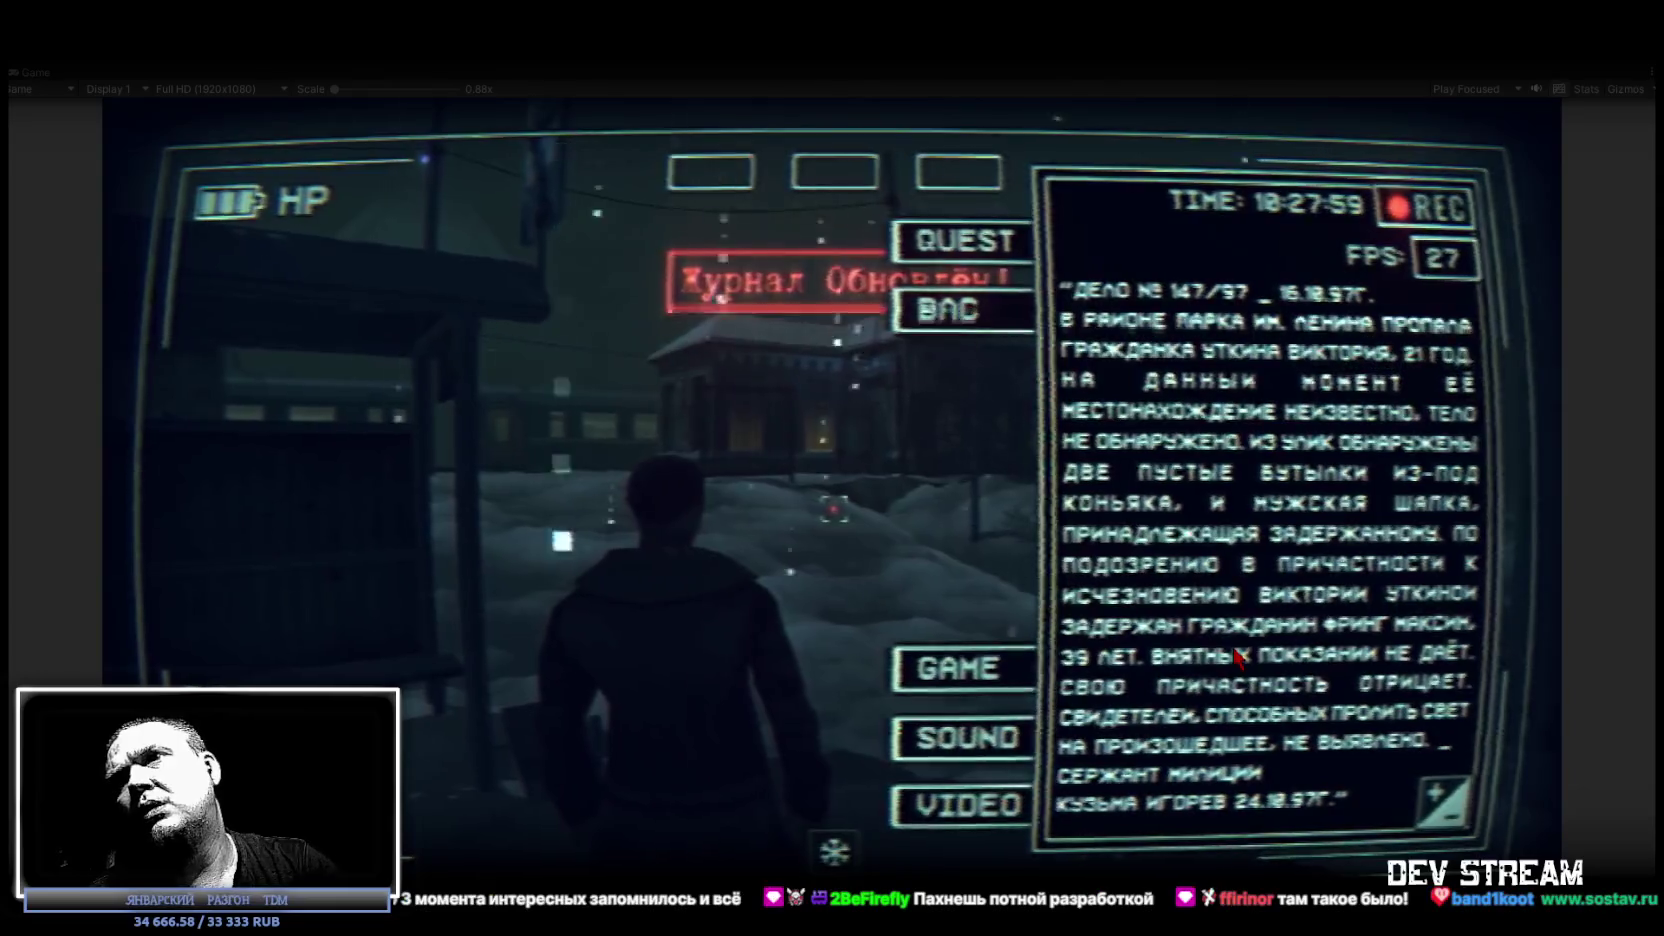
Set the Game view scale back to 0.88x and read the МИЛИЦИЯ, МЭРИЯ and ПАРК ИМ. ЛЕНИНА journal entries.
{"action": "left_click_drag", "start_coordinate": [325, 88], "coordinate": [347, 86]}
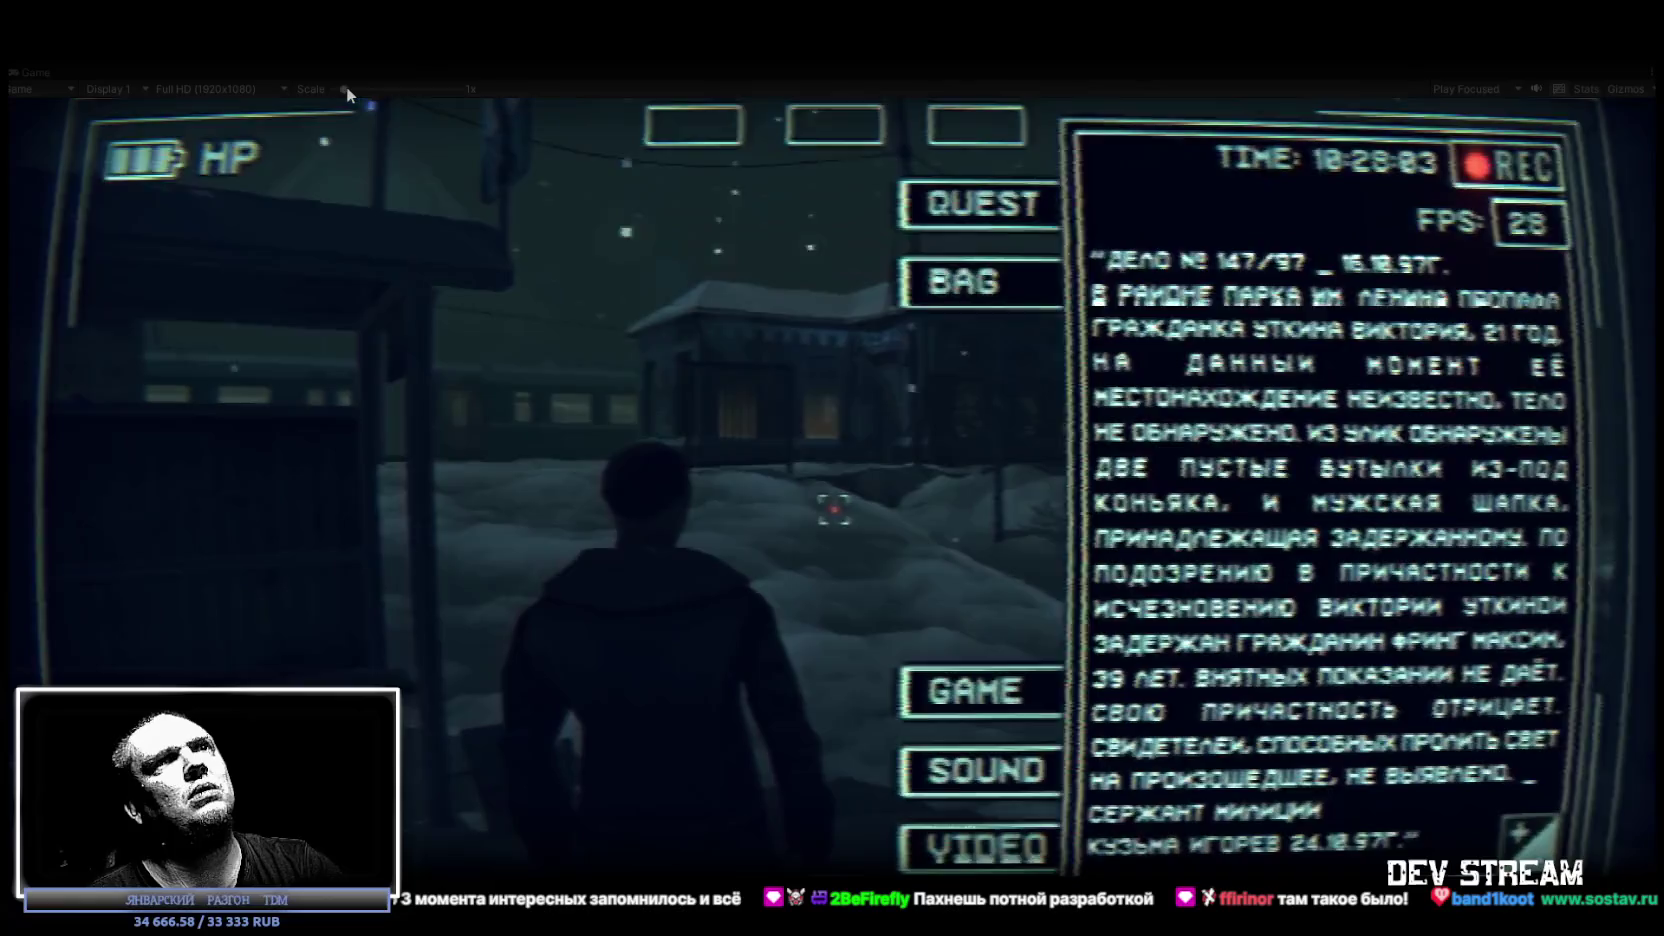
{"action": "left_click_drag", "start_coordinate": [344, 86], "coordinate": [257, 81]}
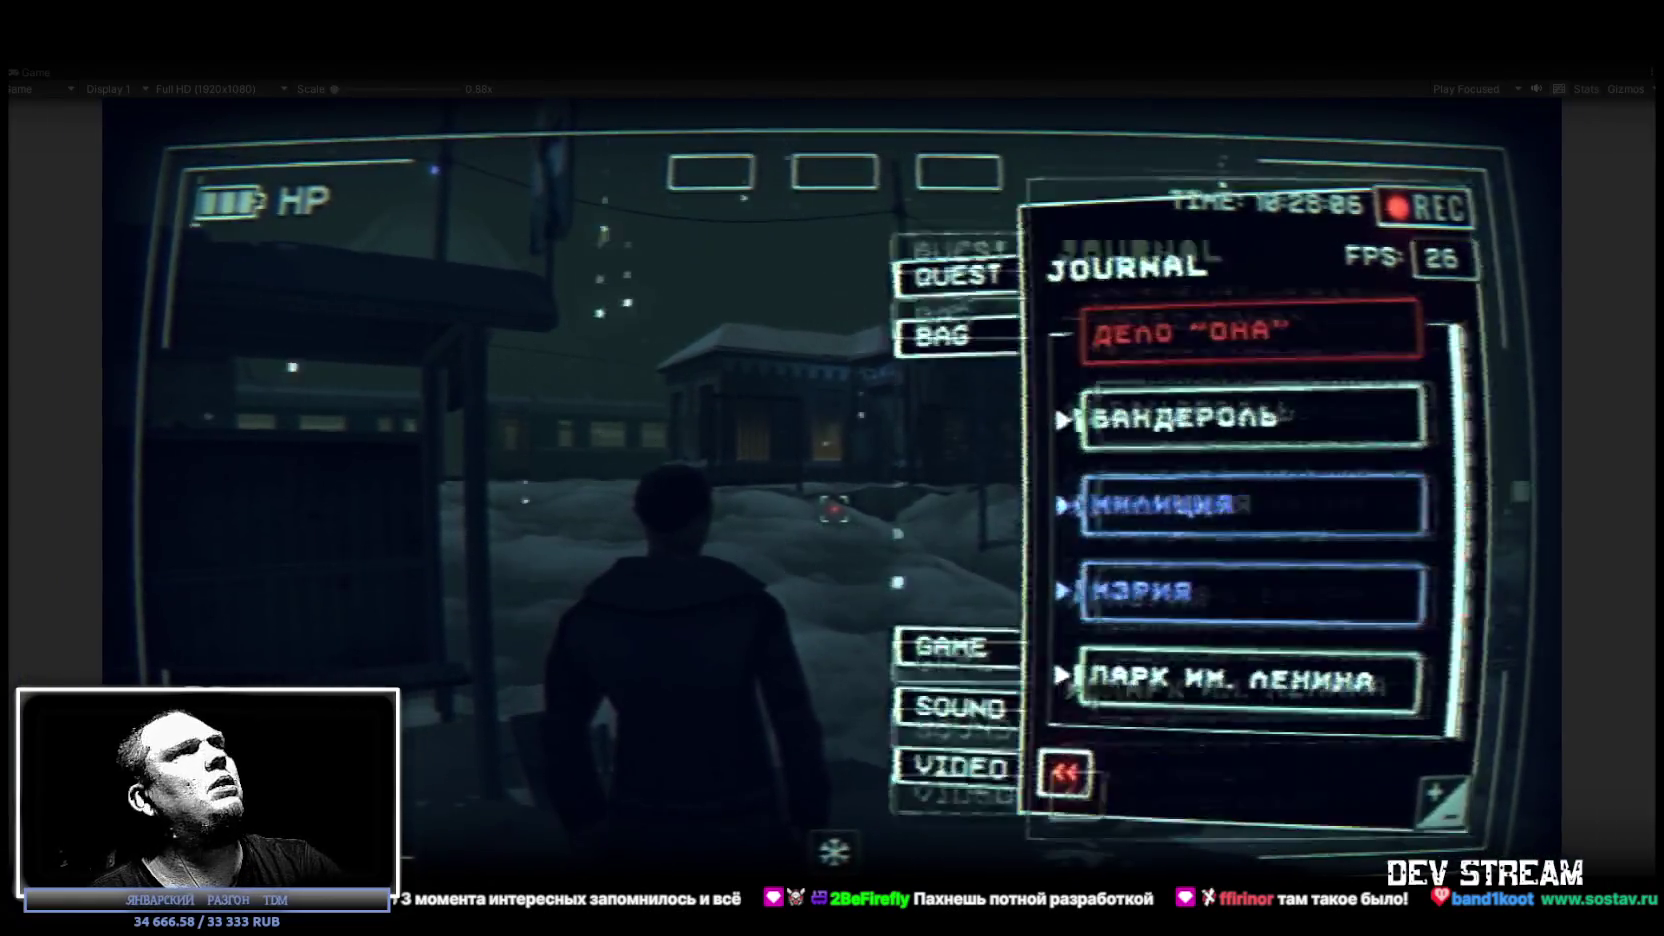
{"action": "key", "text": "Tab"}
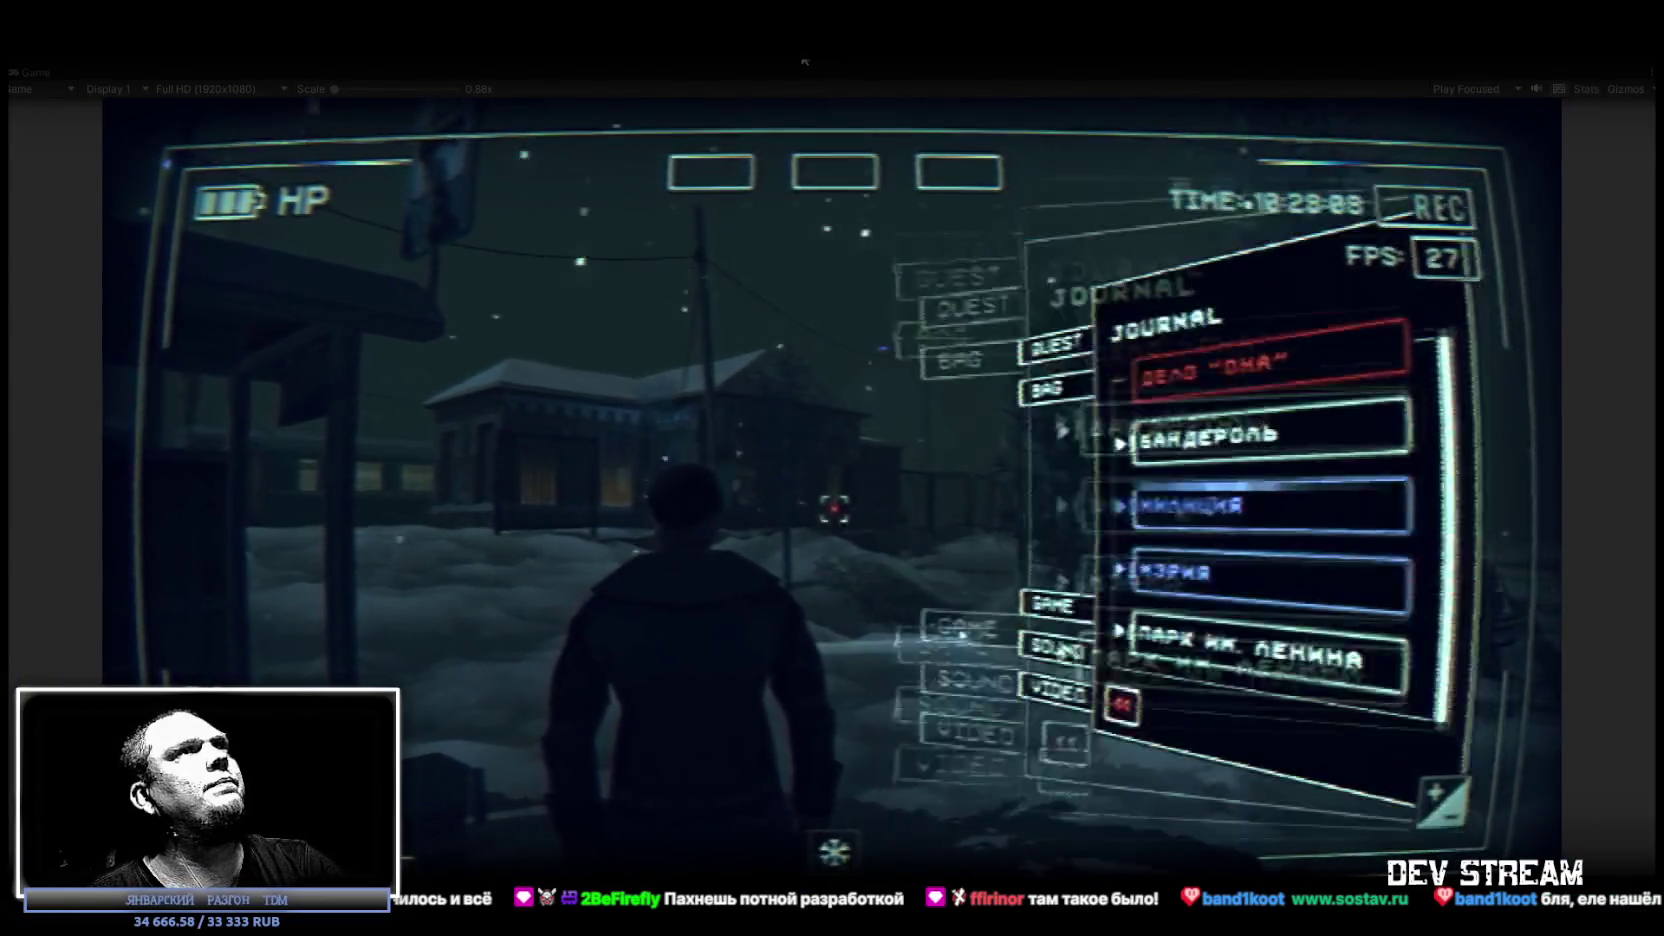
{"action": "key", "text": "Tab"}
{"action": "key", "text": "Tab"}
{"action": "left_click", "coordinate": [1196, 531]}
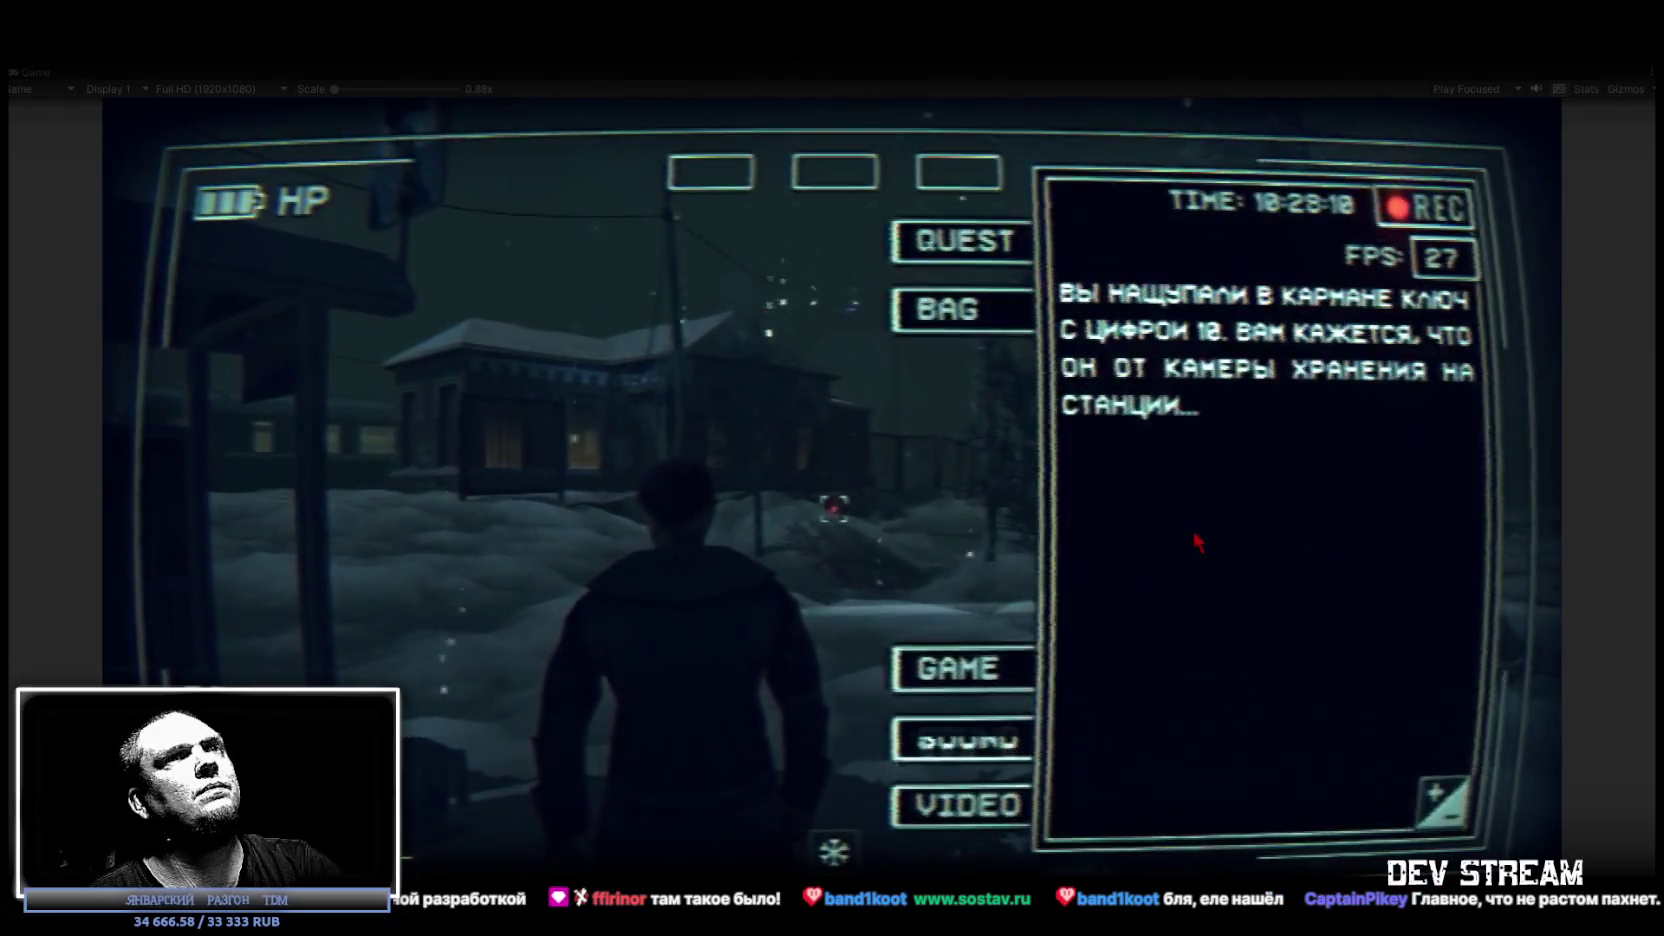
{"action": "left_click", "coordinate": [1200, 535]}
{"action": "left_click", "coordinate": [1200, 535]}
{"action": "left_click", "coordinate": [1205, 550]}
{"action": "left_click", "coordinate": [1207, 640]}
{"action": "left_click", "coordinate": [1207, 645]}
{"action": "left_click", "coordinate": [1207, 648]}
{"action": "left_click", "coordinate": [1207, 648]}
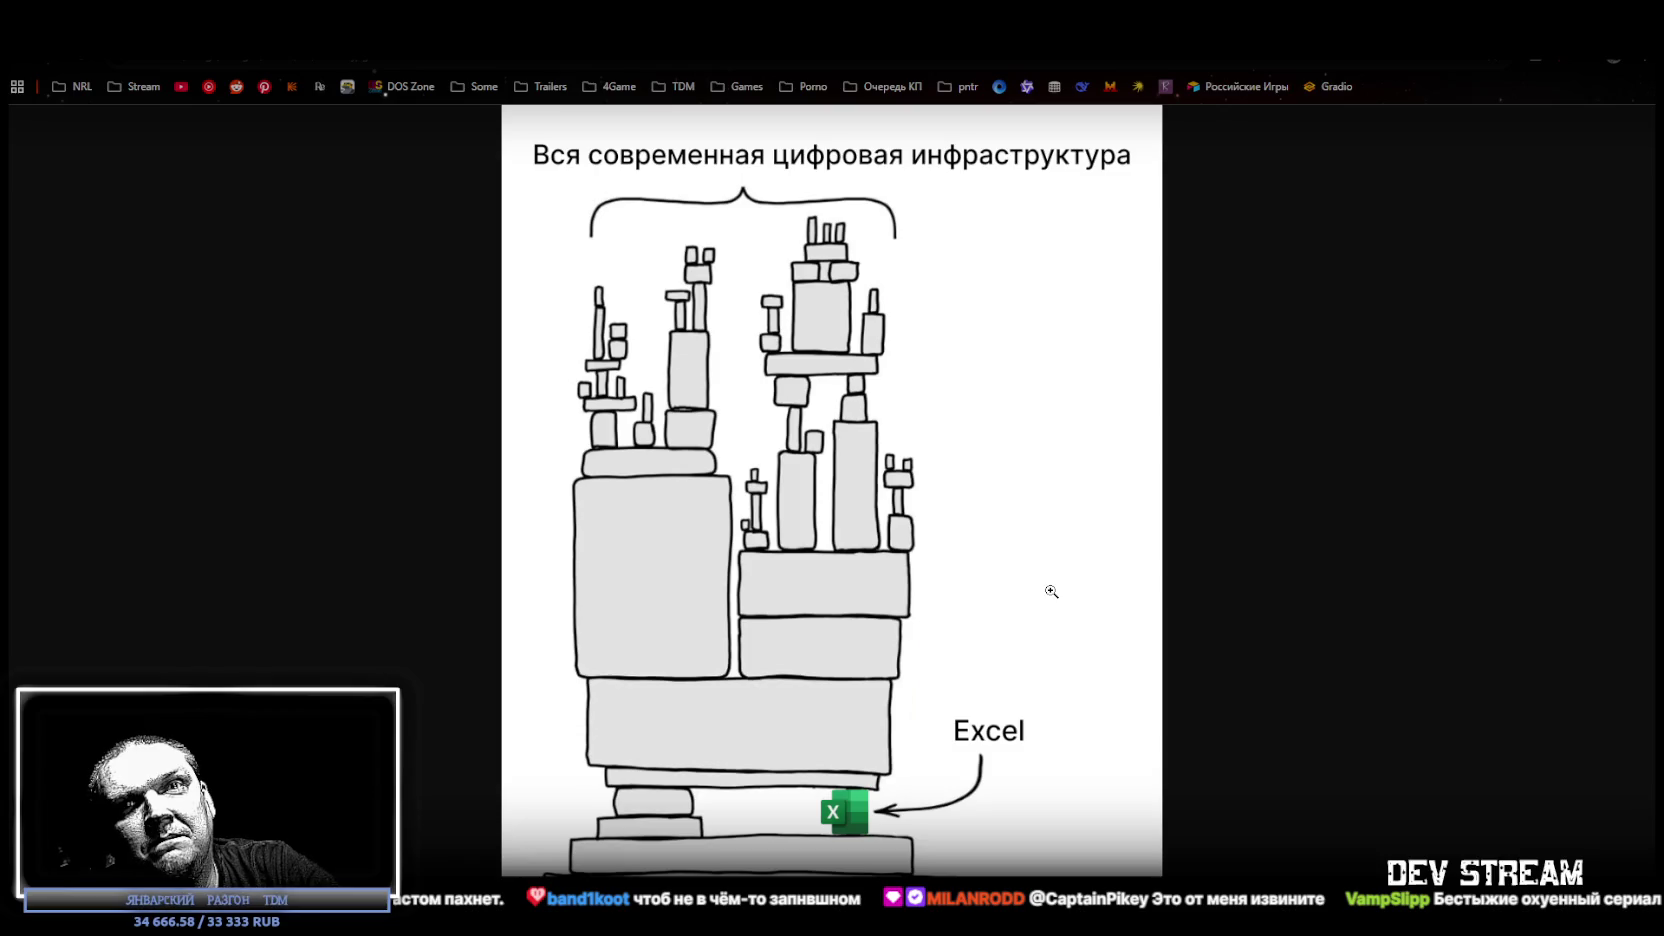
Minimize Chrome to reveal the Scene view's wireframe road lined with RoadLight lamp posts.
{"action": "key", "text": "super+Down"}
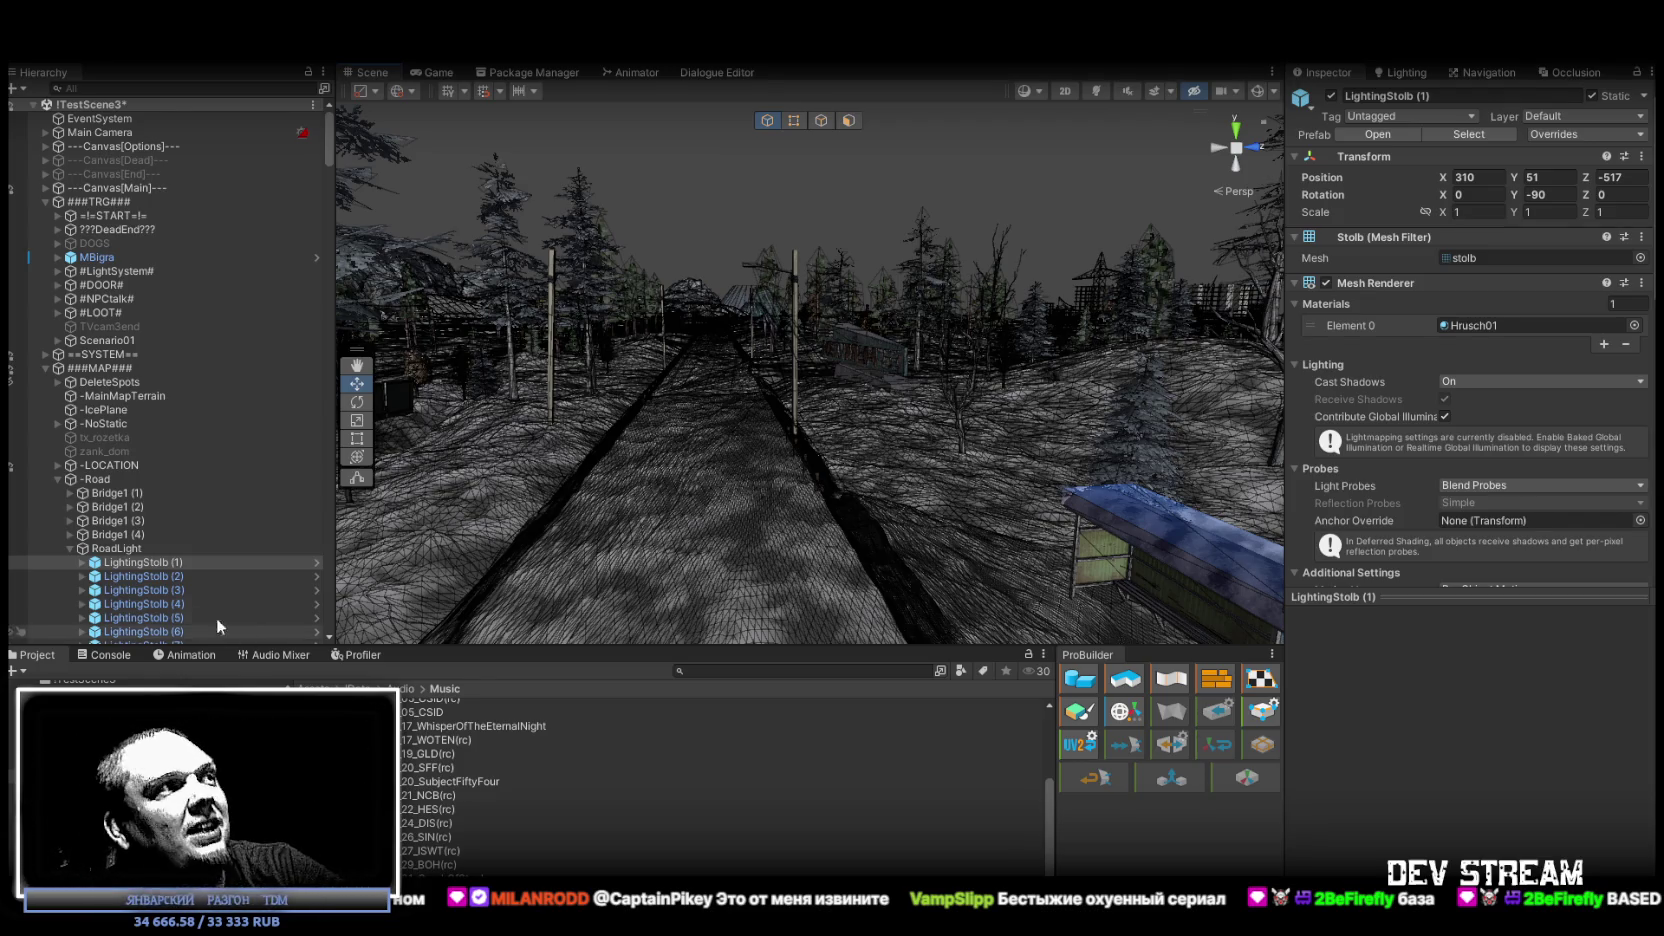
Switch the bottom panel to the Console and clear all its messages.
{"action": "left_click", "coordinate": [108, 655]}
{"action": "left_click", "coordinate": [15, 673]}
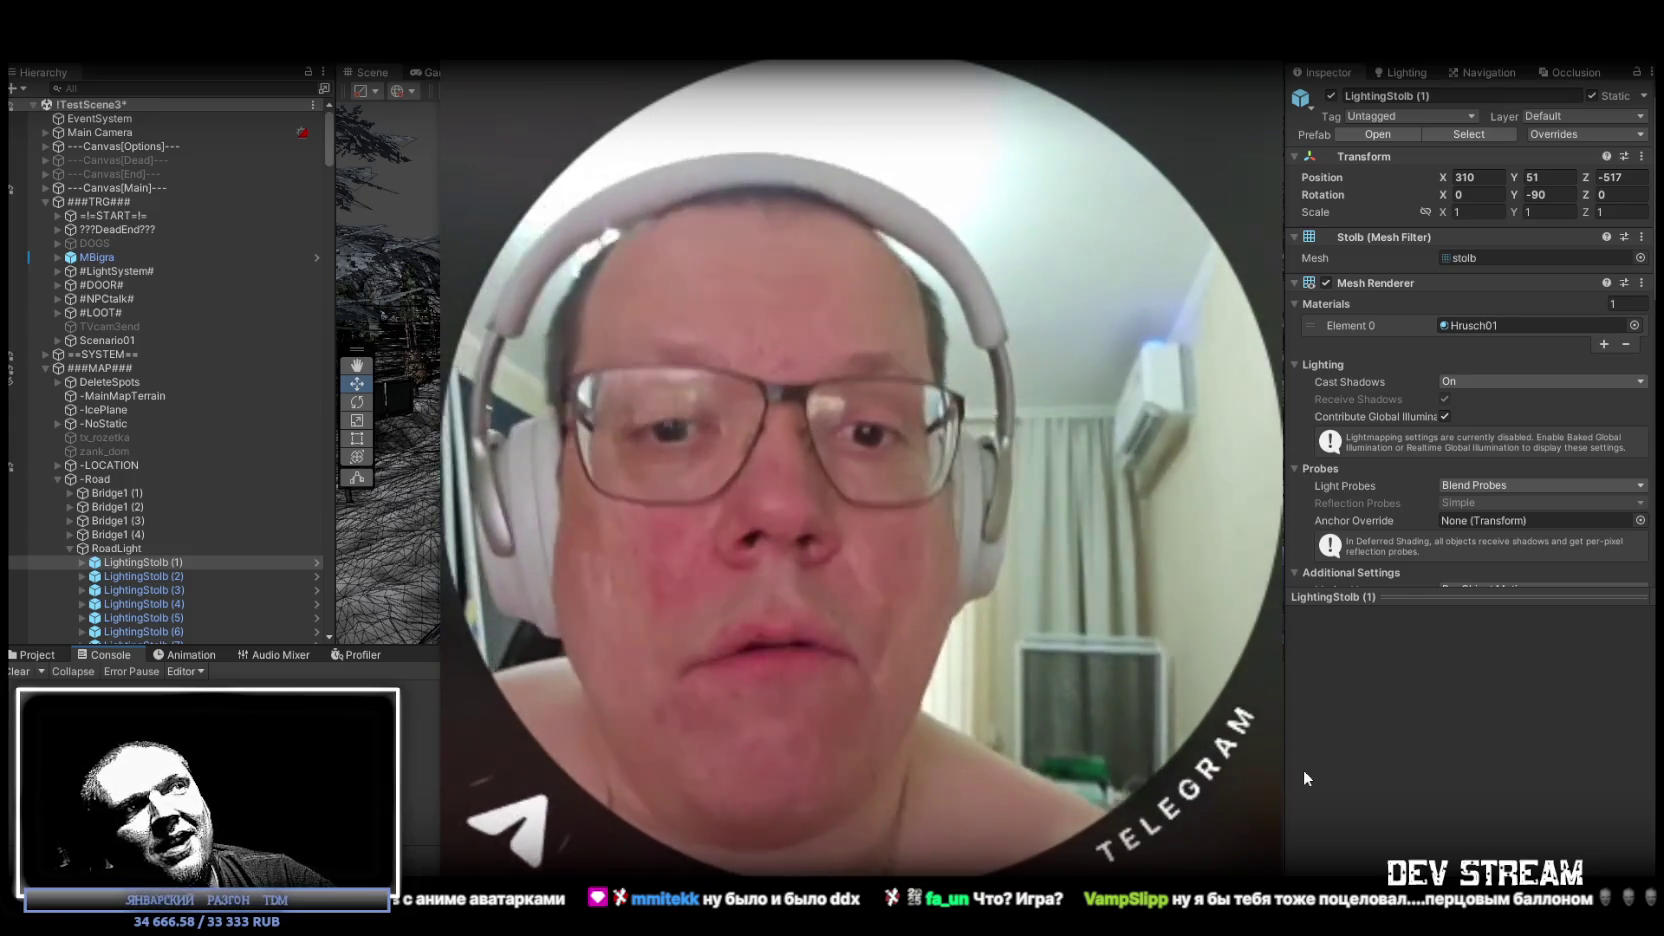
Let the Telegram round video message play over the editor until it closes.
{"action": "mouse_move", "coordinate": [1052, 390]}
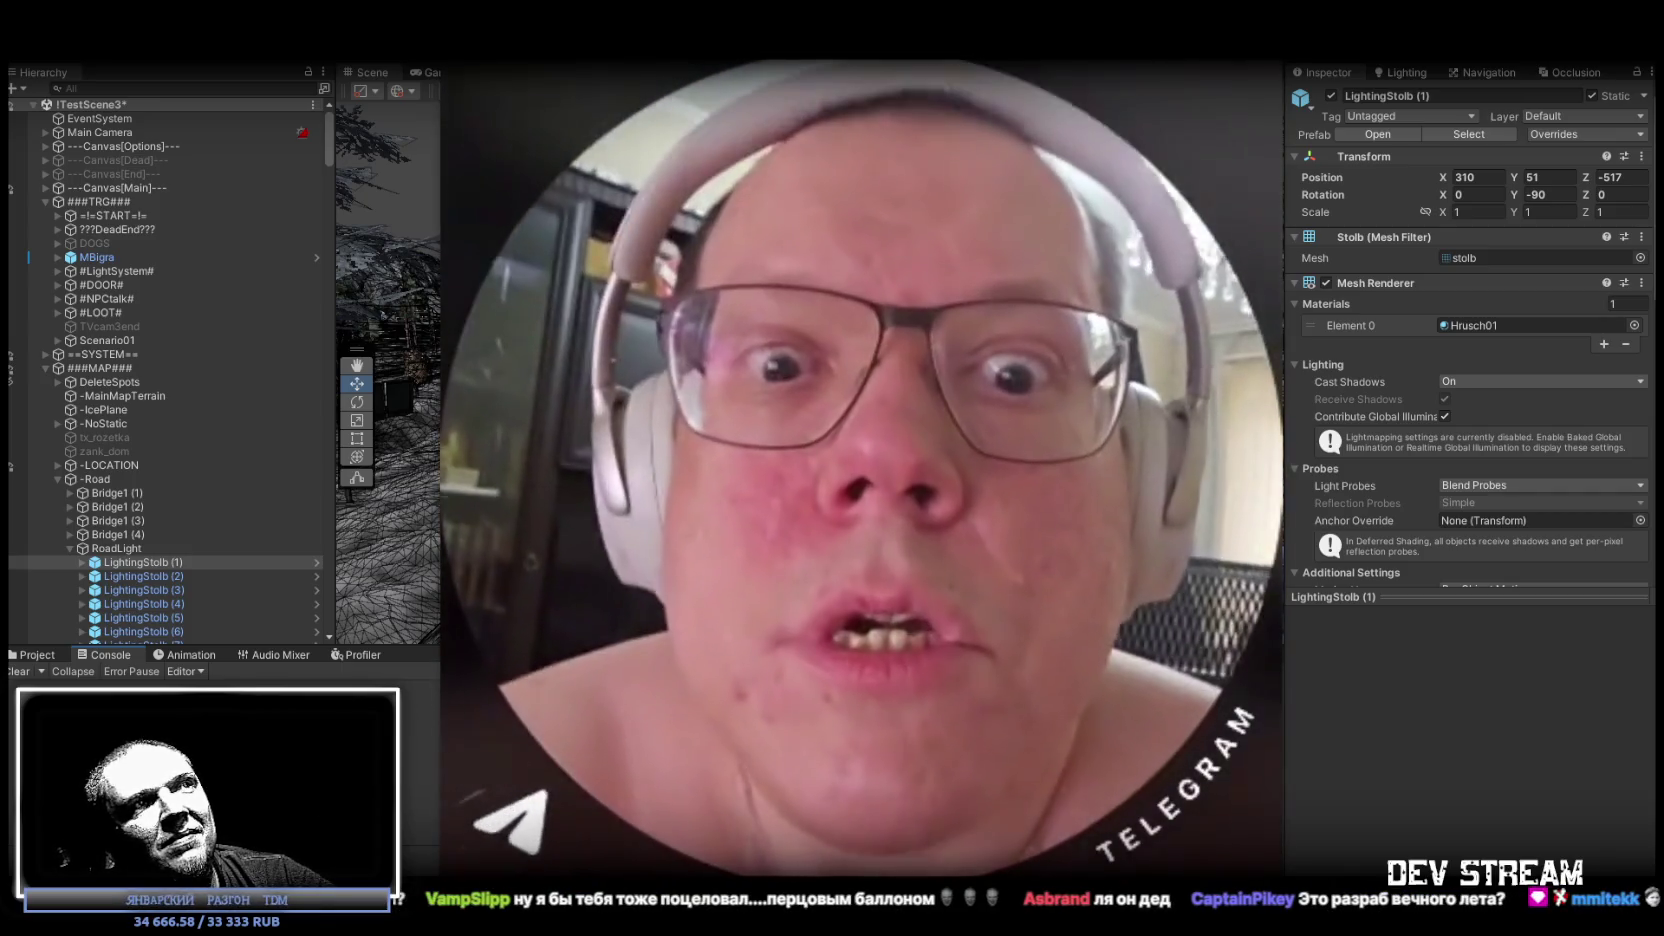
{"action": "mouse_move", "coordinate": [1201, 237]}
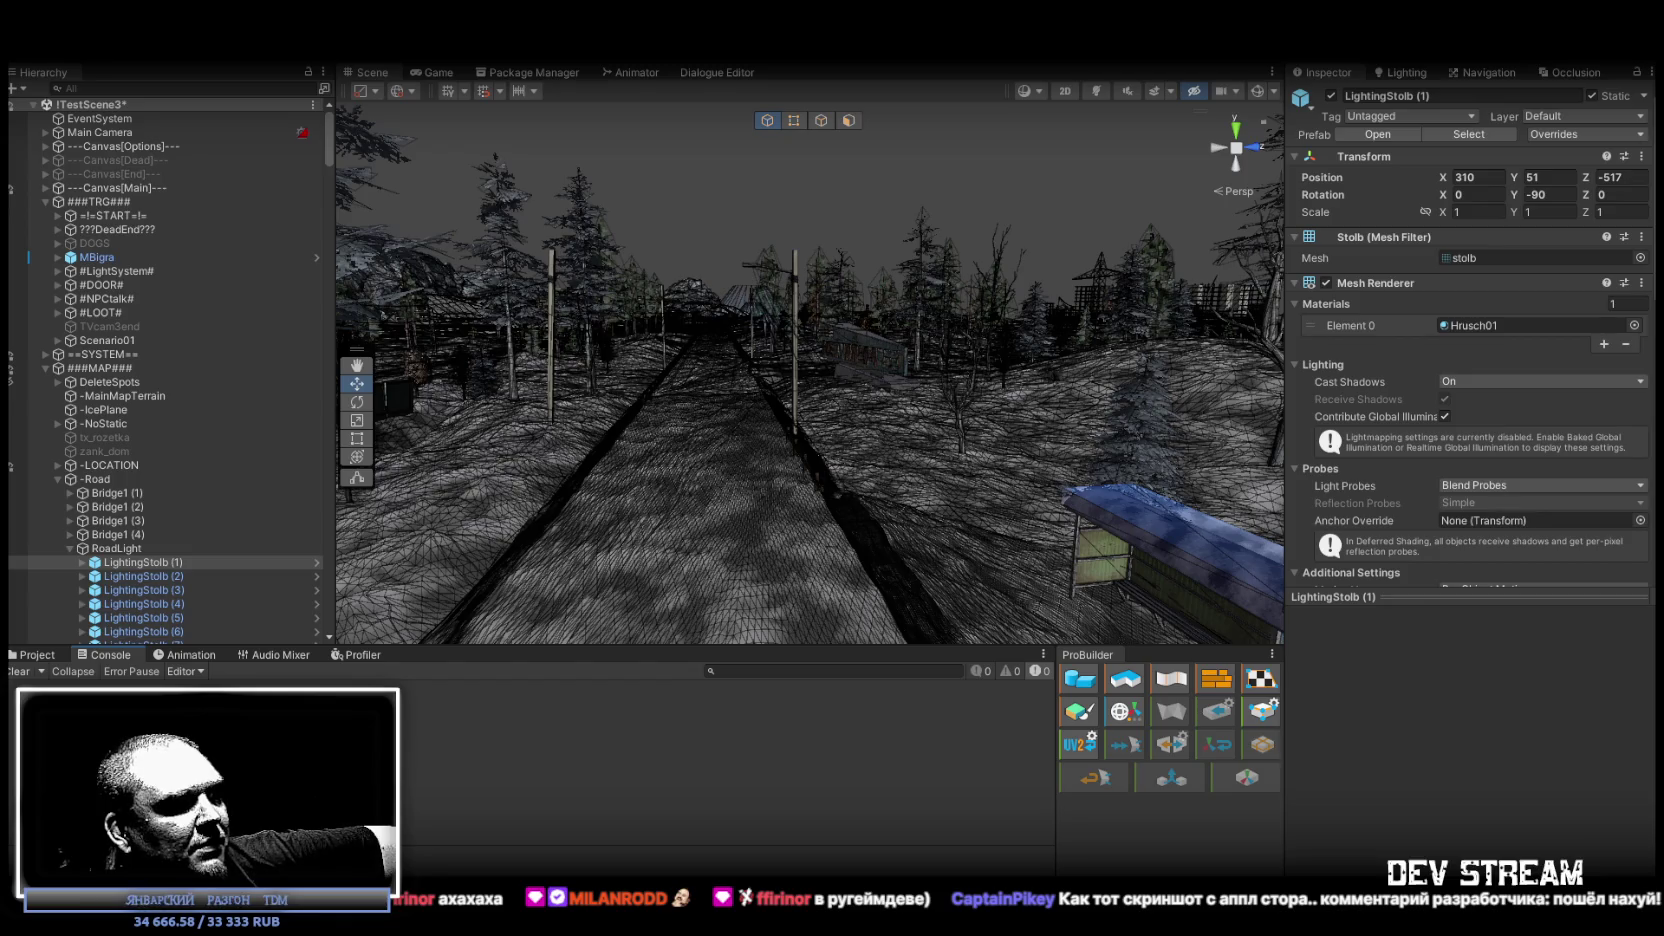
Bring the Telegram channel window back in front of the Unity editor.
{"action": "key", "text": "alt+Tab"}
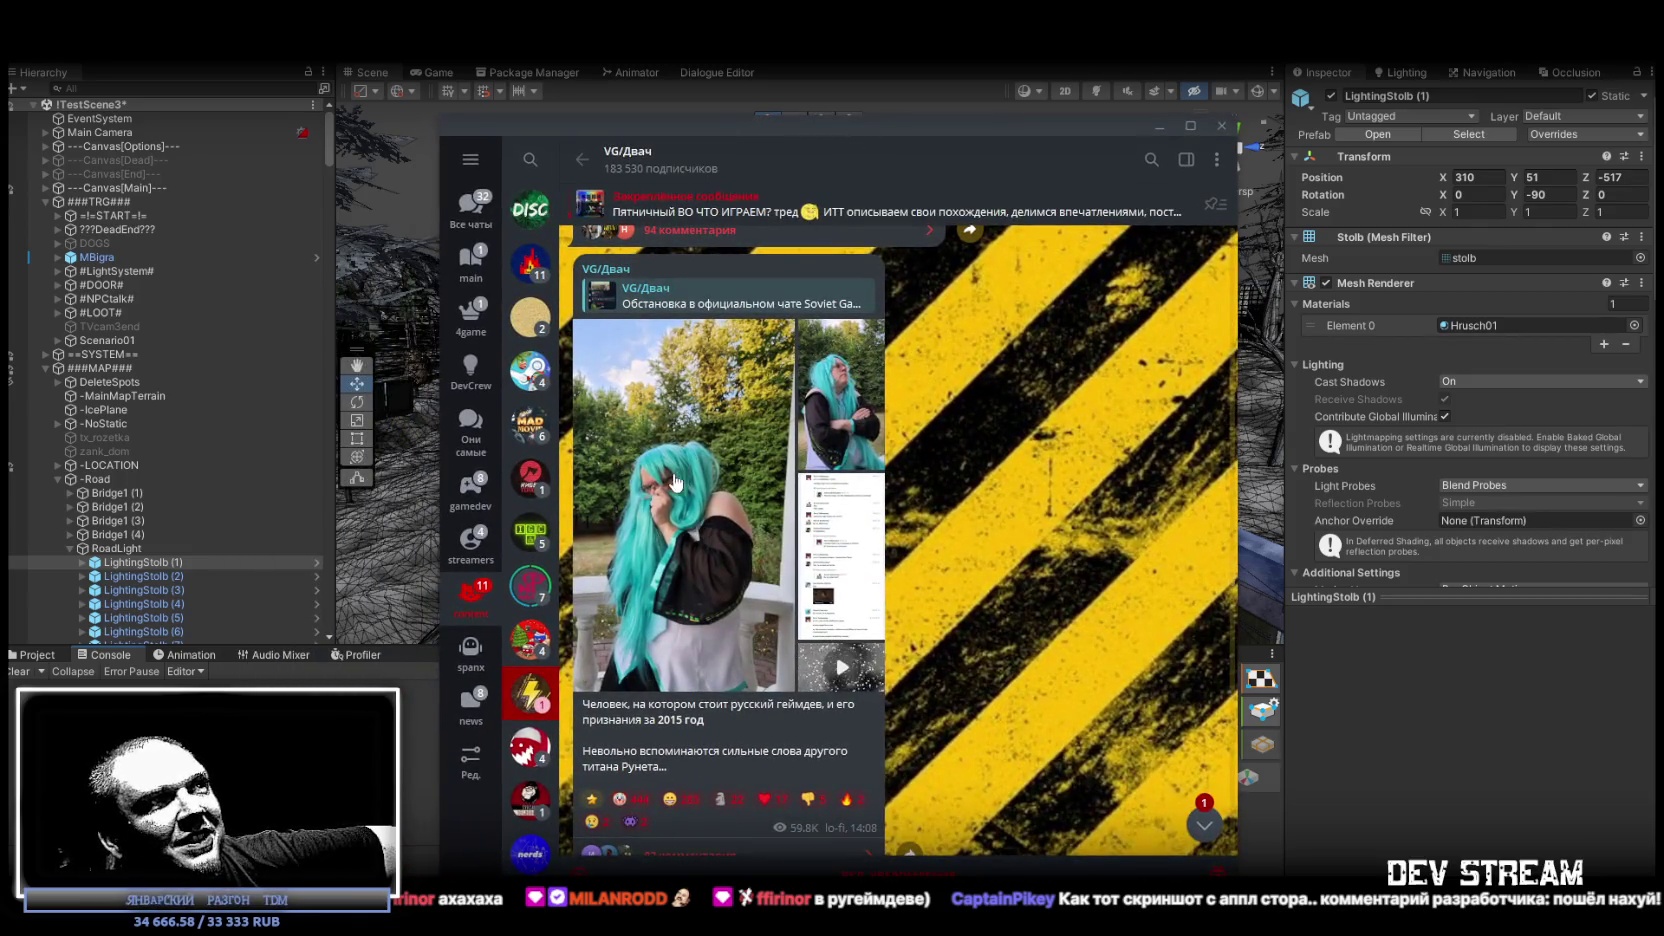
{"action": "left_click", "coordinate": [675, 483]}
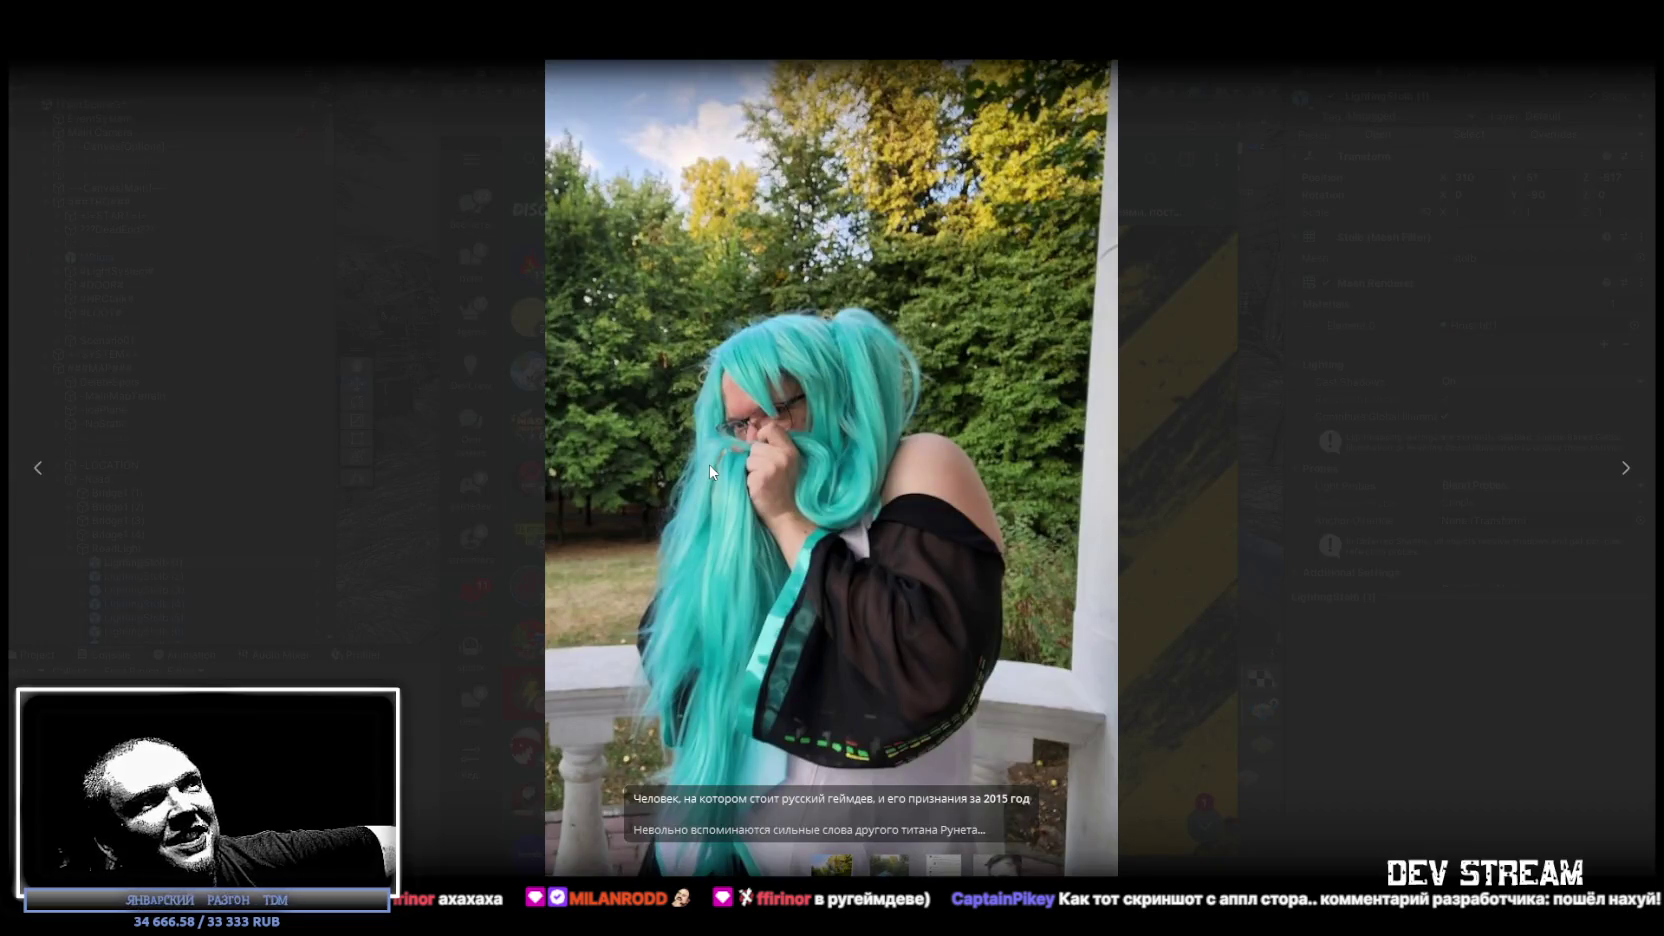
{"action": "key", "text": "Right"}
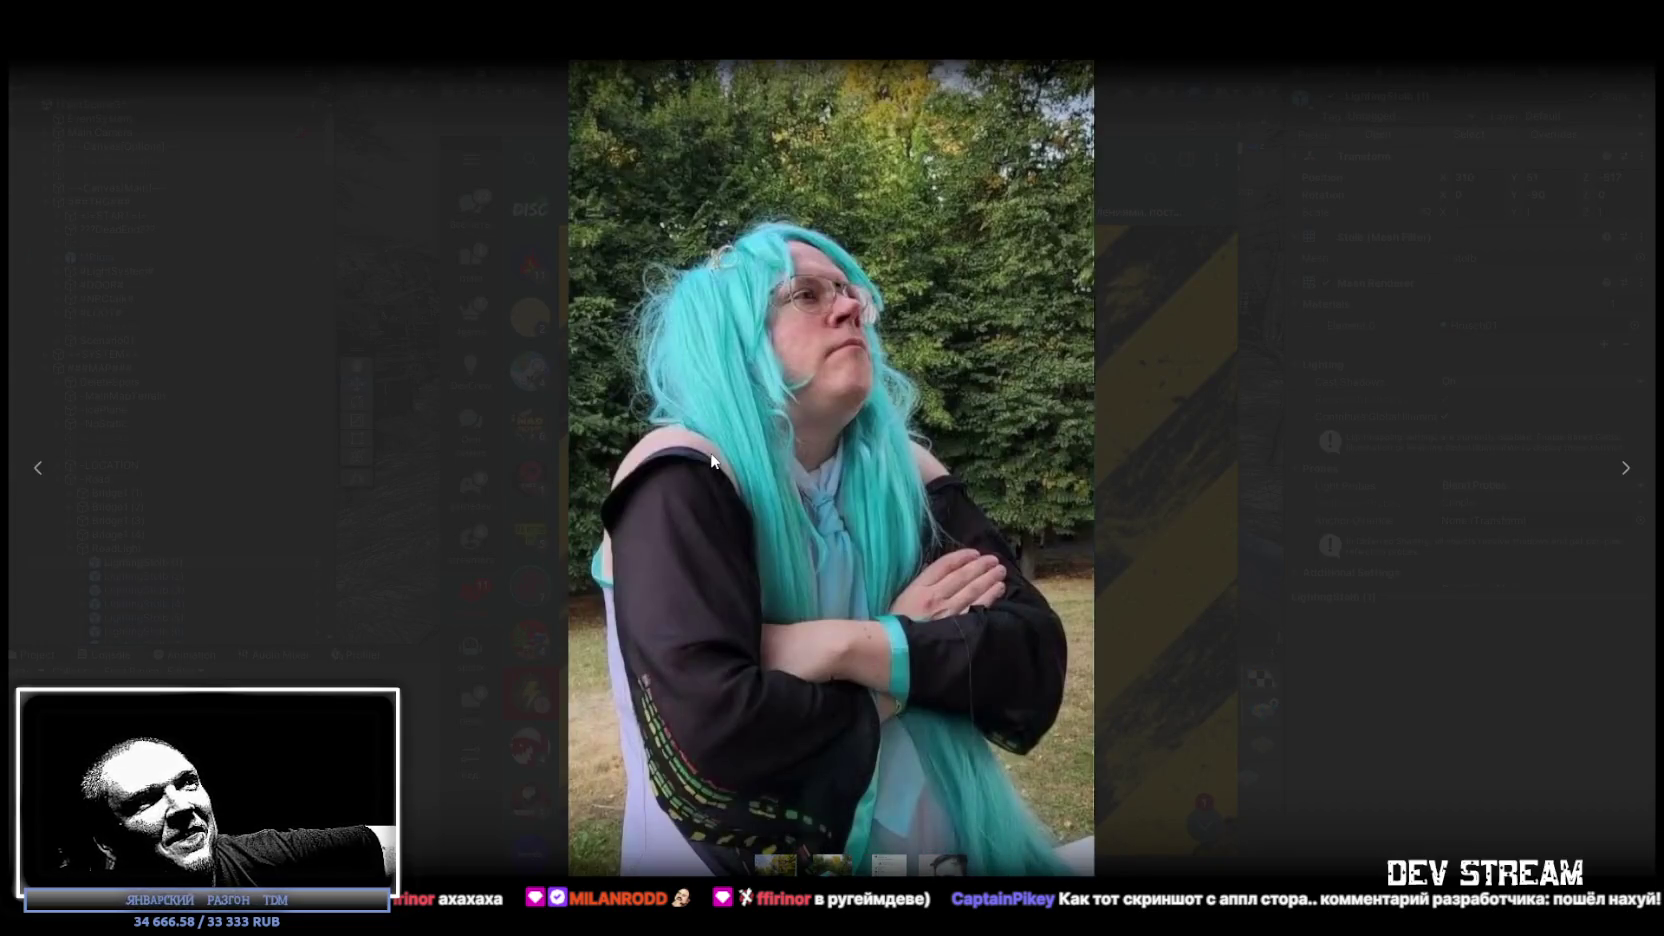
{"action": "key", "text": "Escape"}
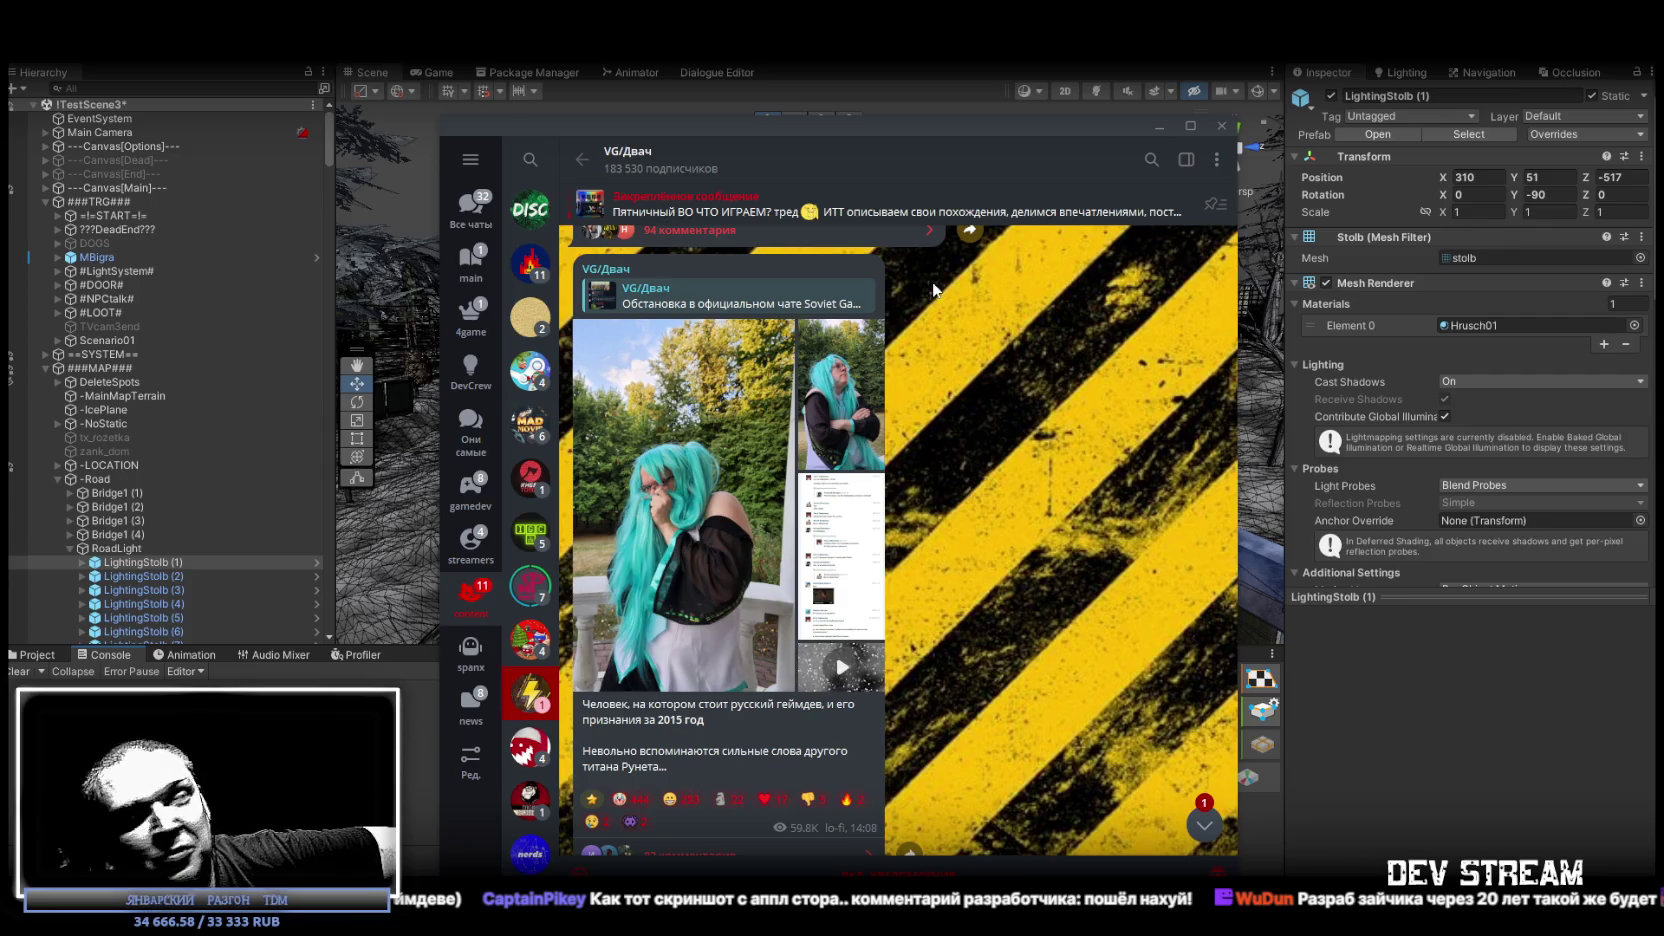
{"action": "left_click_drag", "start_coordinate": [901, 127], "coordinate": [901, 57]}
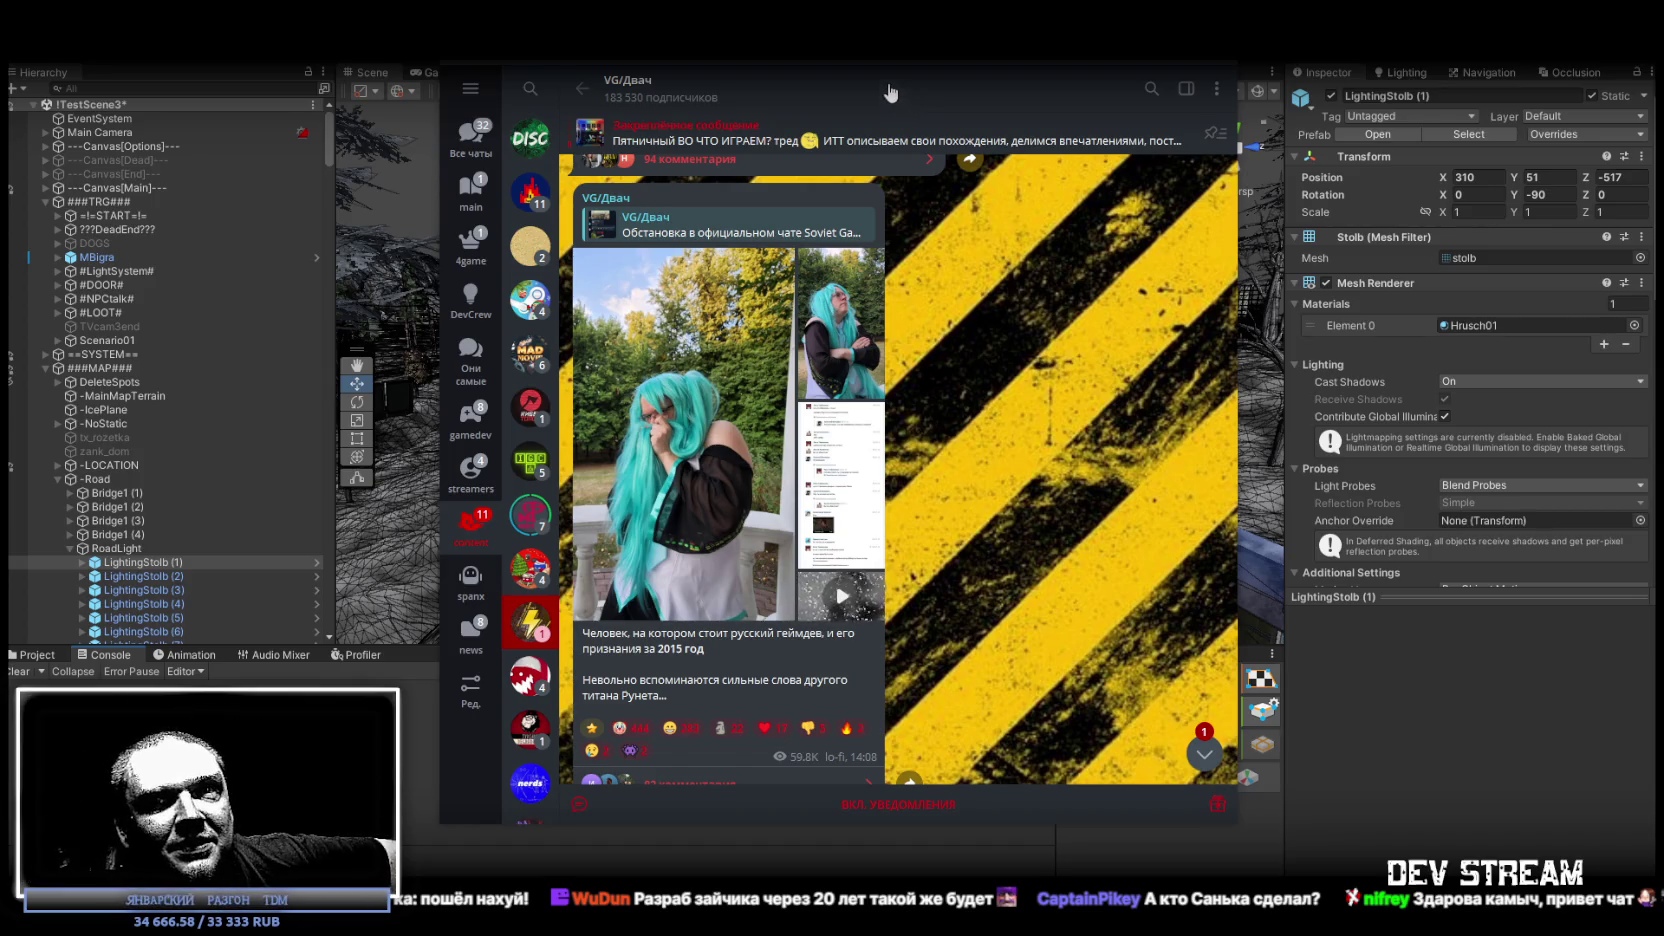
{"action": "mouse_move", "coordinate": [815, 74]}
{"action": "left_mouse_down"}
{"action": "mouse_move", "coordinate": [795, 66]}
{"action": "mouse_move", "coordinate": [806, 54]}
{"action": "left_mouse_up"}
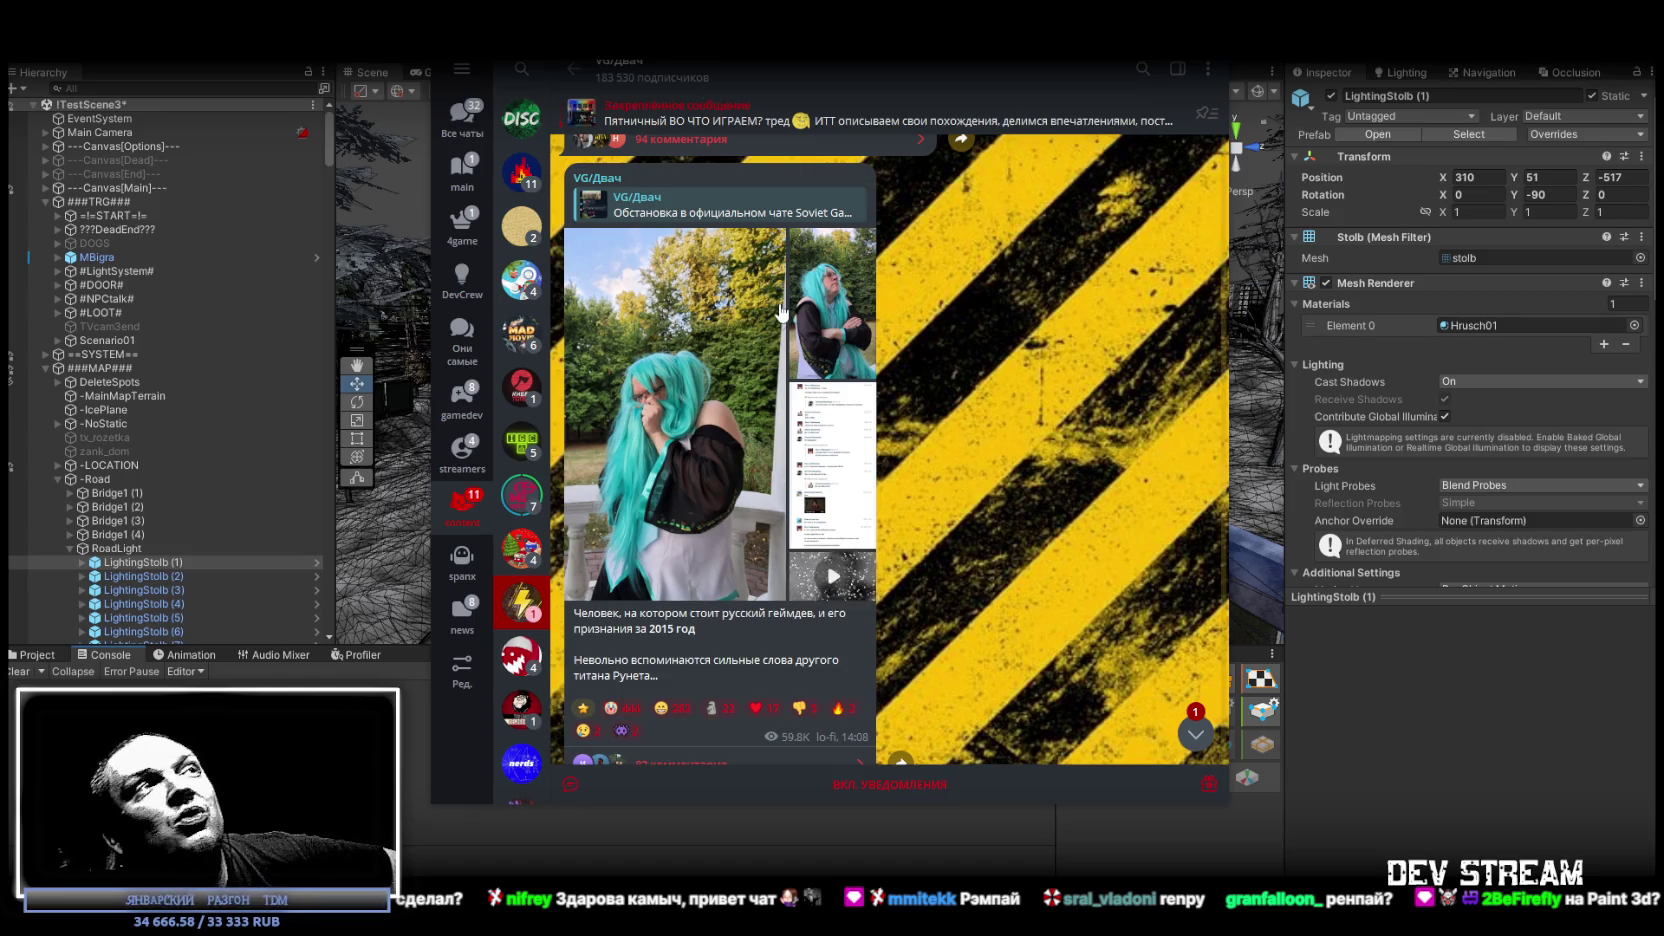
{"action": "left_click", "coordinate": [697, 443]}
{"action": "key", "text": "Right"}
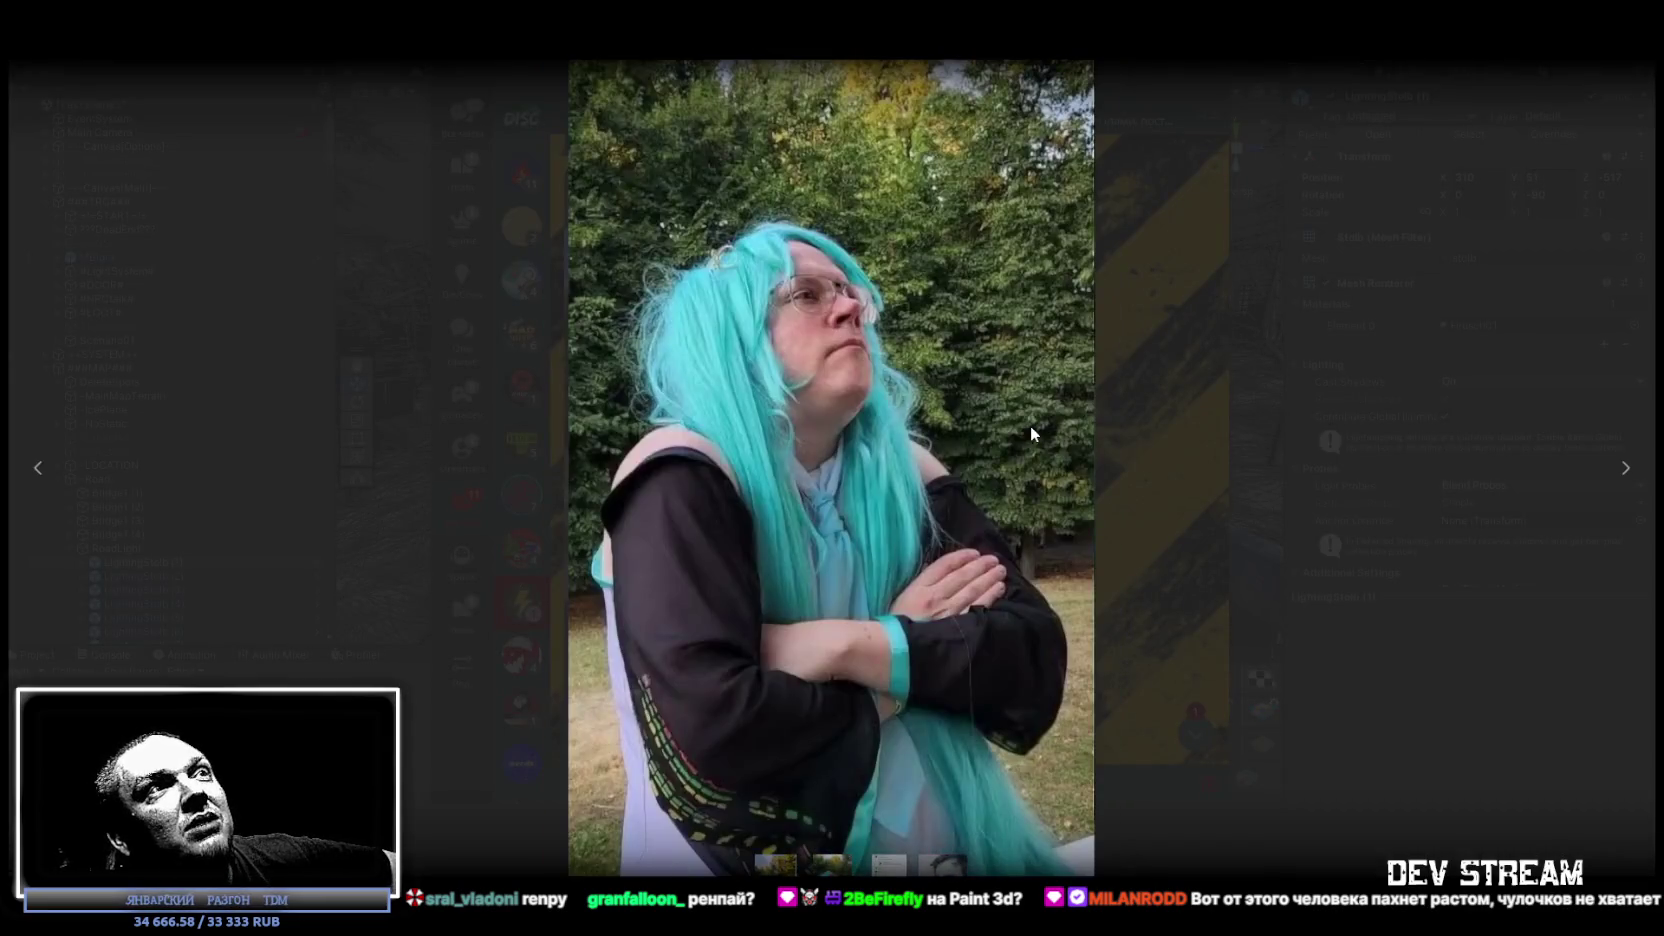
{"action": "key", "text": "Right"}
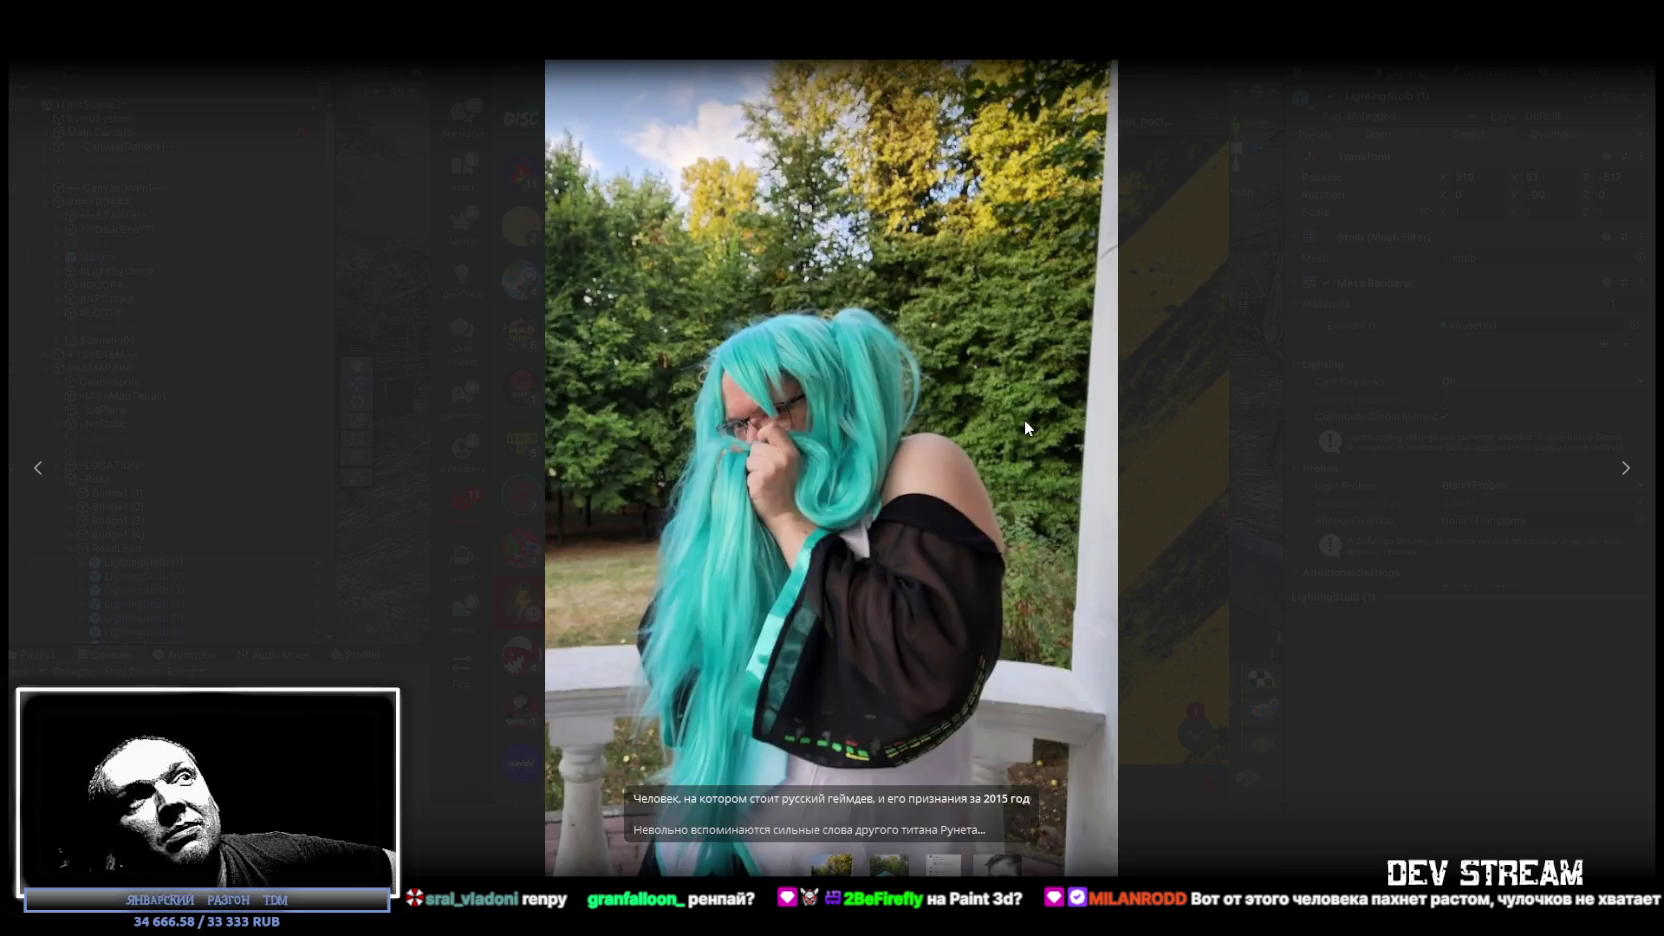
{"action": "left_click", "coordinate": [1202, 398]}
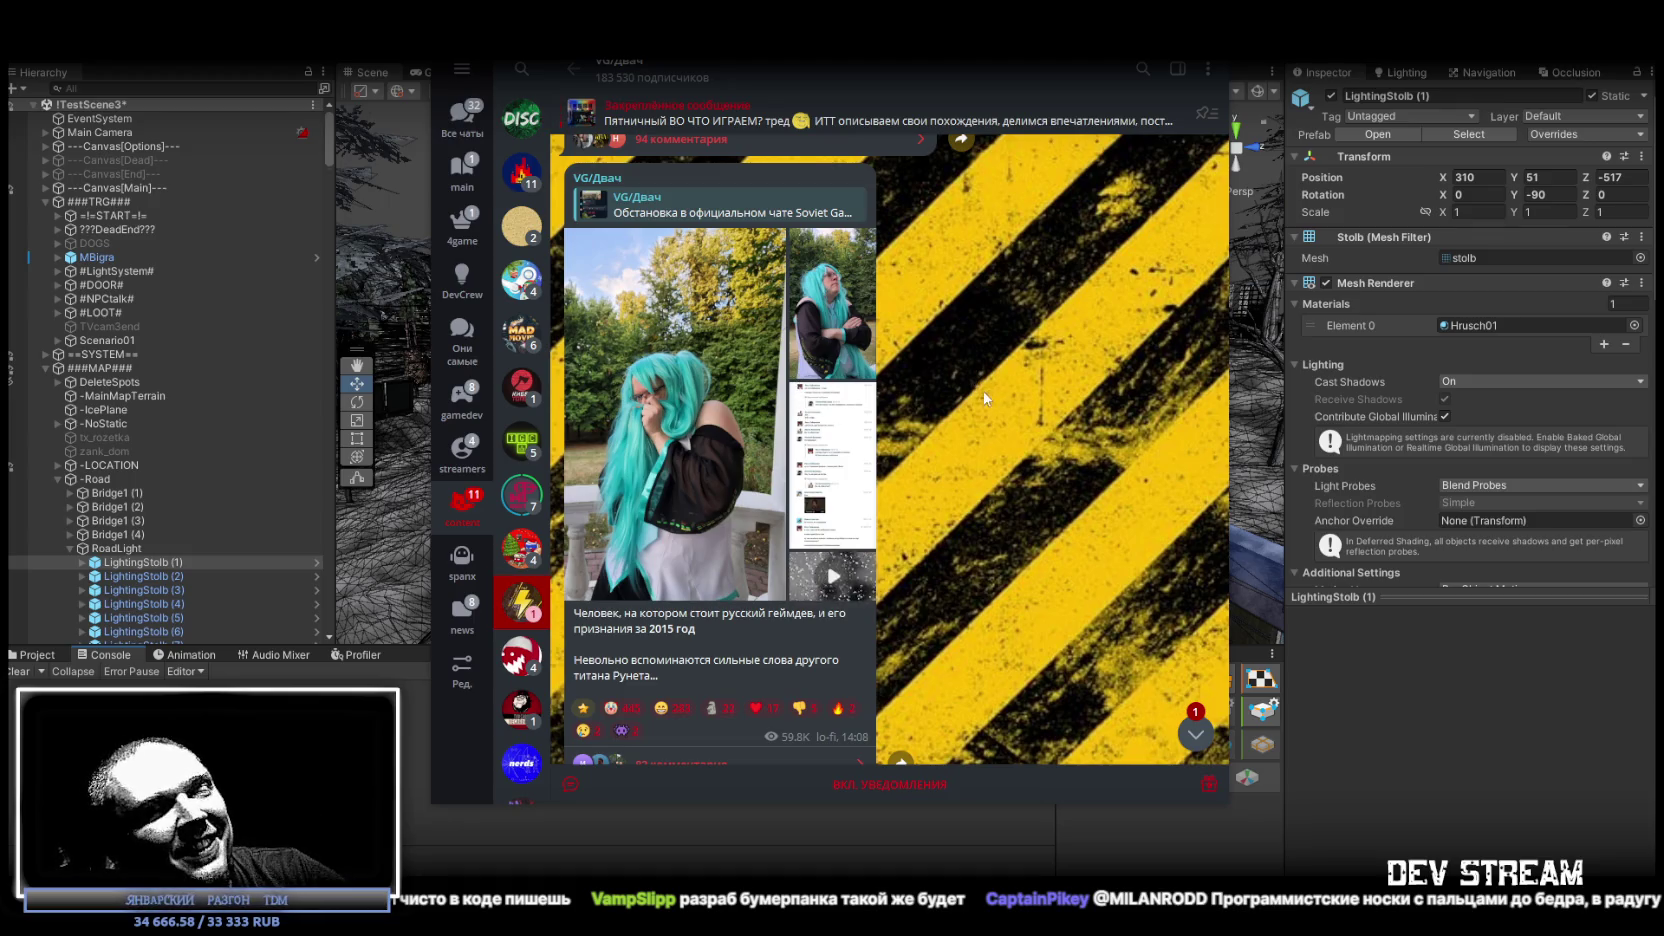
{"action": "key", "text": "alt+Tab"}
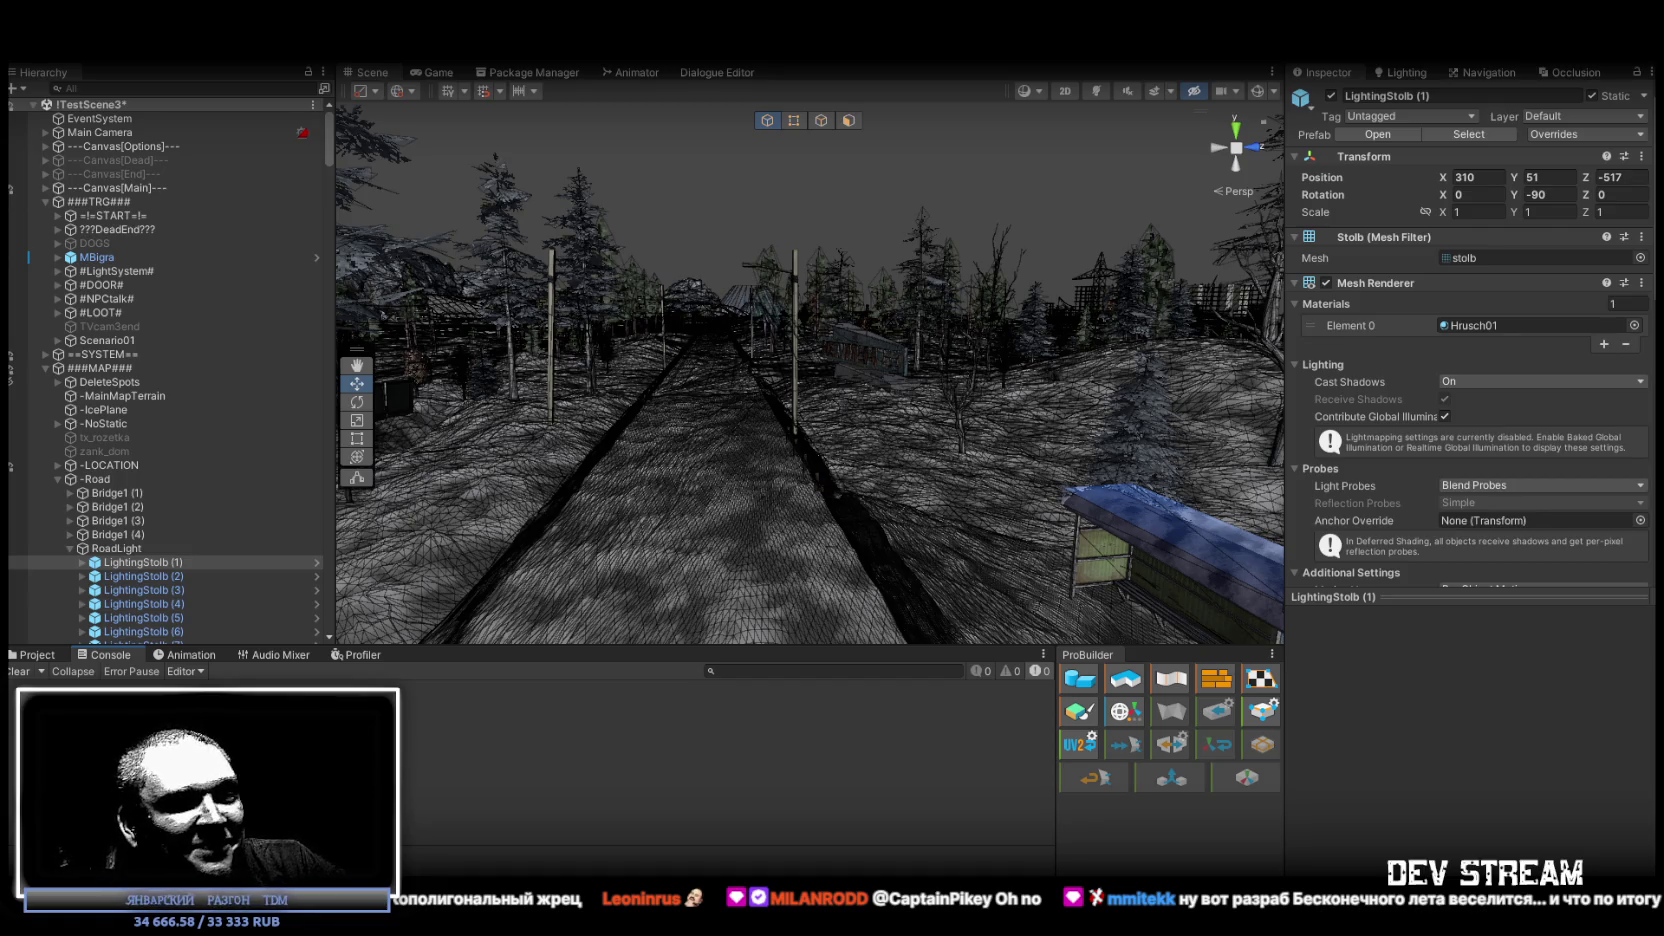
Fly down the road past the LightingStolb (1) lamp post toward the roadside sign.
{"action": "left_click_drag", "start_coordinate": [774, 336], "coordinate": [704, 377]}
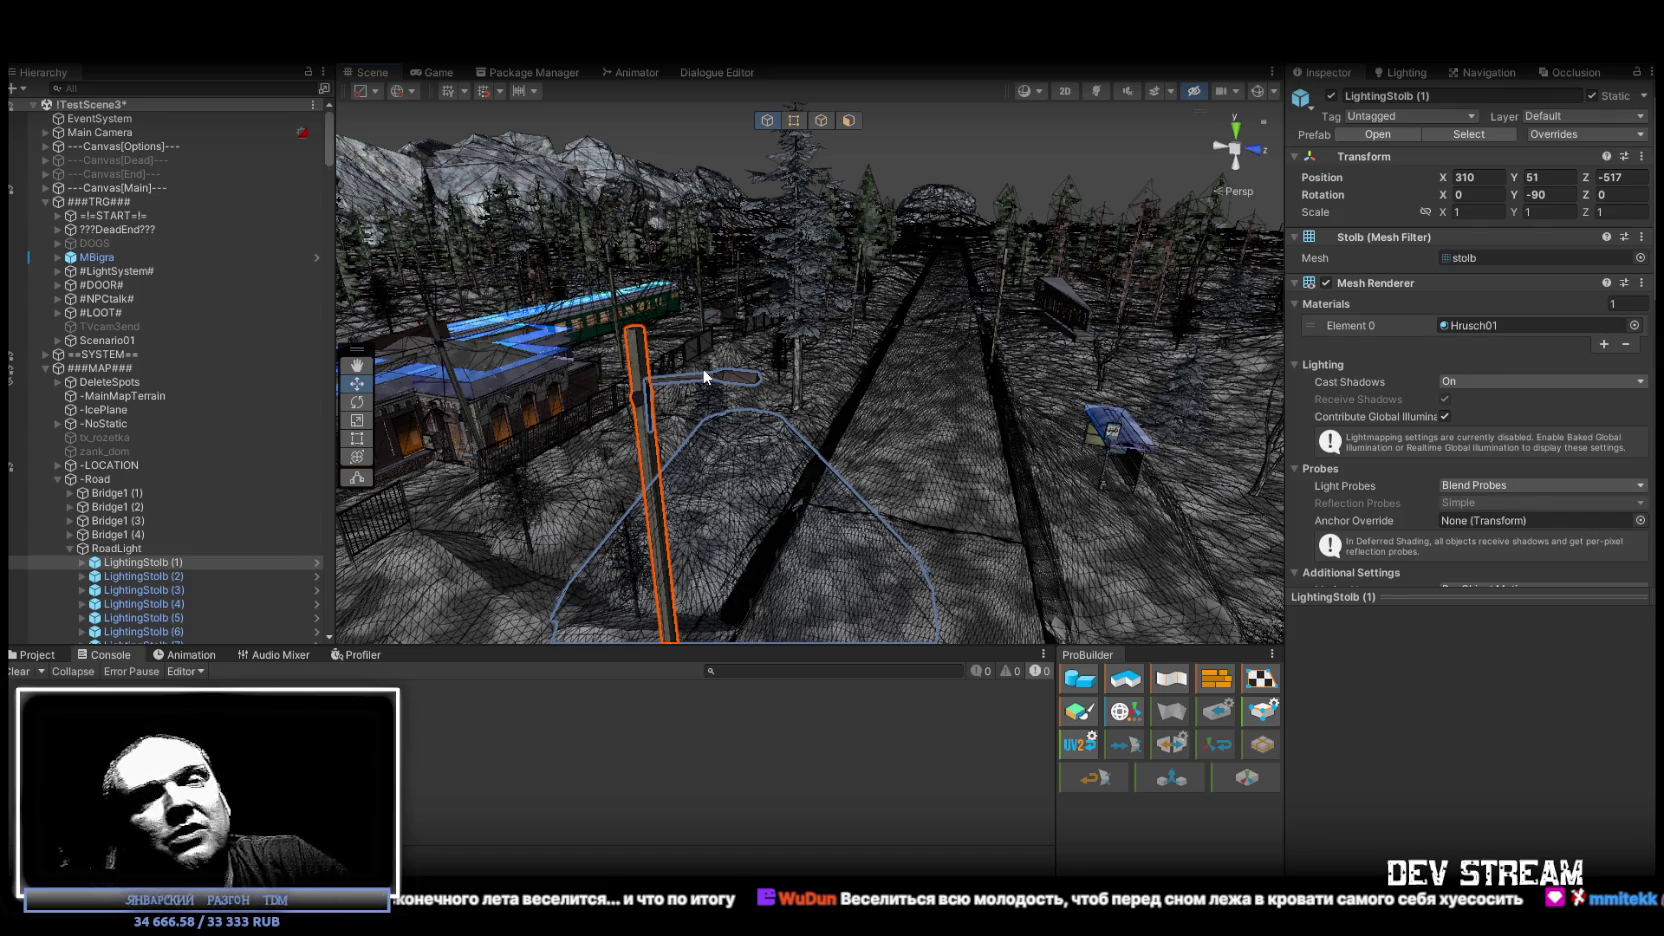
{"action": "mouse_move", "coordinate": [710, 307]}
{"action": "left_mouse_down"}
{"action": "mouse_move", "coordinate": [739, 278]}
{"action": "mouse_move", "coordinate": [904, 303]}
{"action": "mouse_move", "coordinate": [1066, 483]}
{"action": "mouse_move", "coordinate": [1126, 468]}
{"action": "left_mouse_up"}
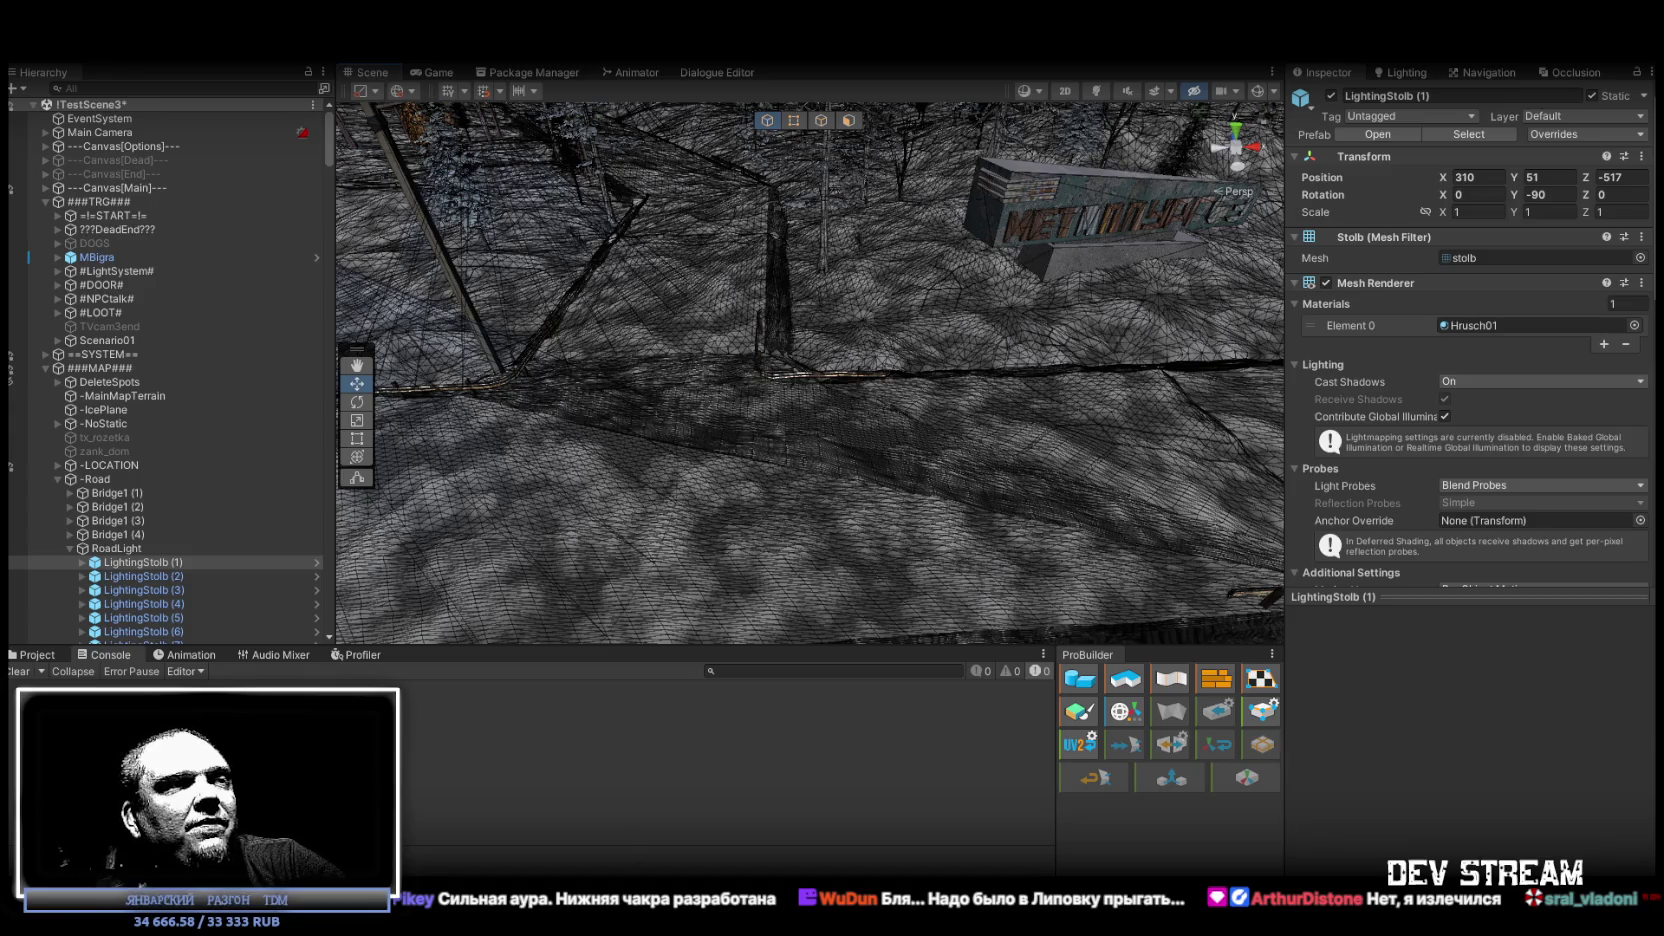
{"action": "mouse_move", "coordinate": [549, 515]}
{"action": "left_mouse_down"}
{"action": "mouse_move", "coordinate": [891, 361]}
{"action": "mouse_move", "coordinate": [710, 310]}
{"action": "left_mouse_up"}
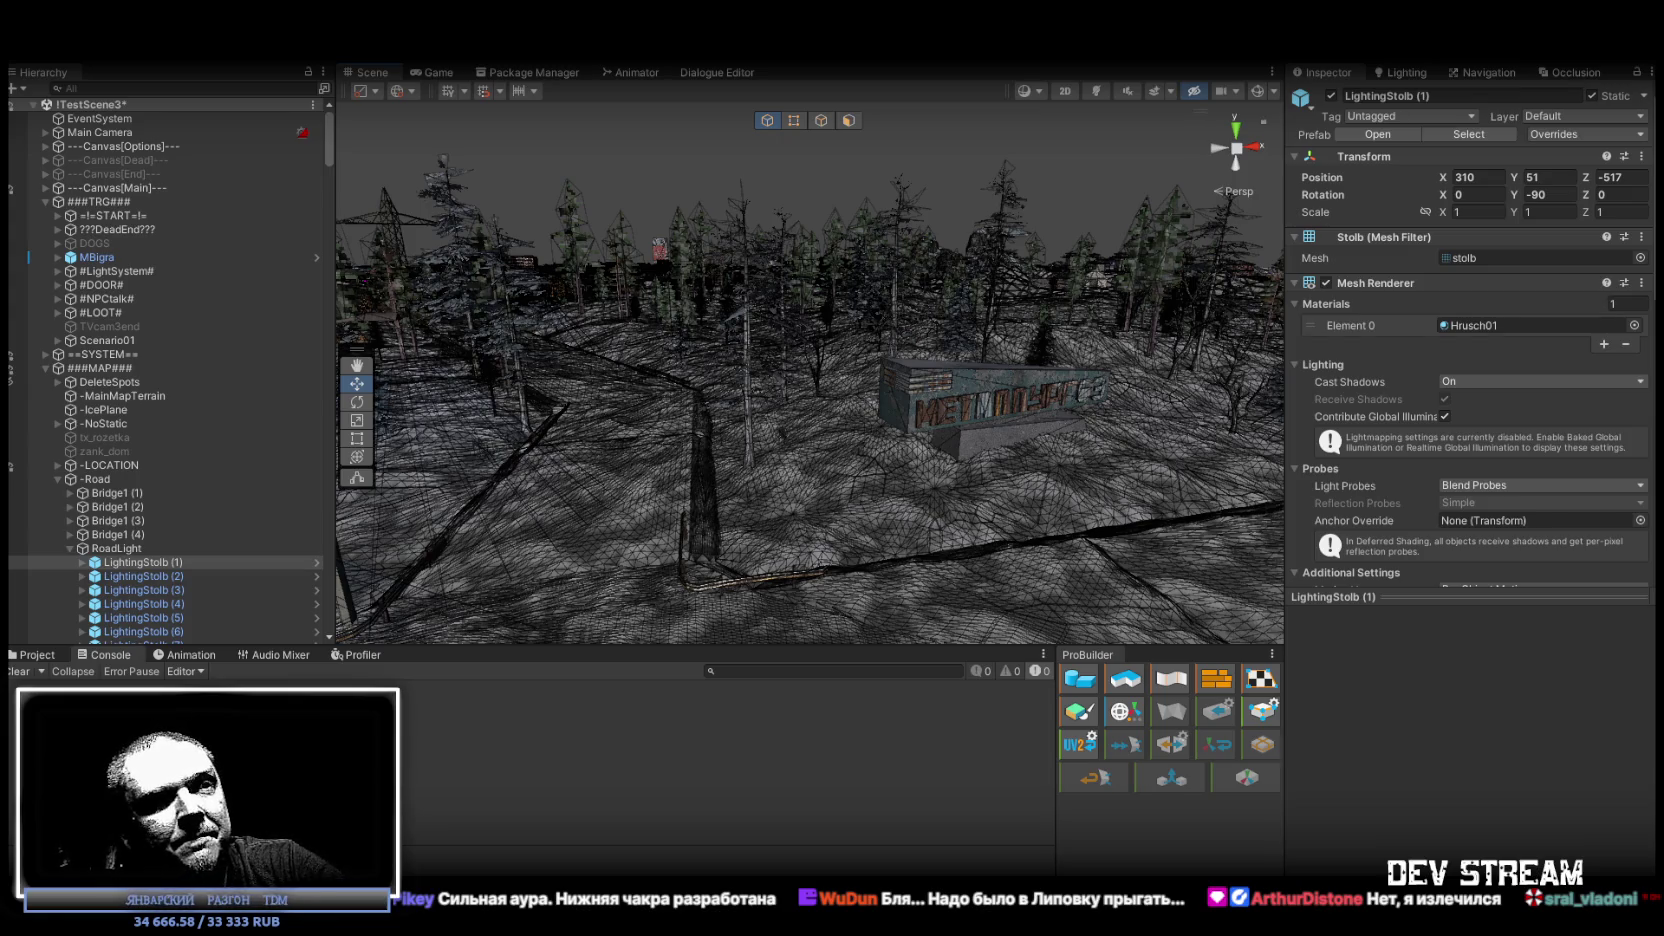
{"action": "left_click_drag", "start_coordinate": [912, 348], "coordinate": [800, 355]}
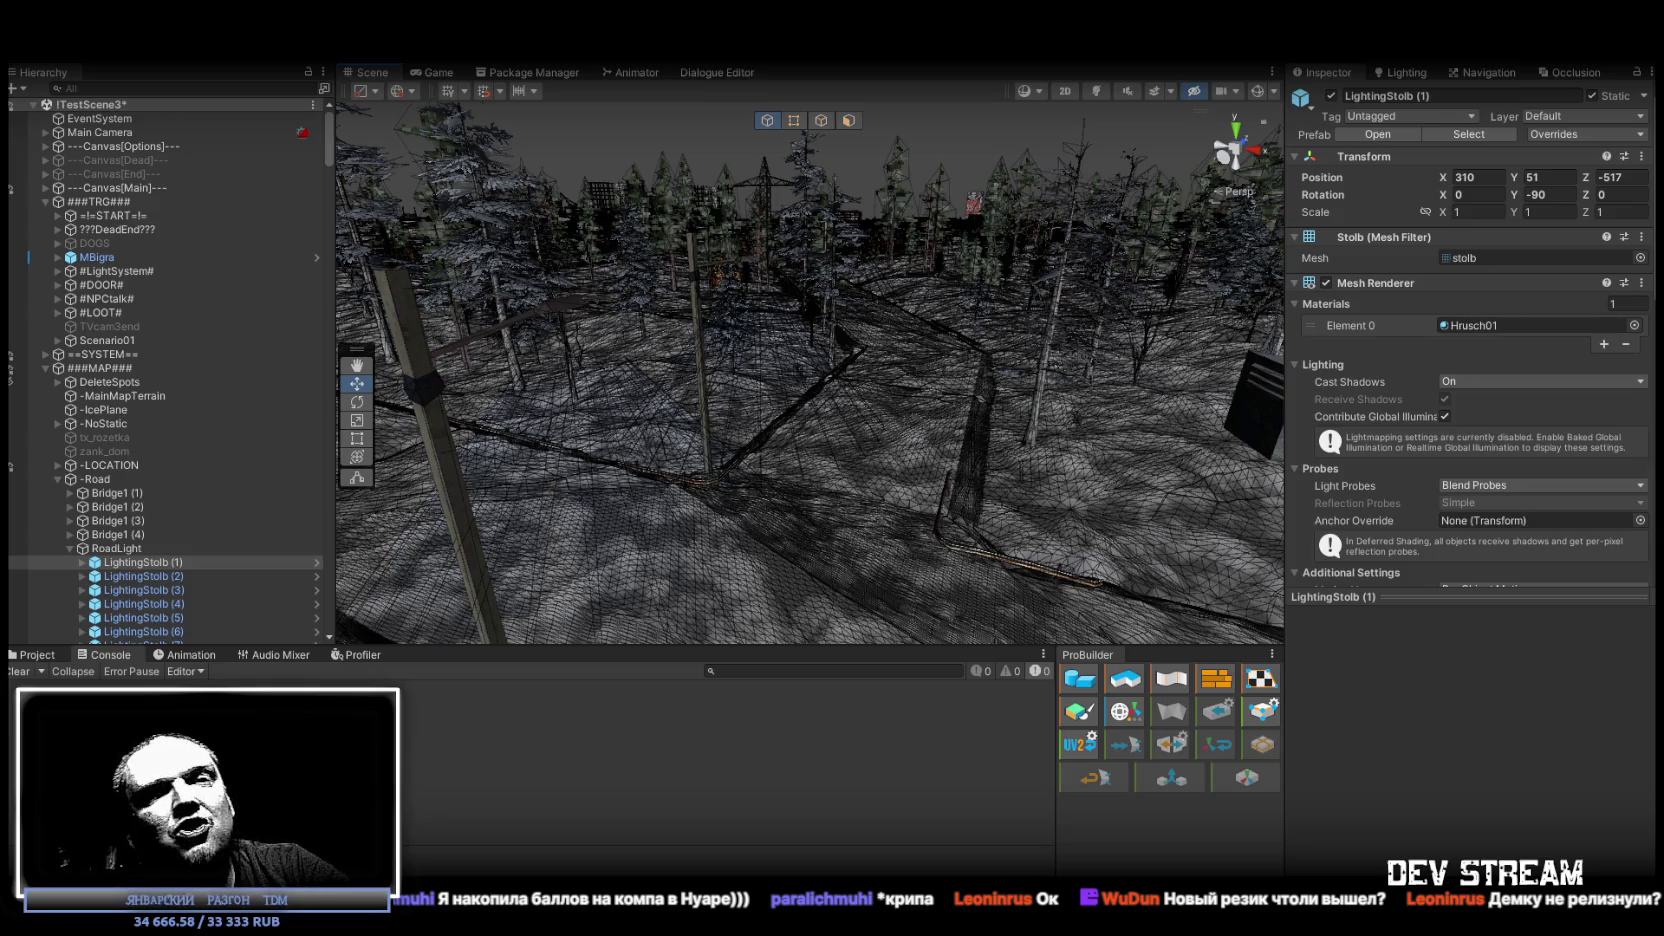
Fly the Scene camera along the wireframe road toward the tall scaffolded building and snowy hills.
{"action": "mouse_move", "coordinate": [900, 398]}
{"action": "left_mouse_down"}
{"action": "mouse_move", "coordinate": [594, 371]}
{"action": "mouse_move", "coordinate": [672, 360]}
{"action": "mouse_move", "coordinate": [1090, 413]}
{"action": "mouse_move", "coordinate": [1022, 410]}
{"action": "left_mouse_up"}
{"action": "mouse_move", "coordinate": [873, 380]}
{"action": "left_mouse_down"}
{"action": "mouse_move", "coordinate": [1104, 334]}
{"action": "mouse_move", "coordinate": [780, 362]}
{"action": "left_mouse_up"}
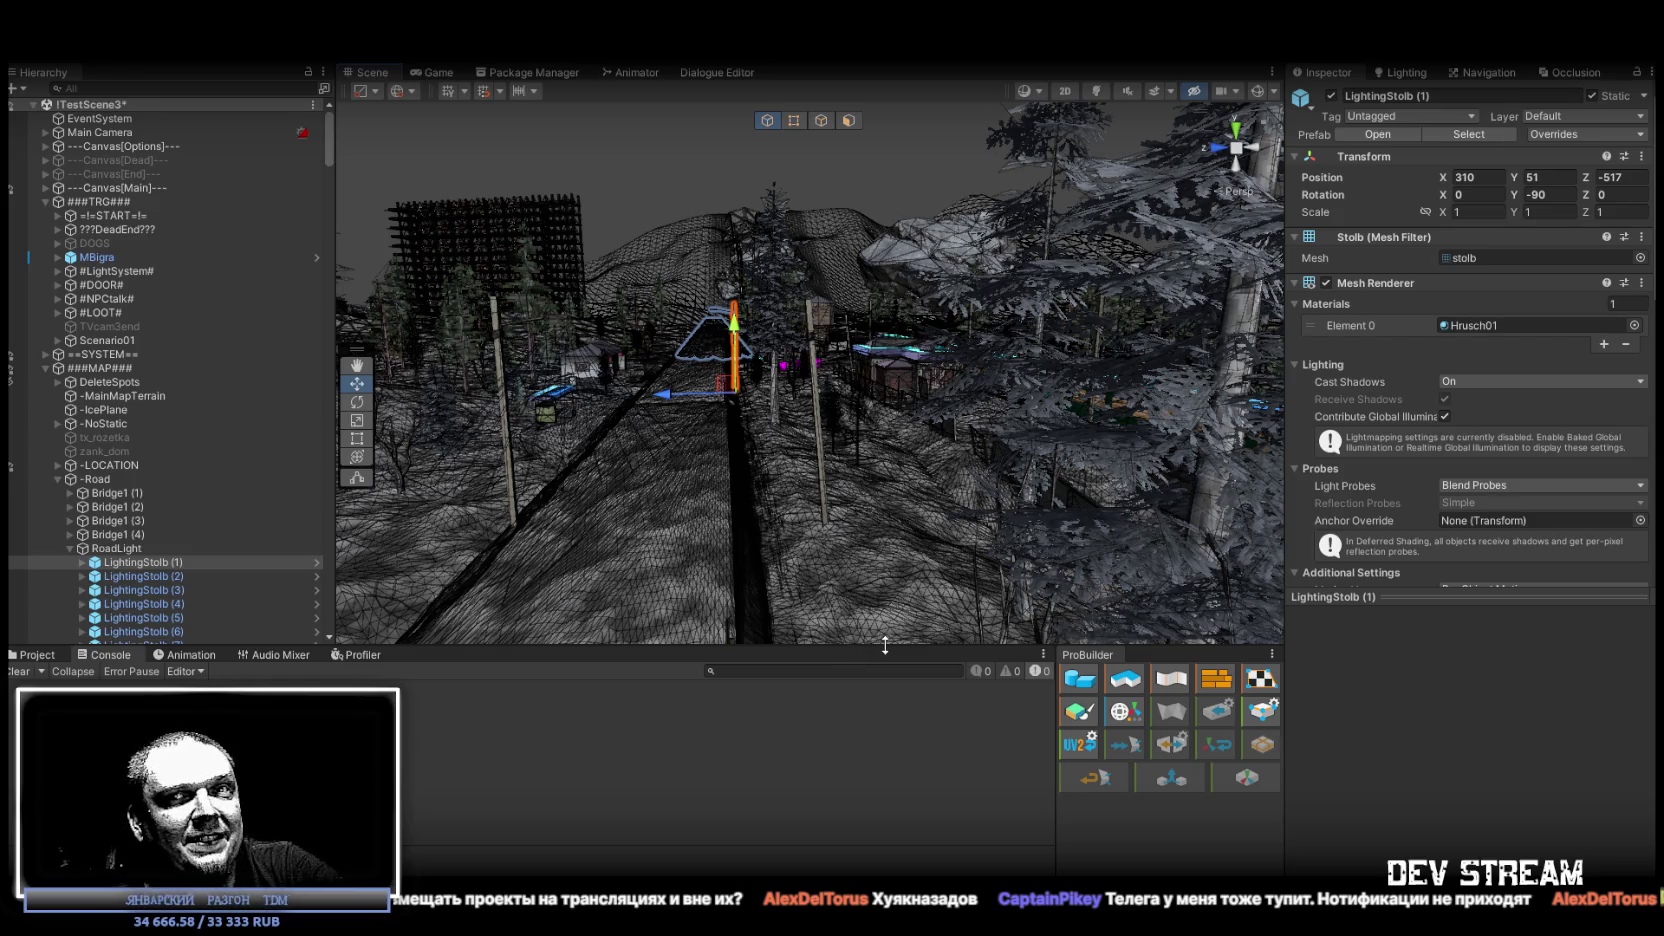
{"action": "mouse_move", "coordinate": [1014, 549]}
{"action": "left_mouse_down"}
{"action": "mouse_move", "coordinate": [858, 461]}
{"action": "mouse_move", "coordinate": [881, 446]}
{"action": "mouse_move", "coordinate": [214, 384]}
{"action": "mouse_move", "coordinate": [510, 494]}
{"action": "mouse_move", "coordinate": [835, 482]}
{"action": "mouse_move", "coordinate": [848, 402]}
{"action": "left_mouse_up"}
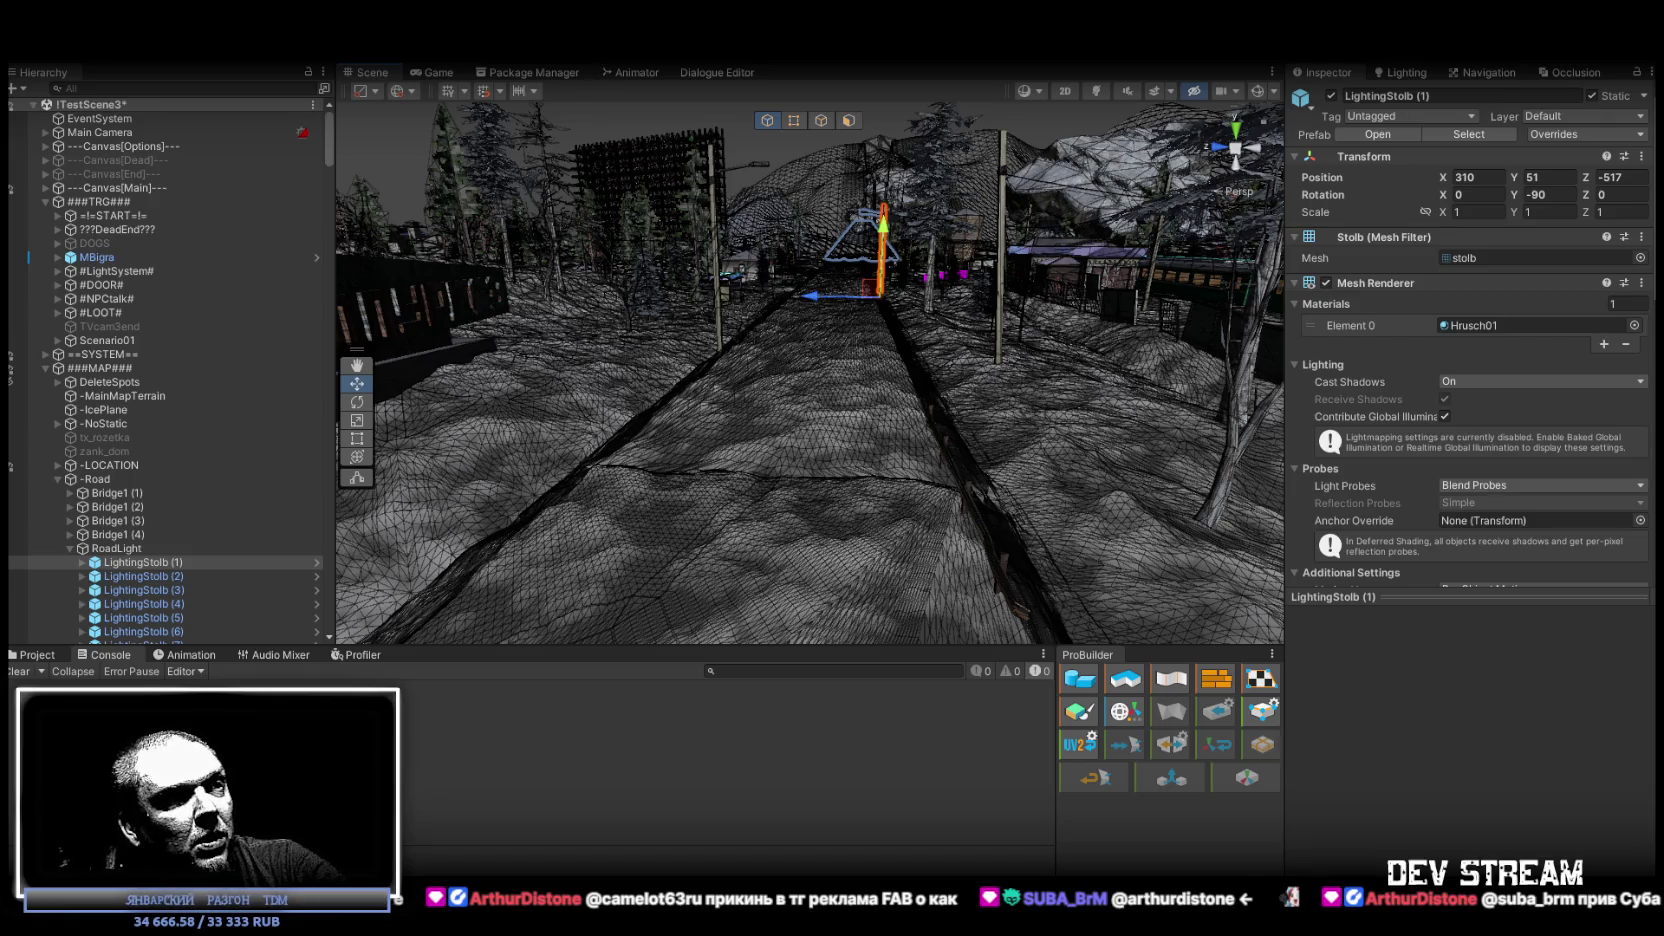
Rotate the view right to bring the green train beside the station platform into sight.
{"action": "mouse_move", "coordinate": [585, 360]}
{"action": "left_mouse_down"}
{"action": "mouse_move", "coordinate": [772, 361]}
{"action": "mouse_move", "coordinate": [700, 390]}
{"action": "left_mouse_up"}
{"action": "left_click", "coordinate": [134, 92]}
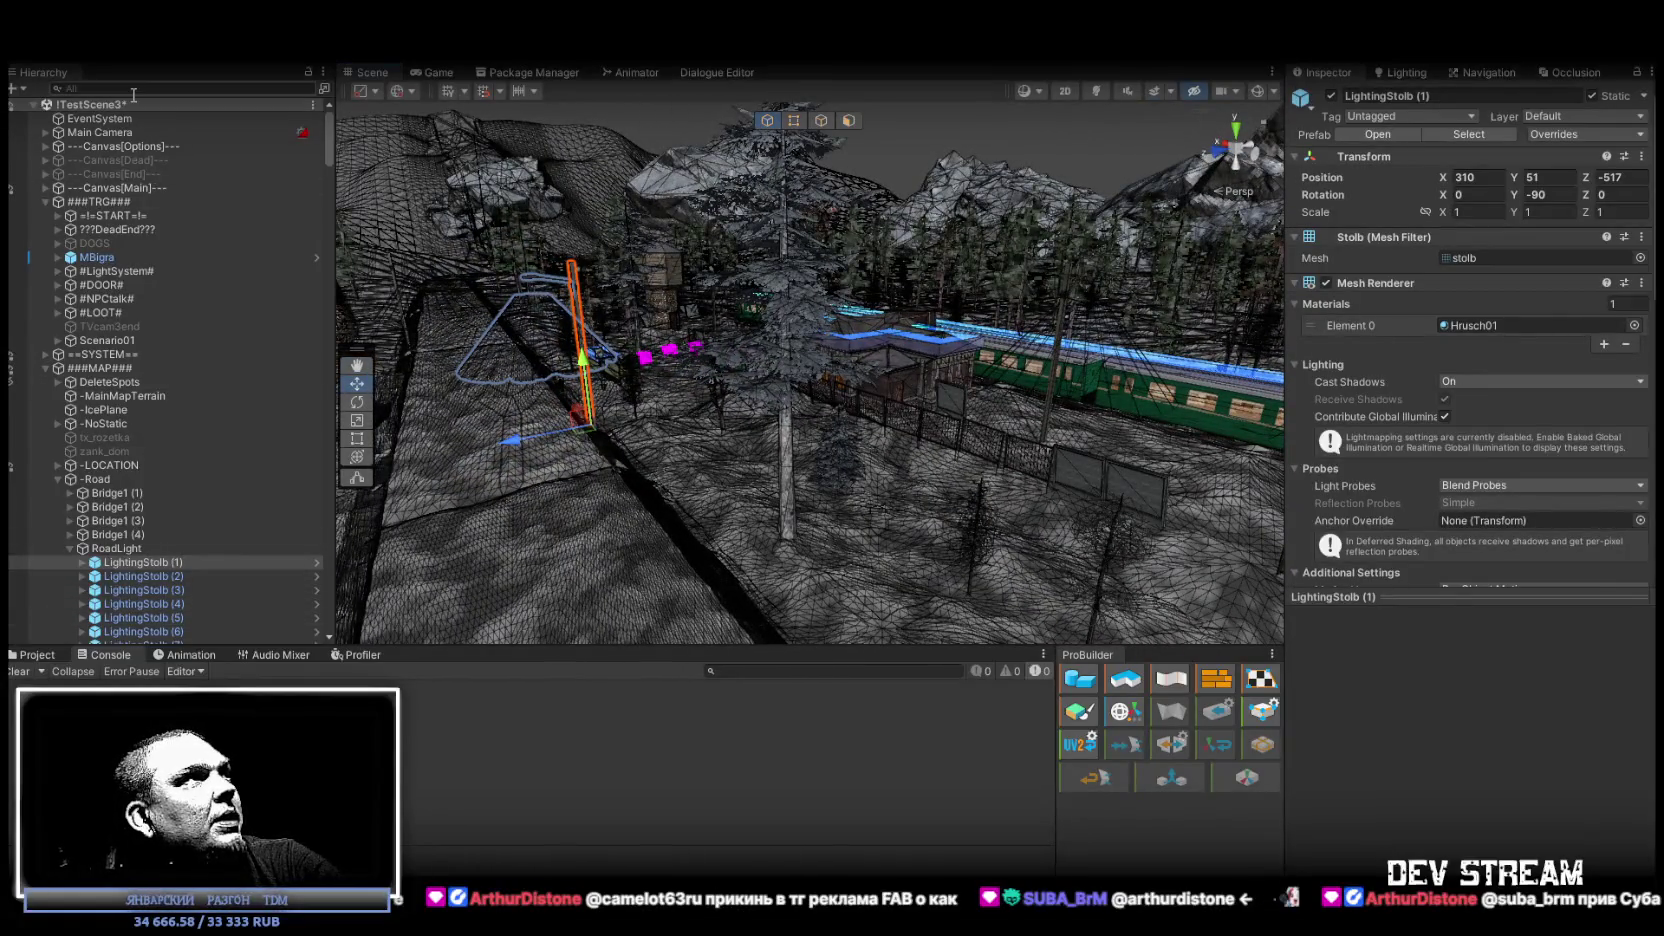
Filter the Hierarchy by 'nak', inspect GorodZnak1In (1) and (2), then clear the filter.
{"action": "type", "text": "dnak"}
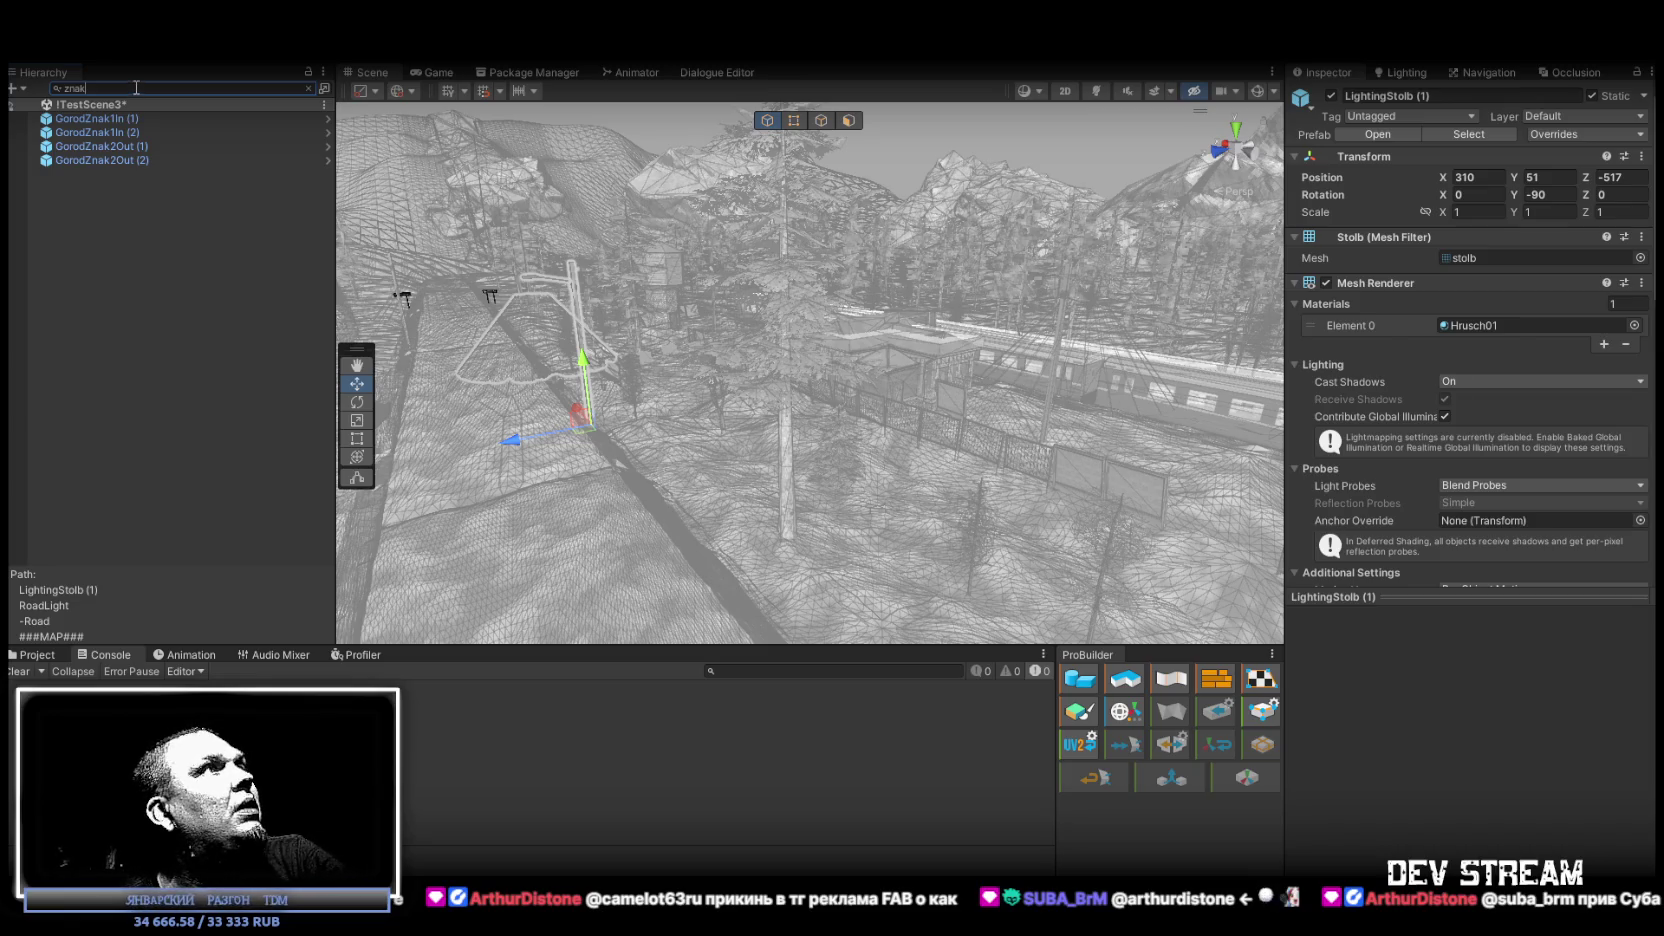
{"action": "left_click", "coordinate": [98, 120]}
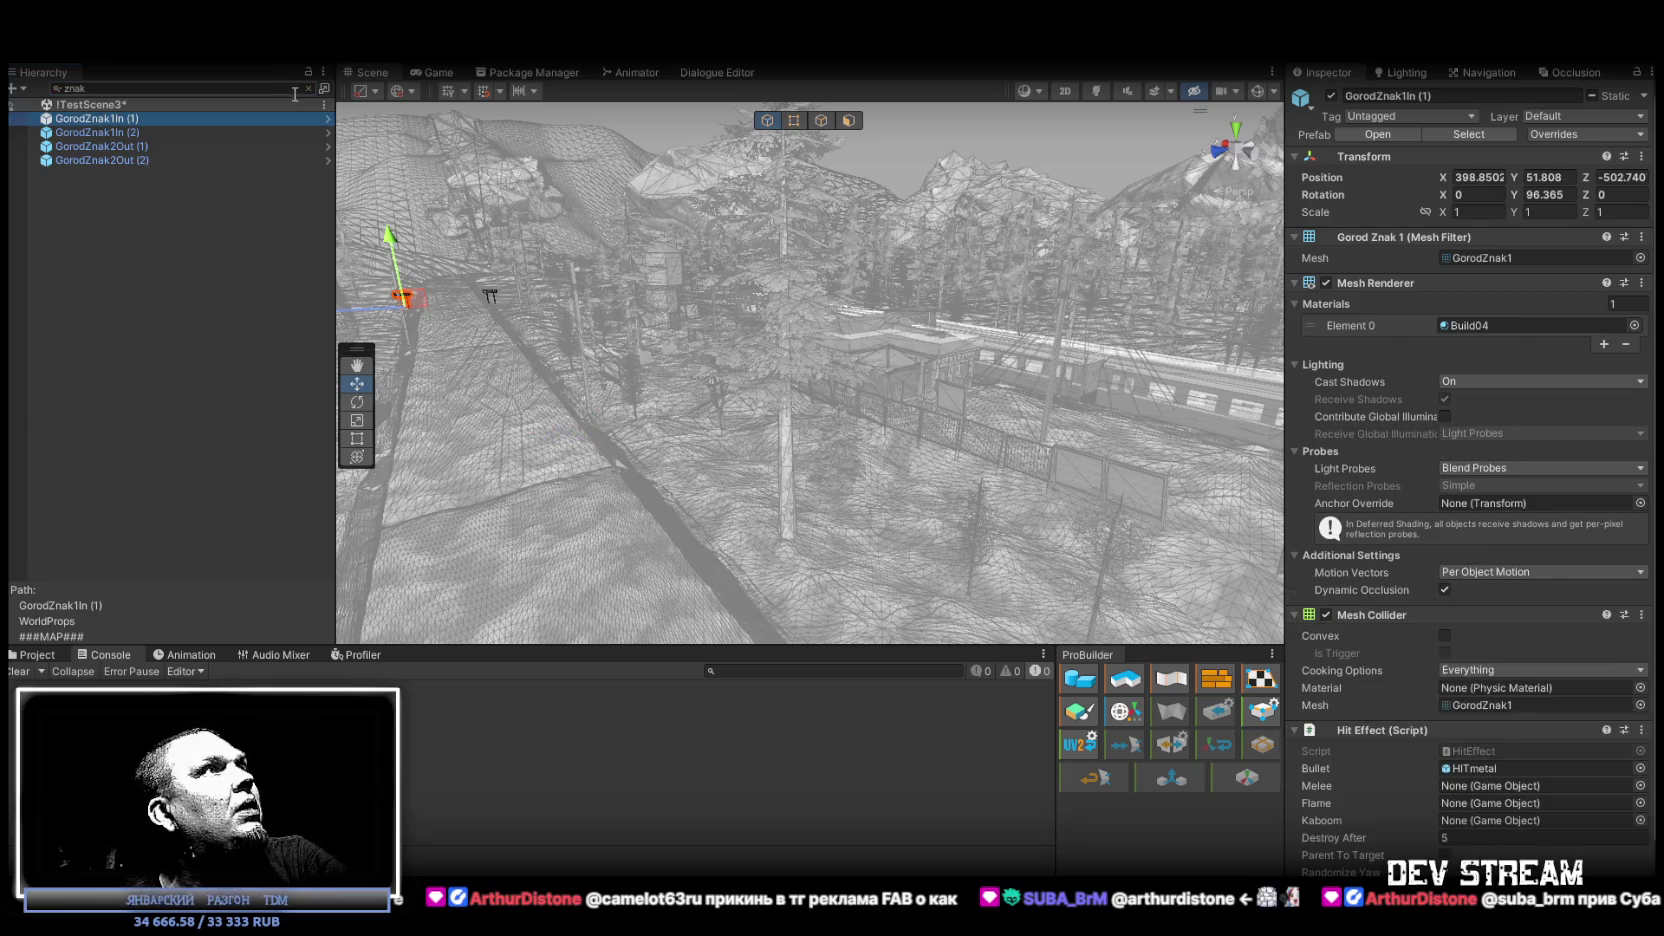
{"action": "left_click", "coordinate": [128, 133]}
{"action": "left_click", "coordinate": [109, 88]}
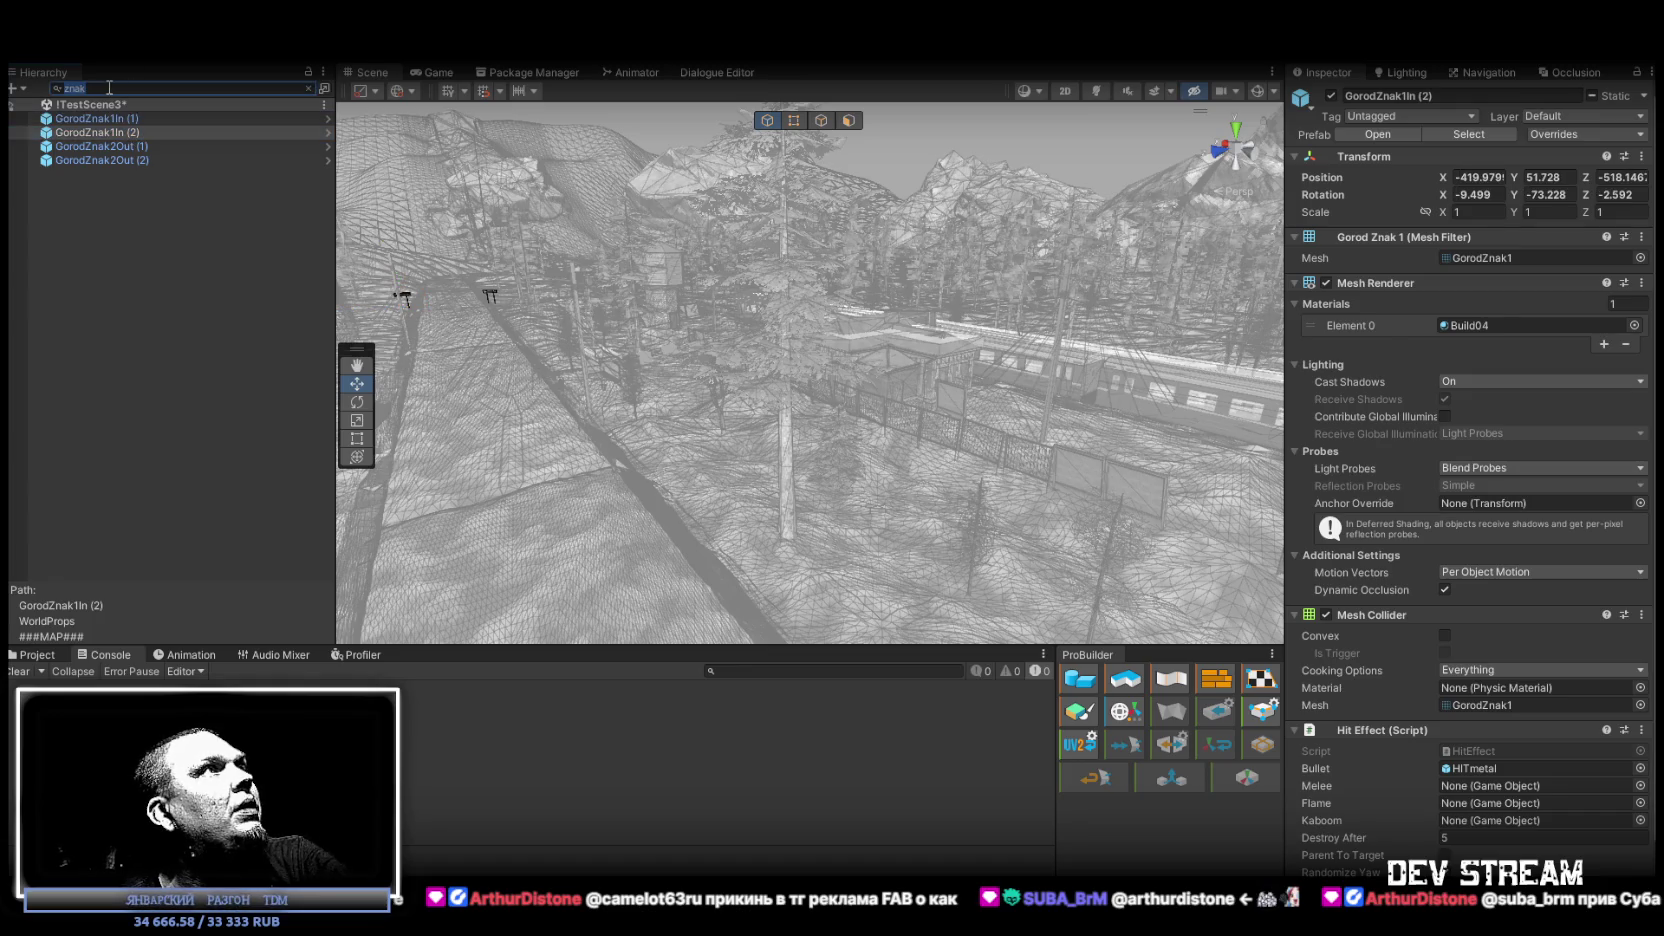
{"action": "left_click", "coordinate": [307, 89]}
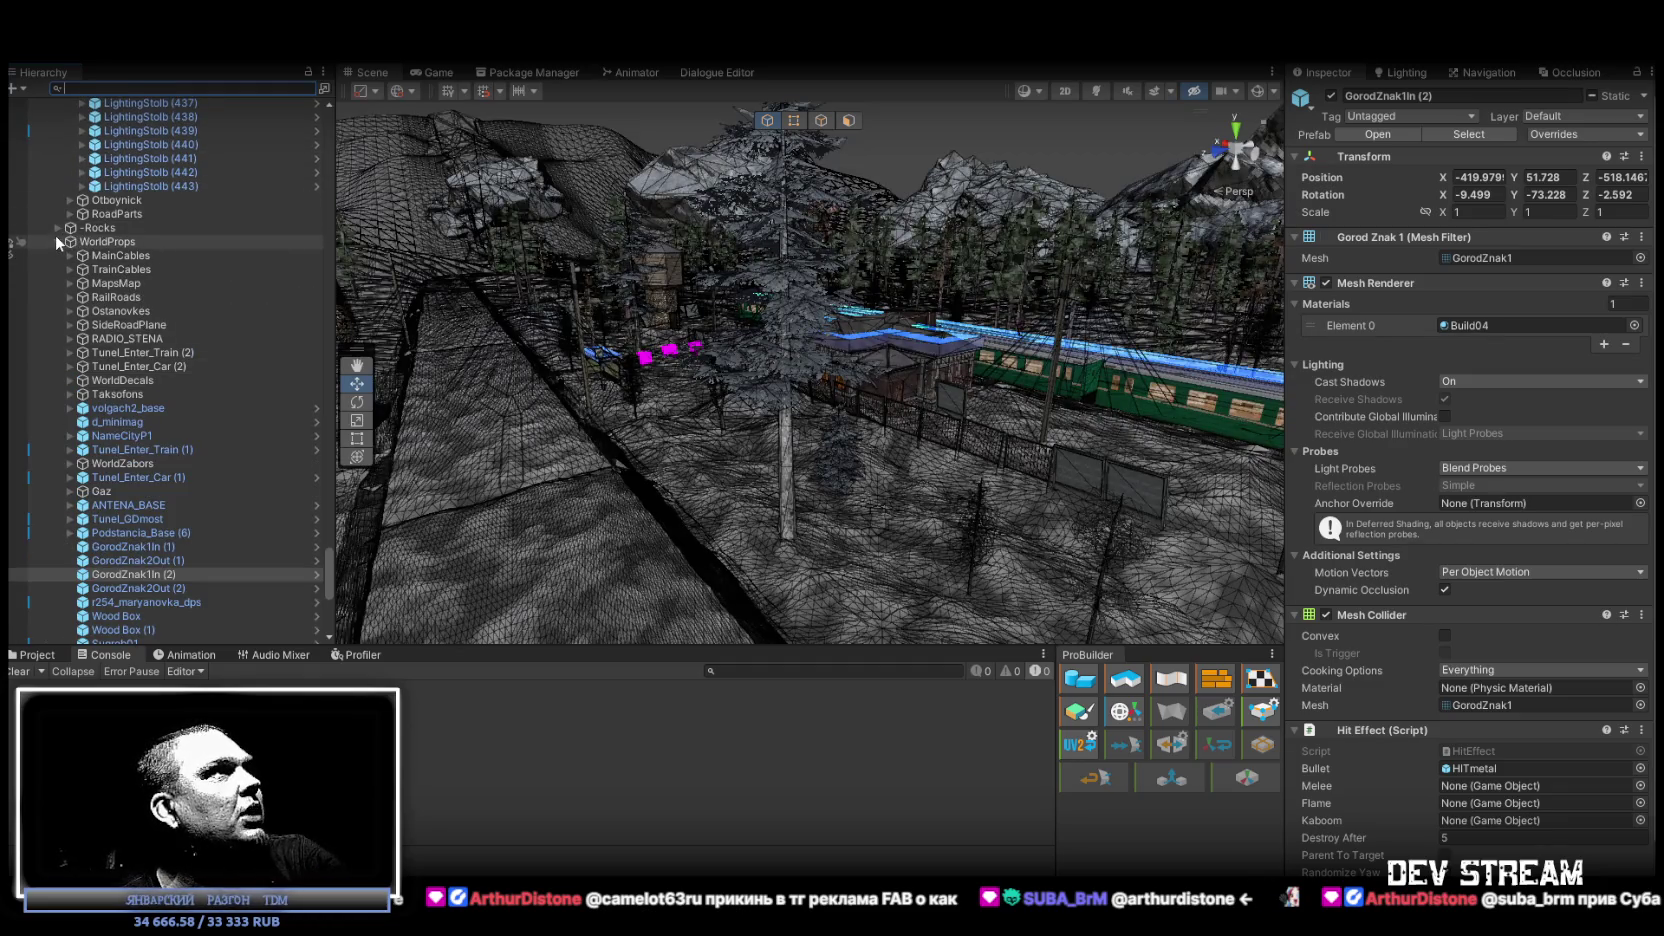
Frame GorodZnak1In (2) with F, then fly up to the brick building's side wall.
{"action": "scroll", "coordinate": [60, 260], "scroll_direction": "up", "scroll_amount": 1}
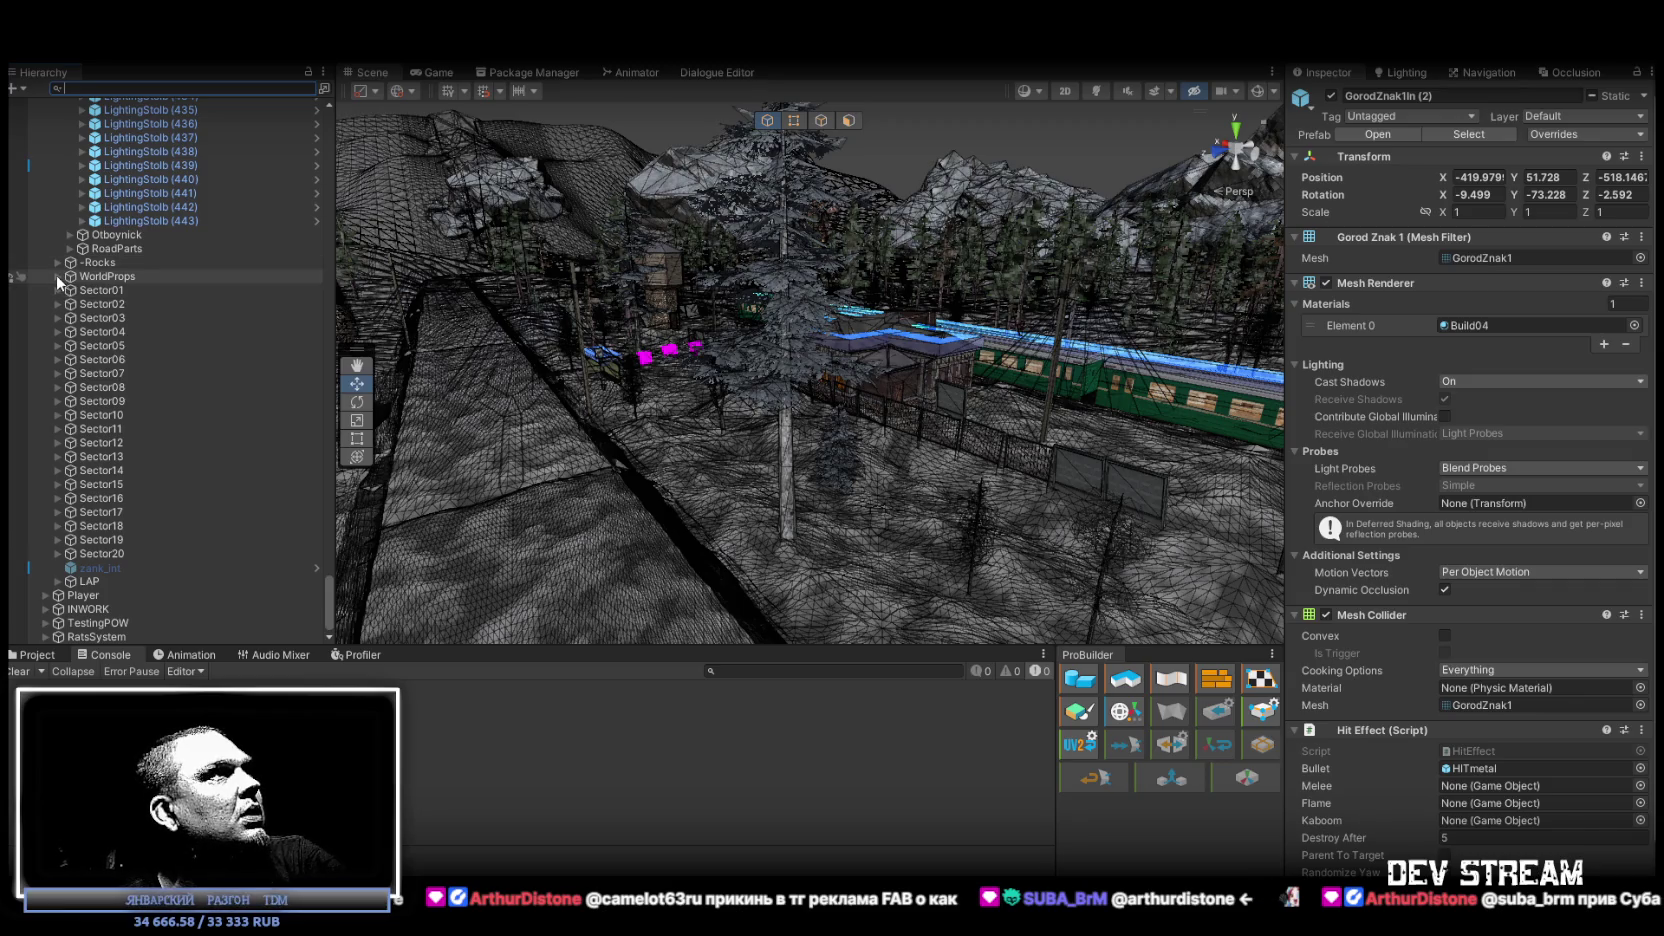
{"action": "scroll", "coordinate": [138, 352], "scroll_direction": "down", "scroll_amount": 7}
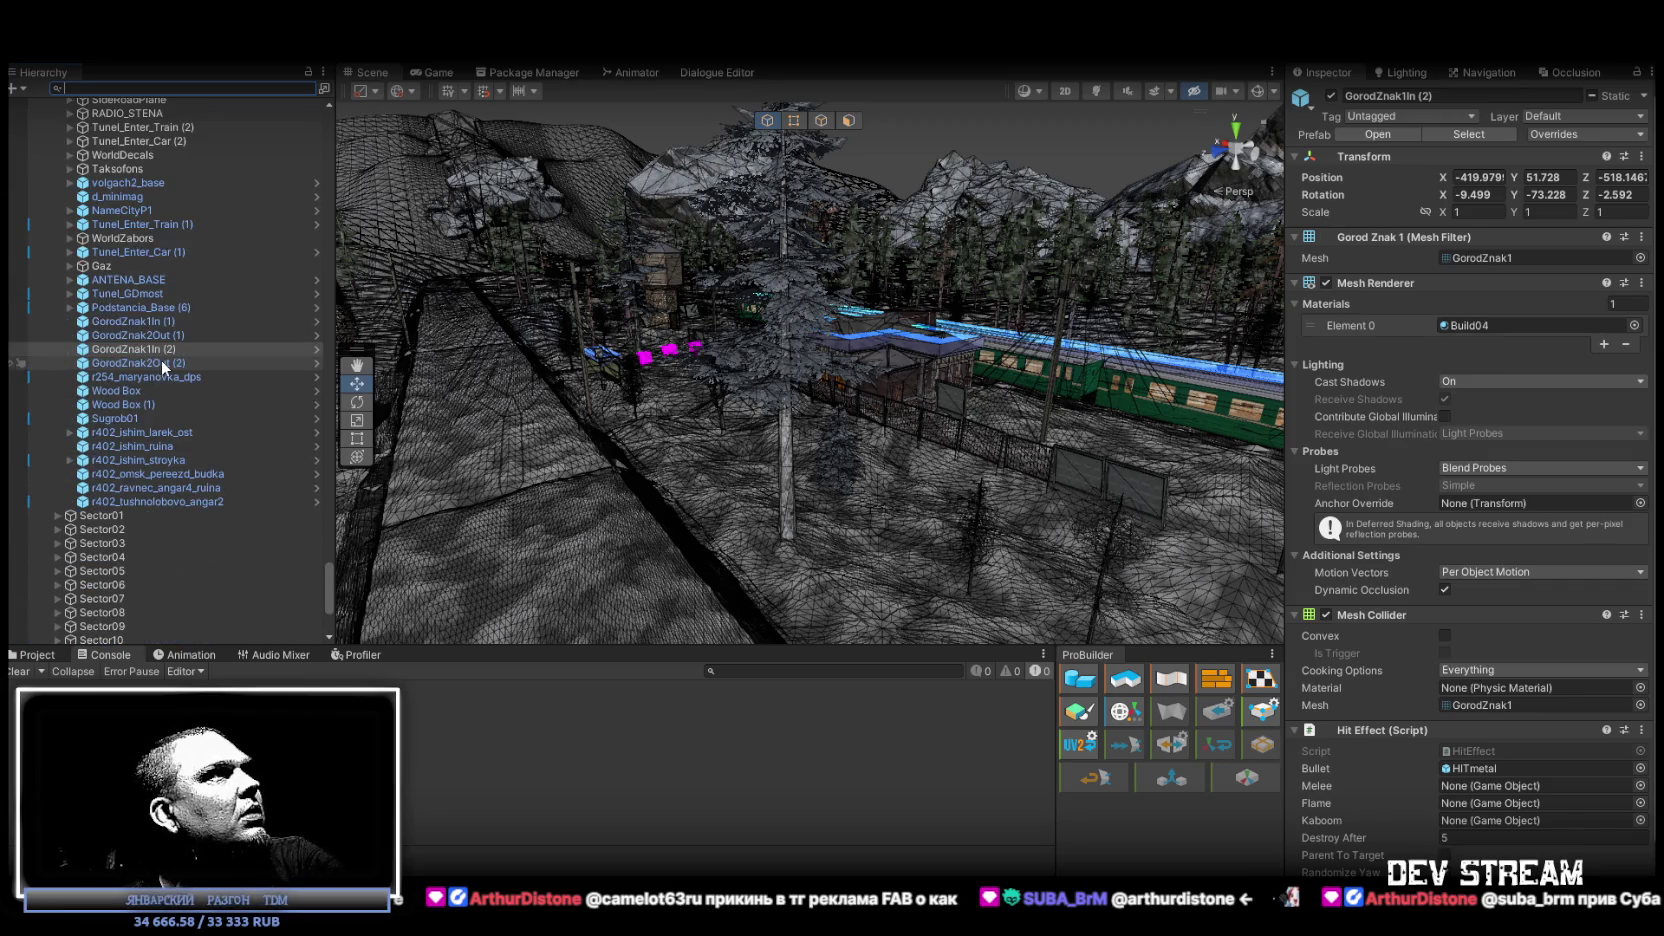
{"action": "scroll", "coordinate": [160, 365], "scroll_direction": "down", "scroll_amount": 3}
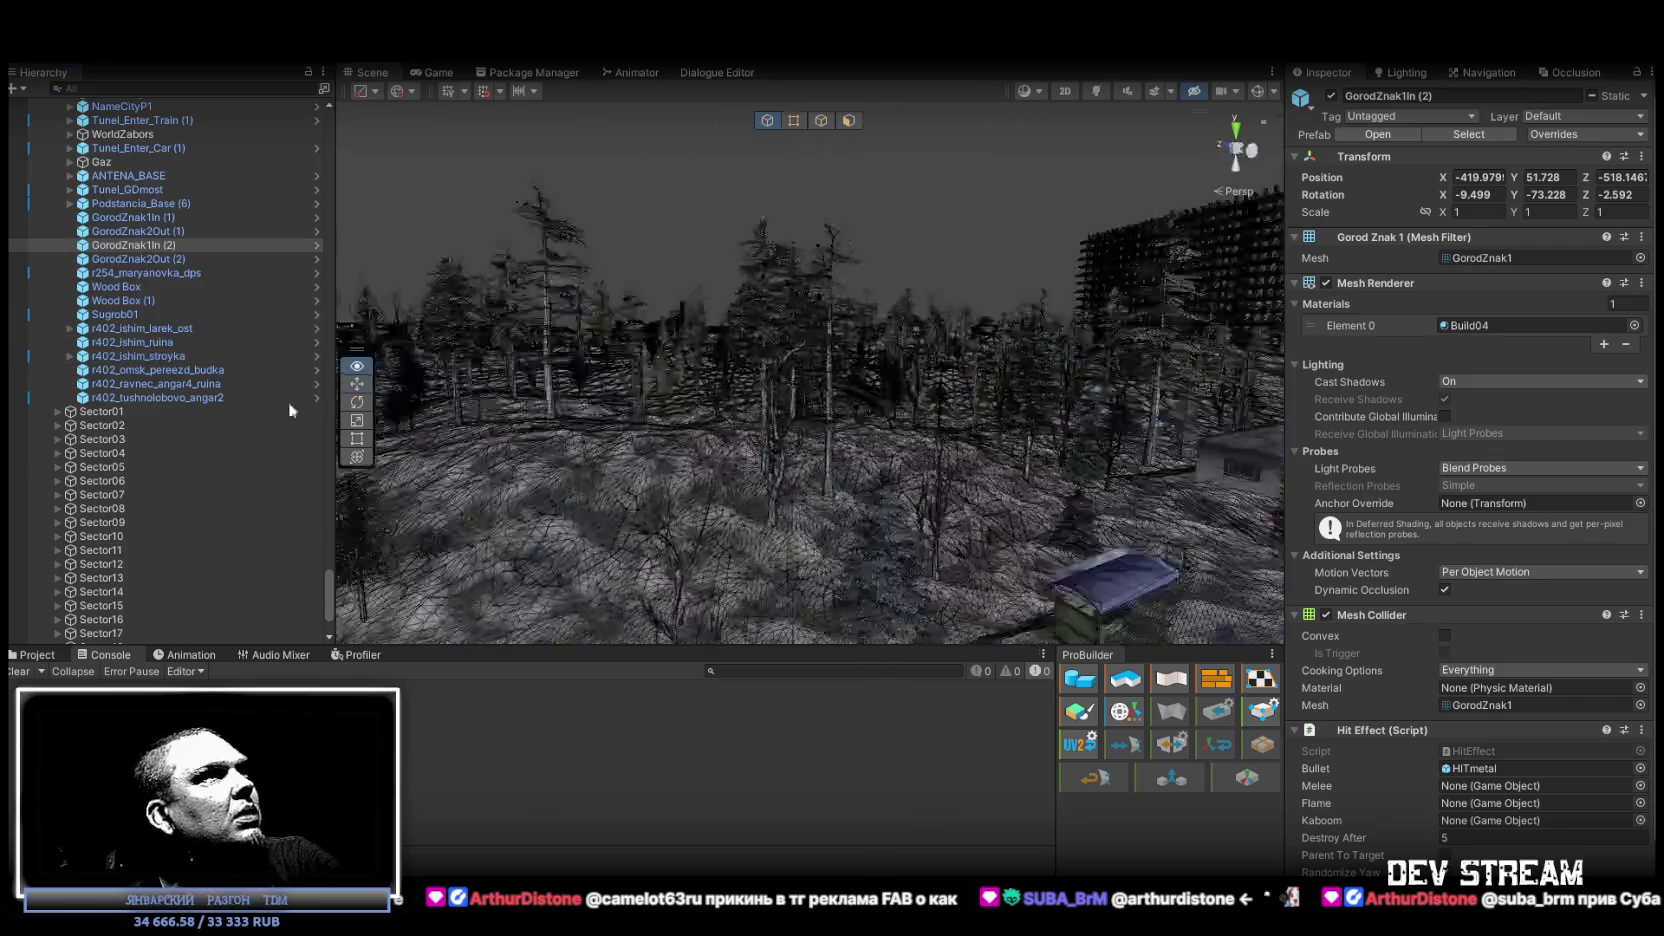
{"action": "key", "text": "f"}
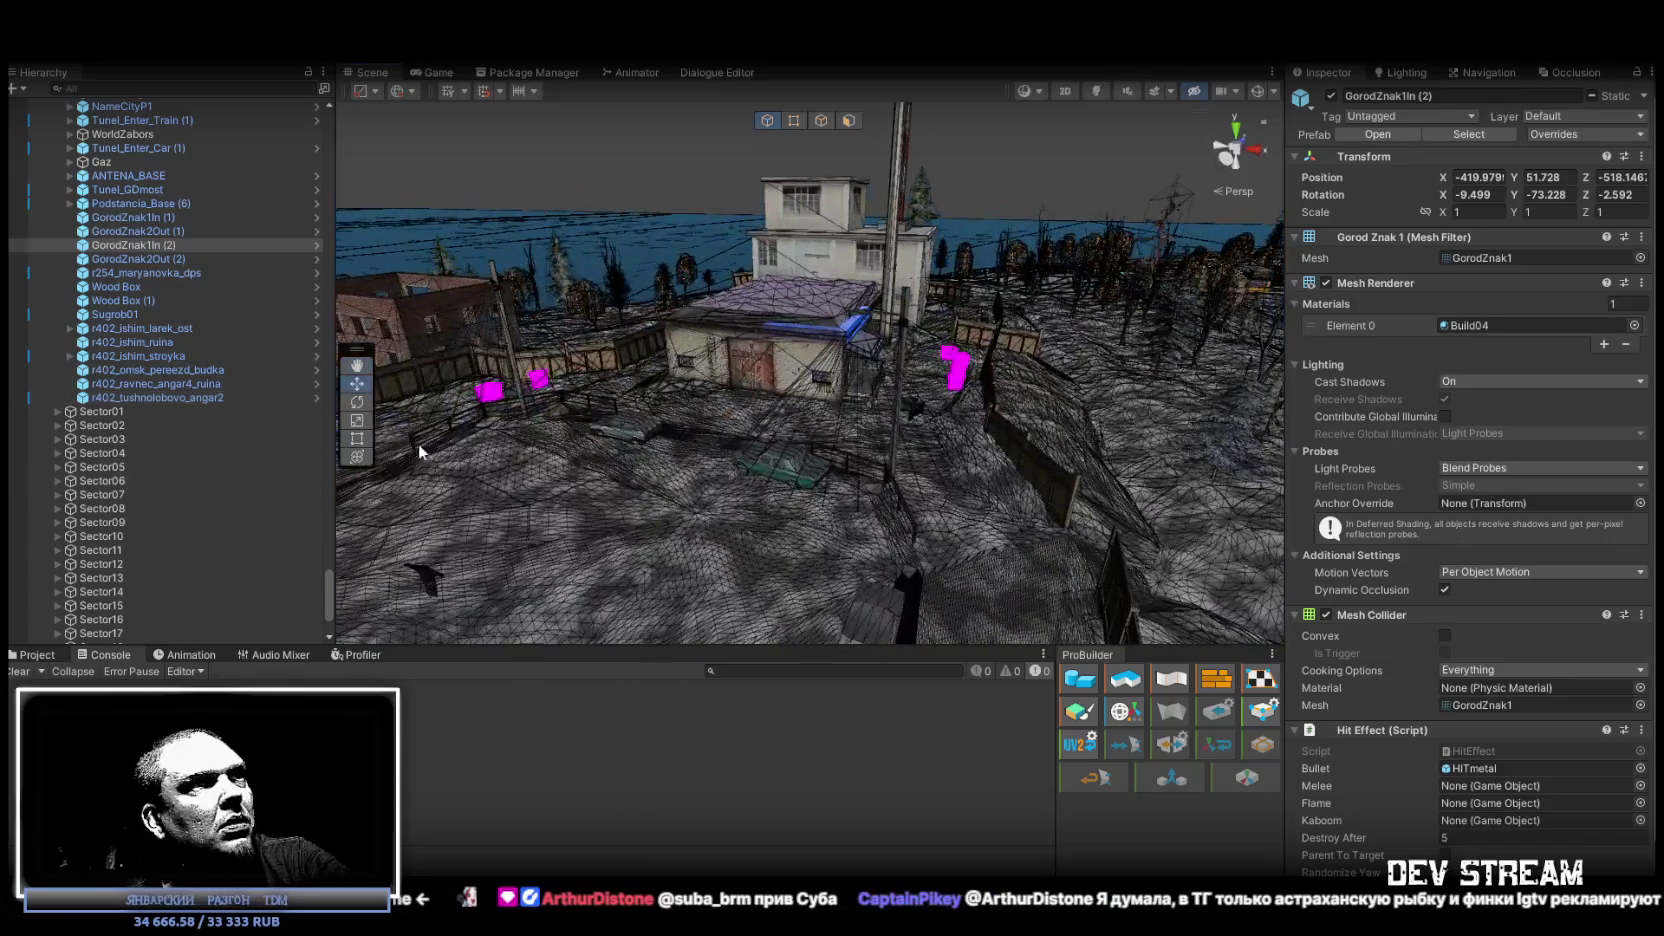
{"action": "left_click_drag", "start_coordinate": [678, 424], "coordinate": [705, 387]}
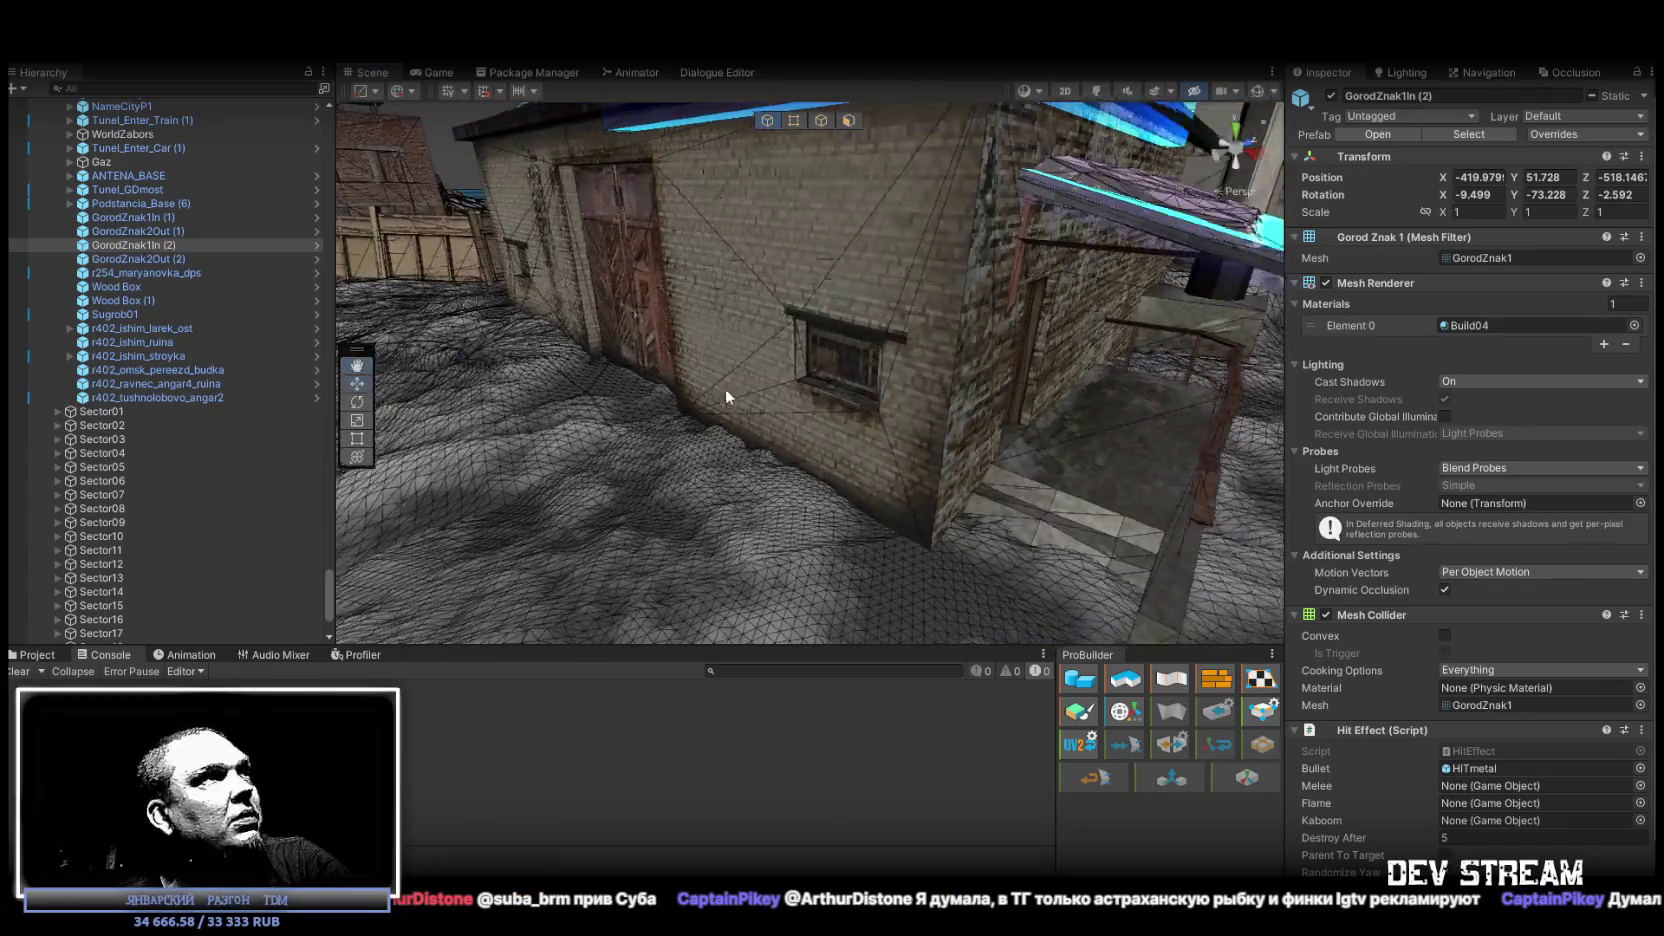
{"action": "scroll", "coordinate": [72, 450], "scroll_direction": "down", "scroll_amount": 3}
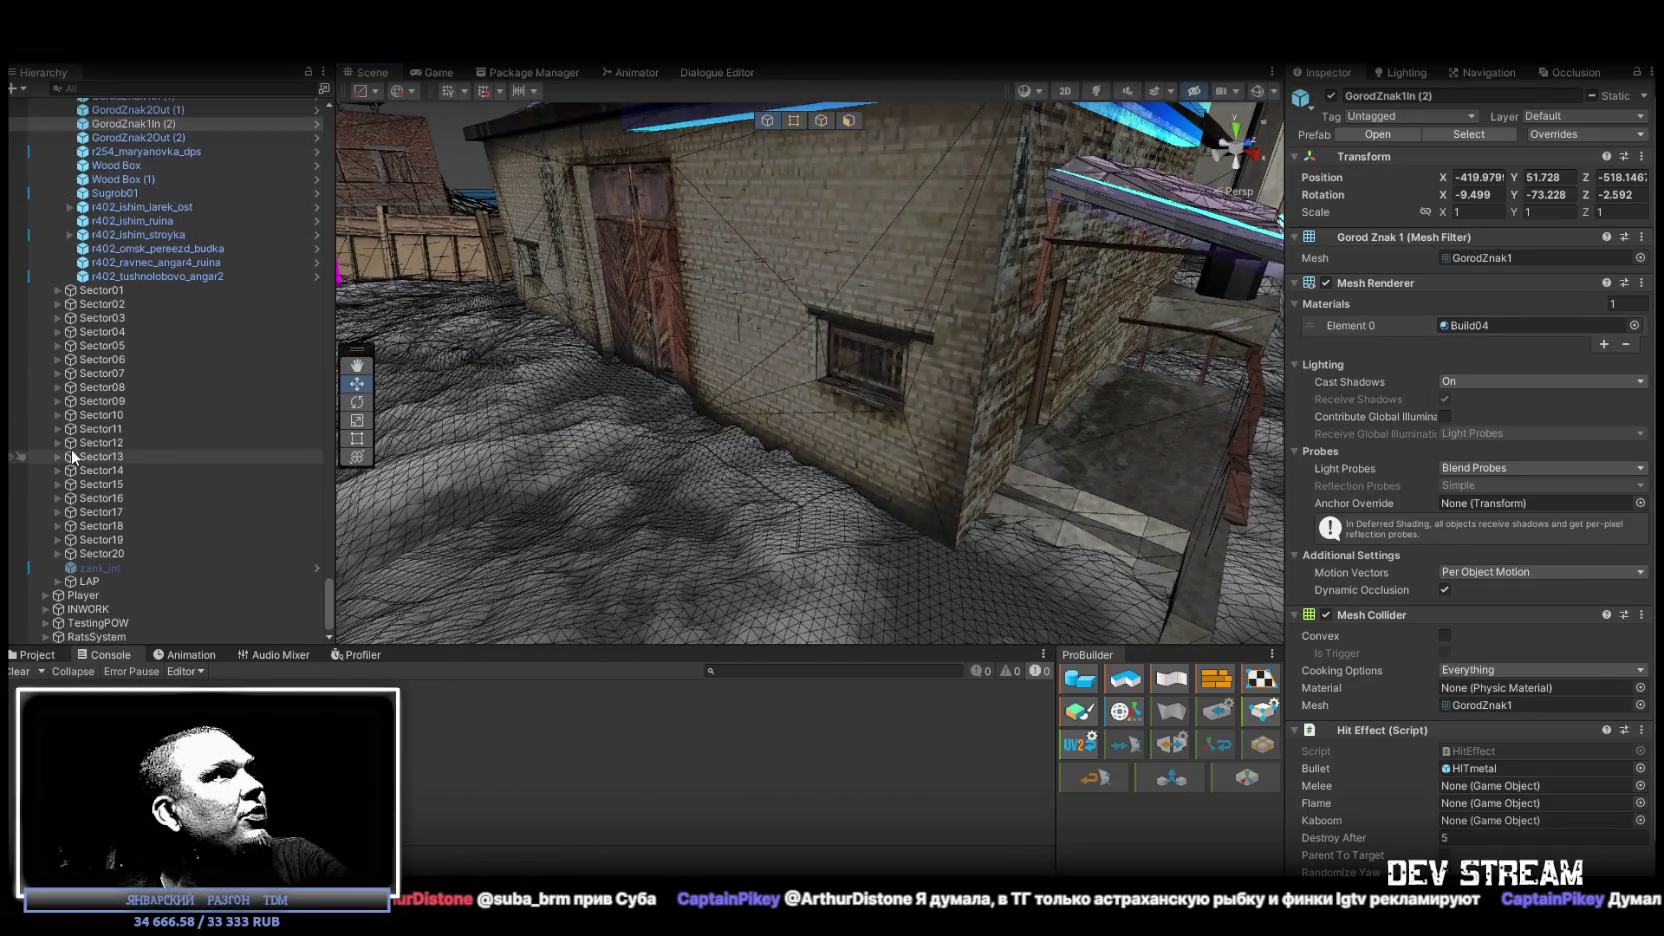
Unfold TestingPOW in the Hierarchy and scroll through its child test objects.
{"action": "left_click", "coordinate": [47, 624]}
{"action": "scroll", "coordinate": [170, 568], "scroll_direction": "down", "scroll_amount": 7}
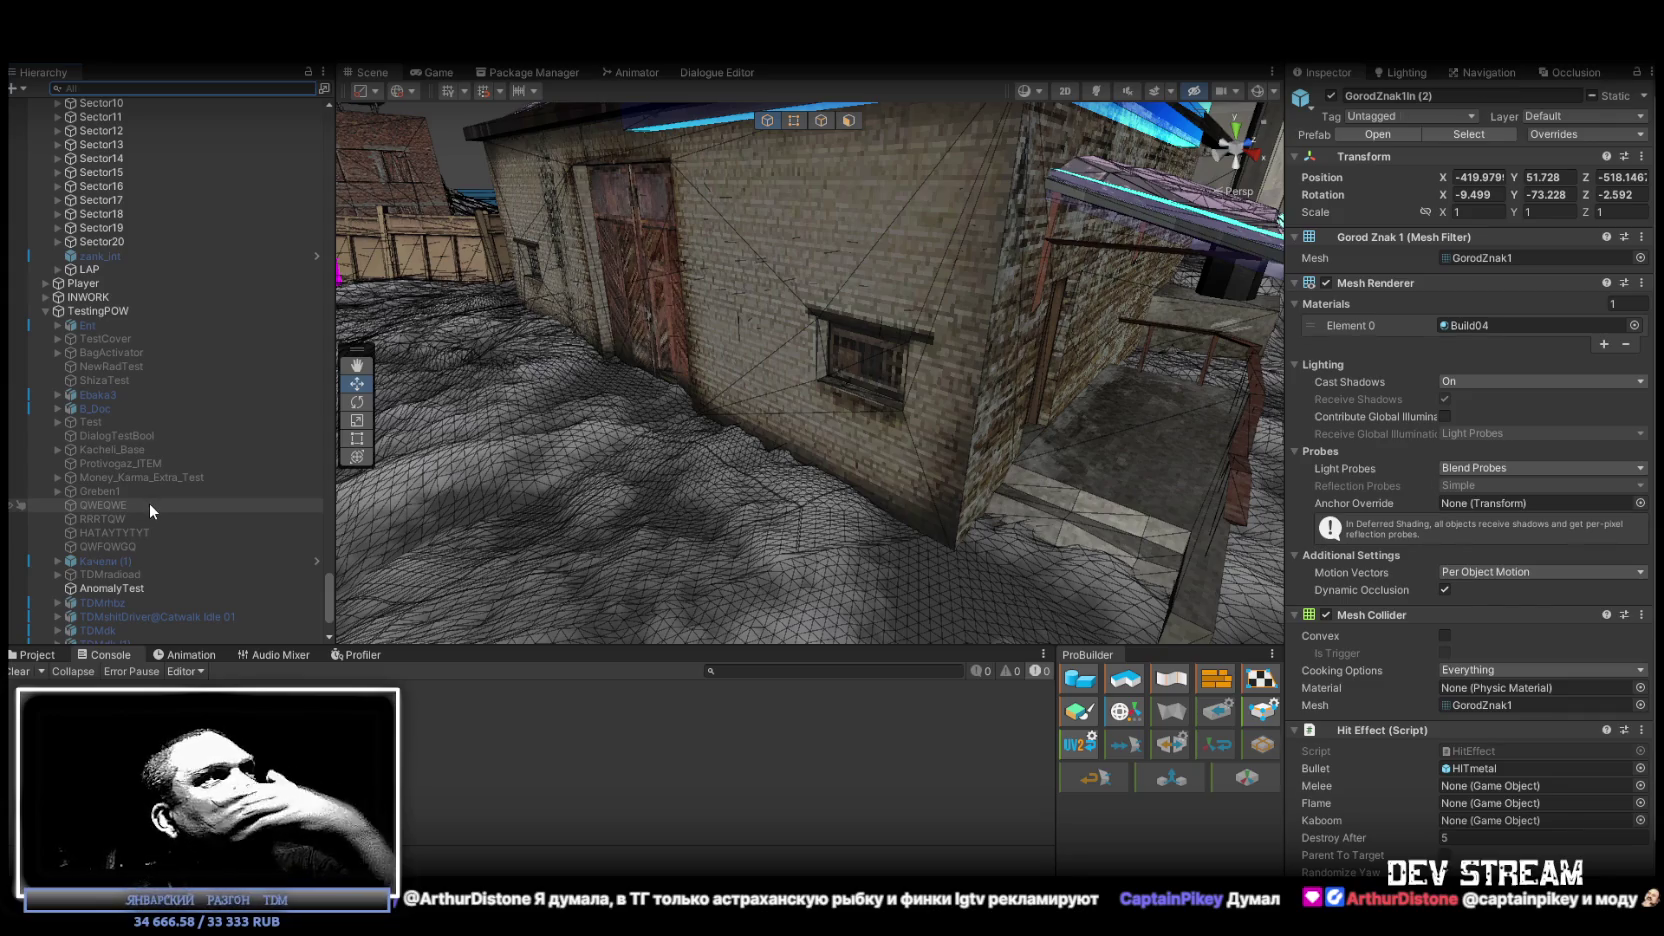
{"action": "scroll", "coordinate": [150, 505], "scroll_direction": "down", "scroll_amount": 3}
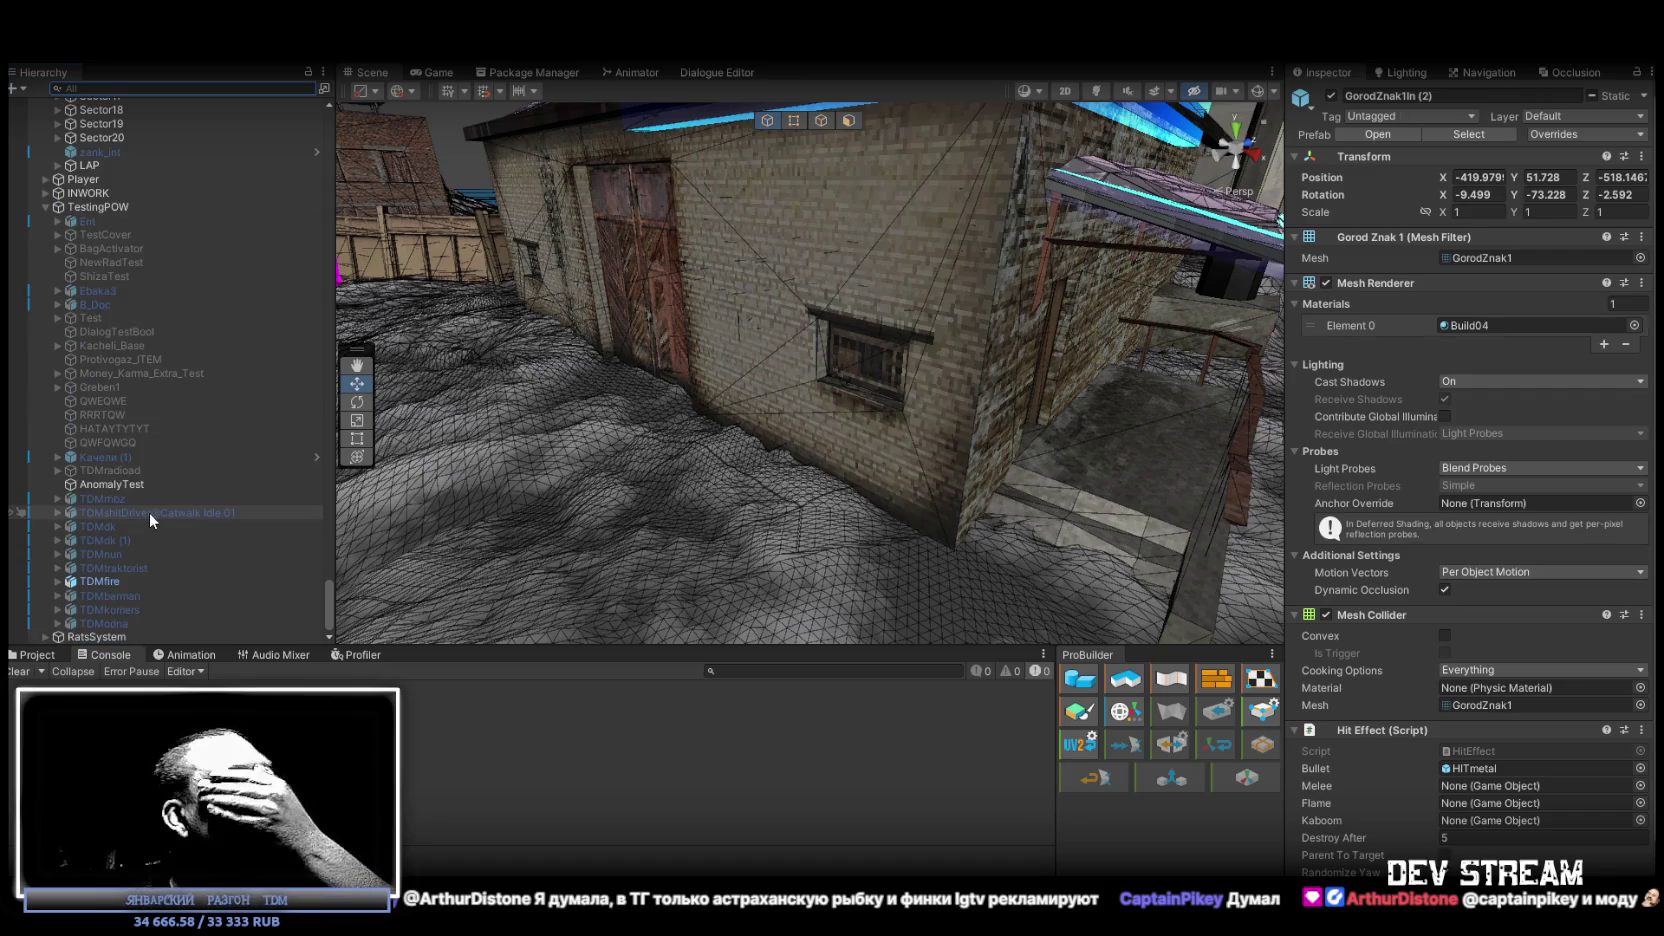
Inspect the TDMfire character, Protivogaz_ITEM and the DialogTestBool trigger cube.
{"action": "double_click", "coordinate": [96, 581]}
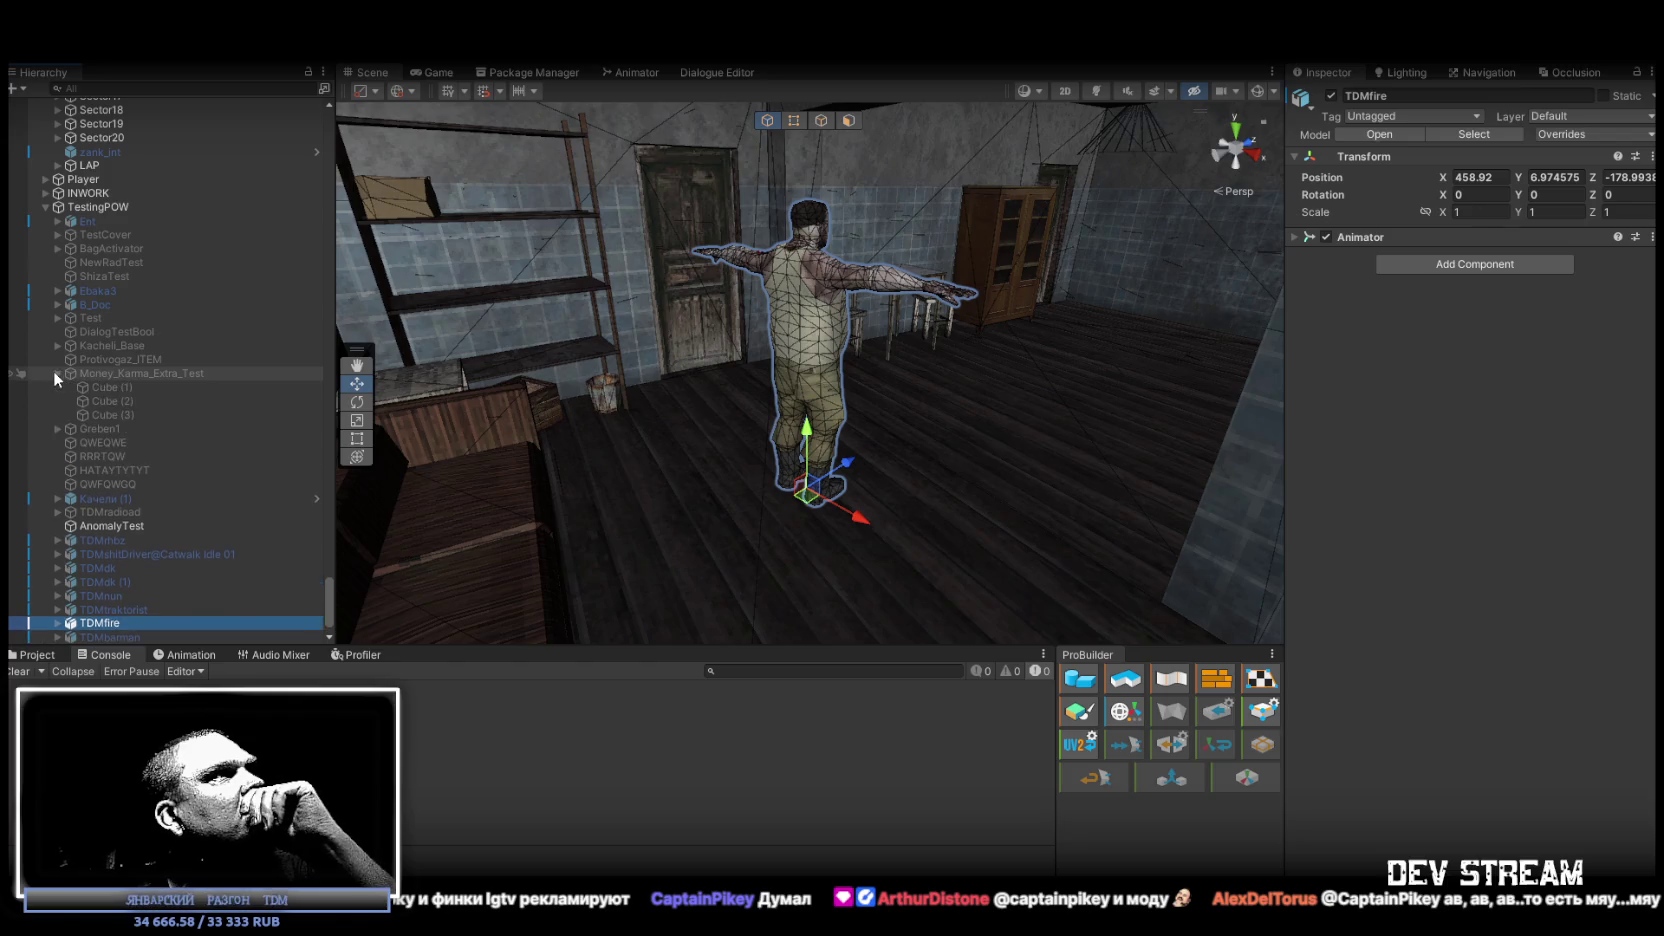
{"action": "left_click", "coordinate": [81, 364]}
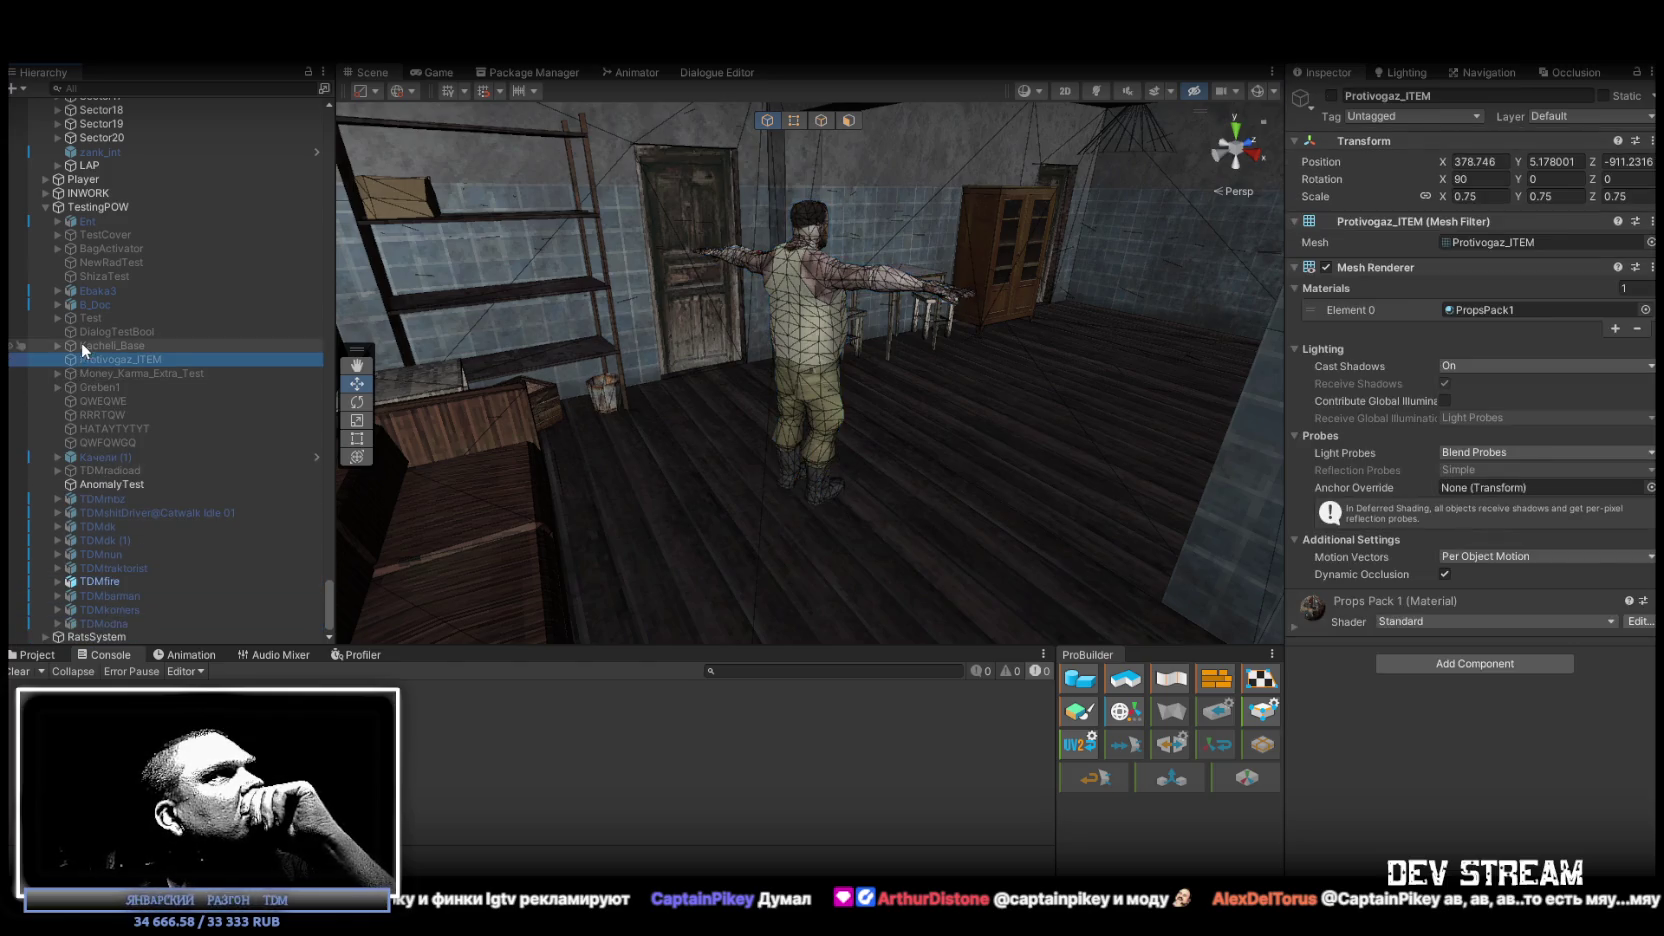
{"action": "left_click", "coordinate": [83, 330]}
Peek inside Test, BagActivator, TestCover and Ent, collapsing each again.
{"action": "left_click", "coordinate": [57, 317]}
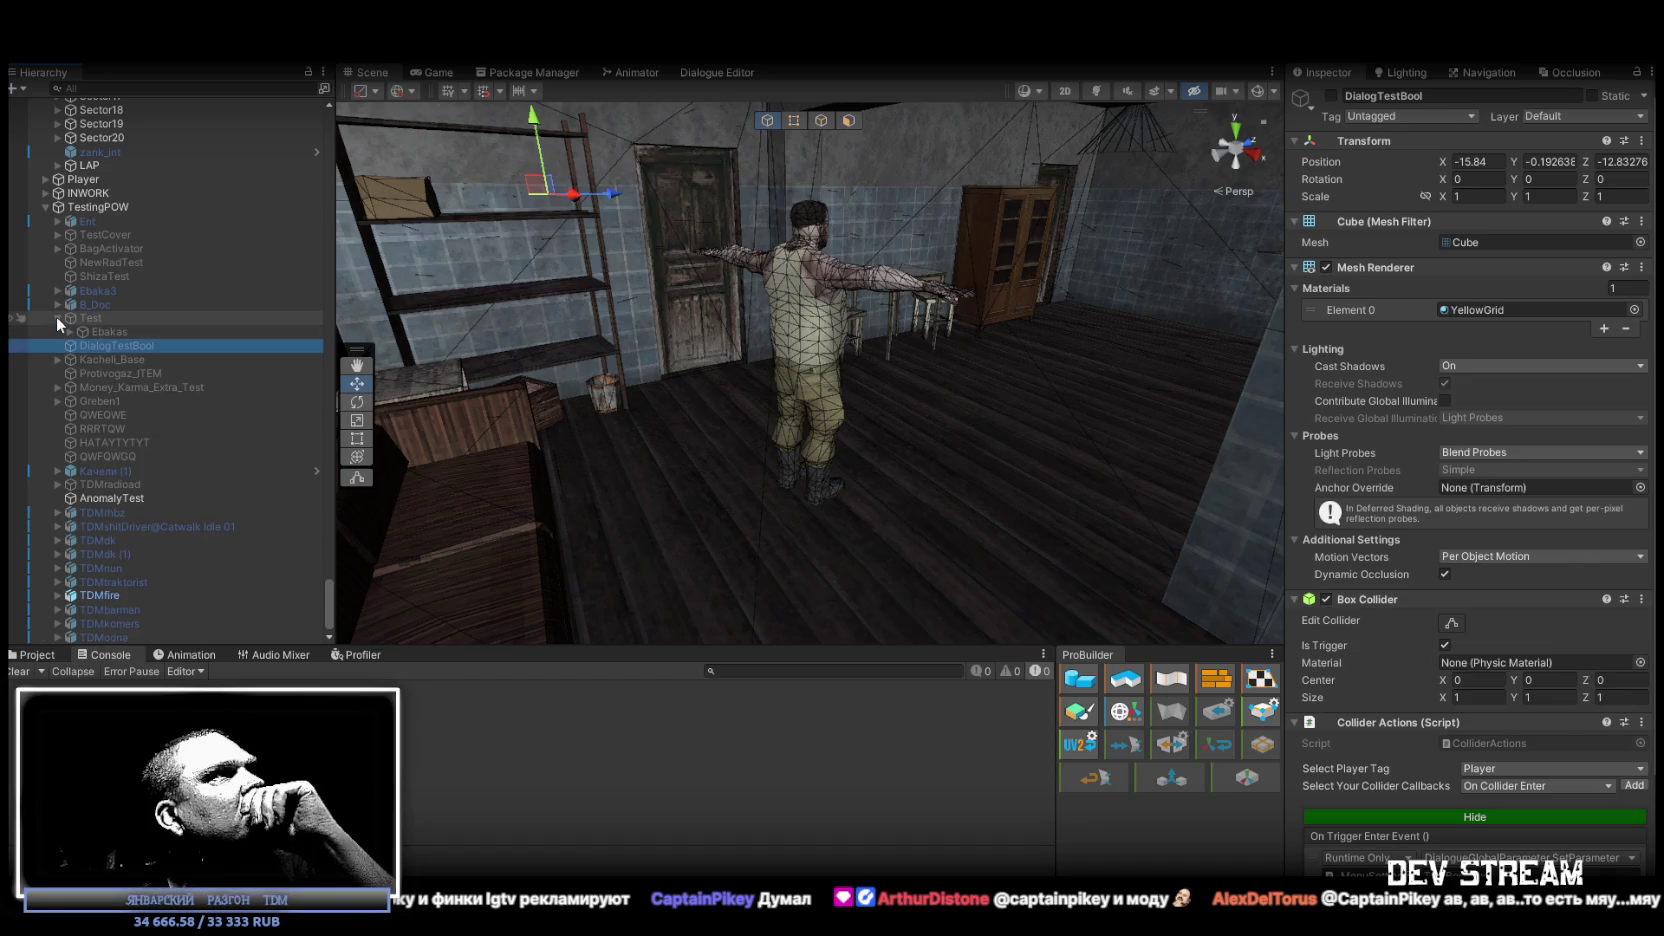
{"action": "left_click", "coordinate": [56, 316]}
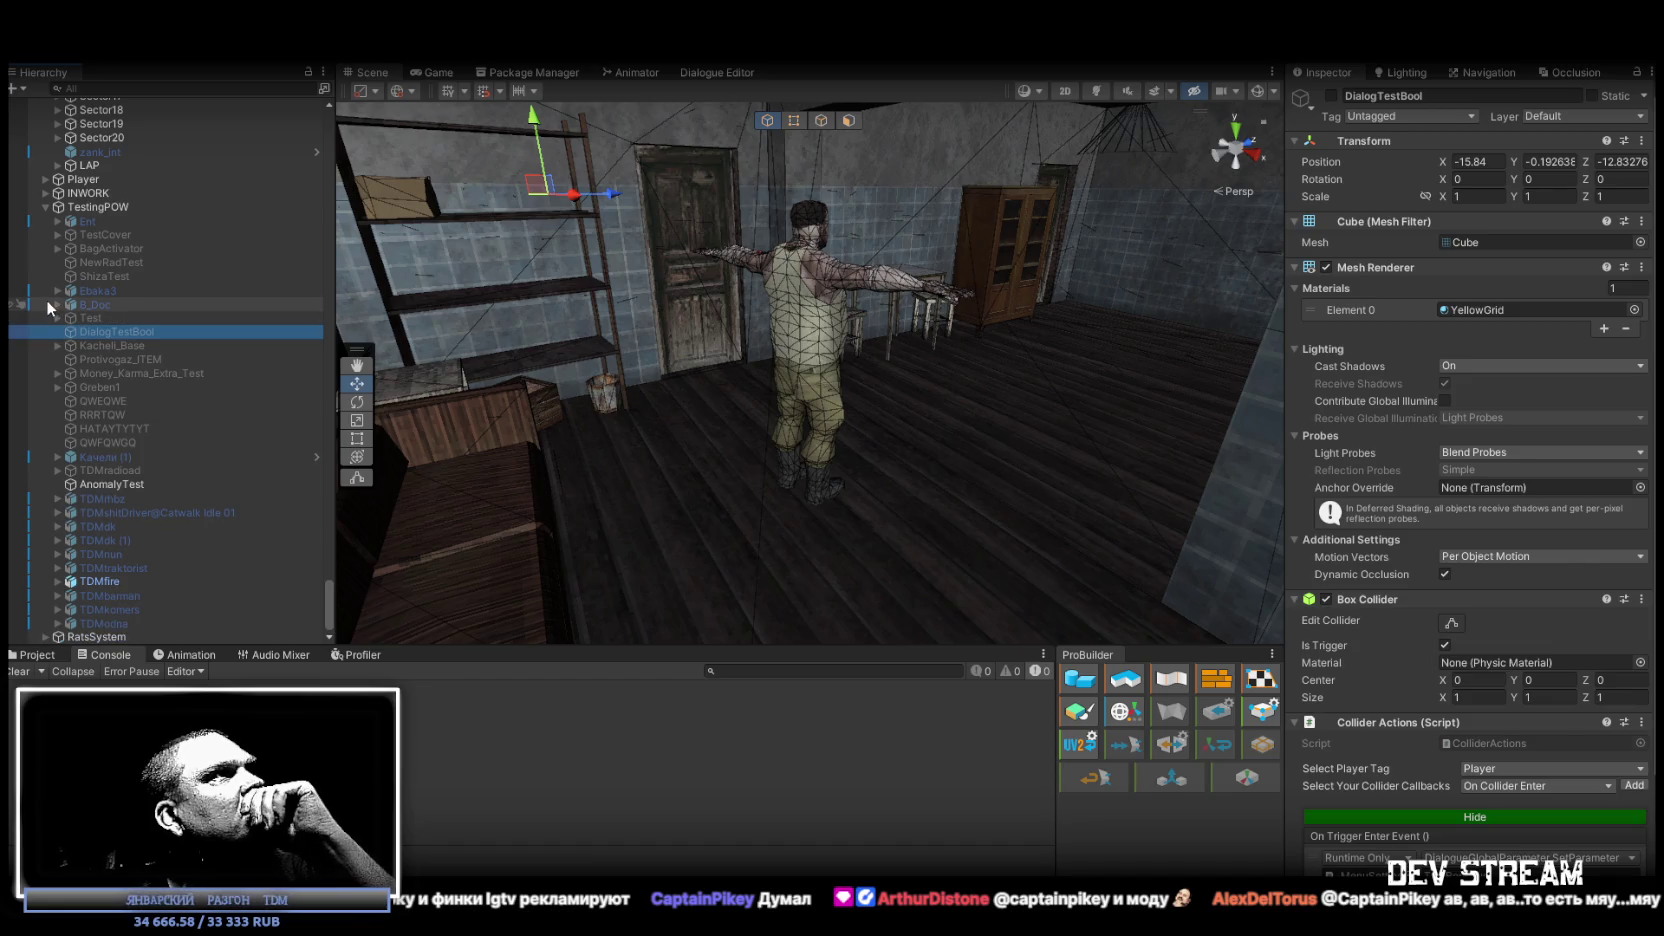
{"action": "left_click", "coordinate": [55, 246]}
{"action": "left_click", "coordinate": [55, 245]}
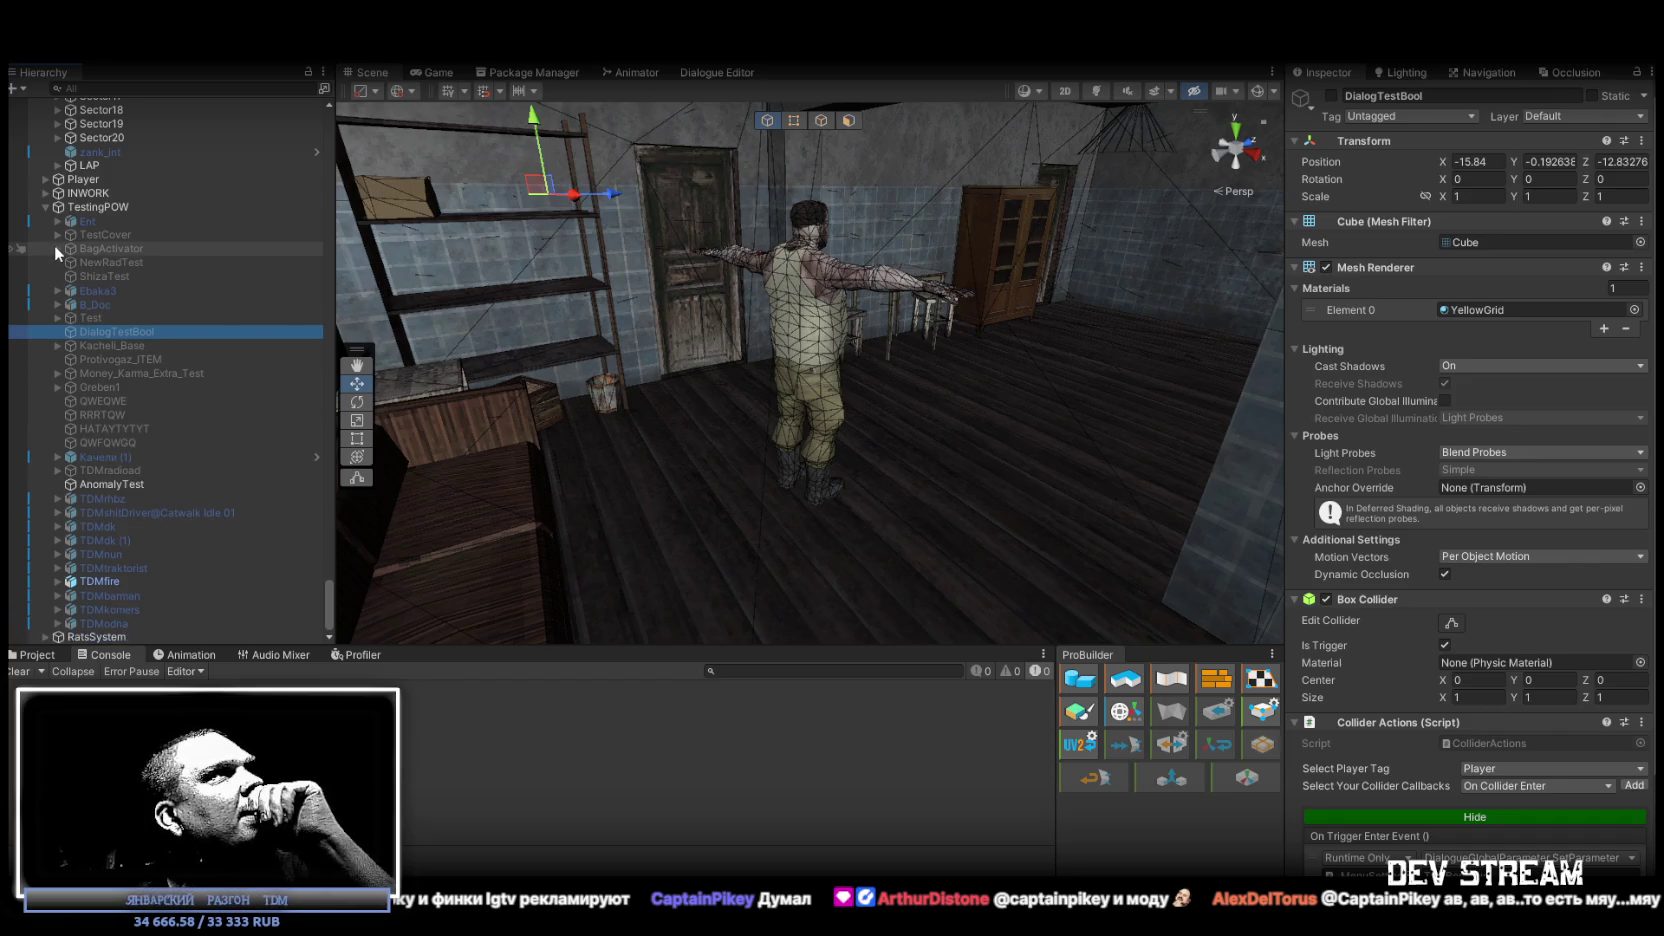
{"action": "left_click", "coordinate": [55, 234]}
{"action": "left_click", "coordinate": [55, 234]}
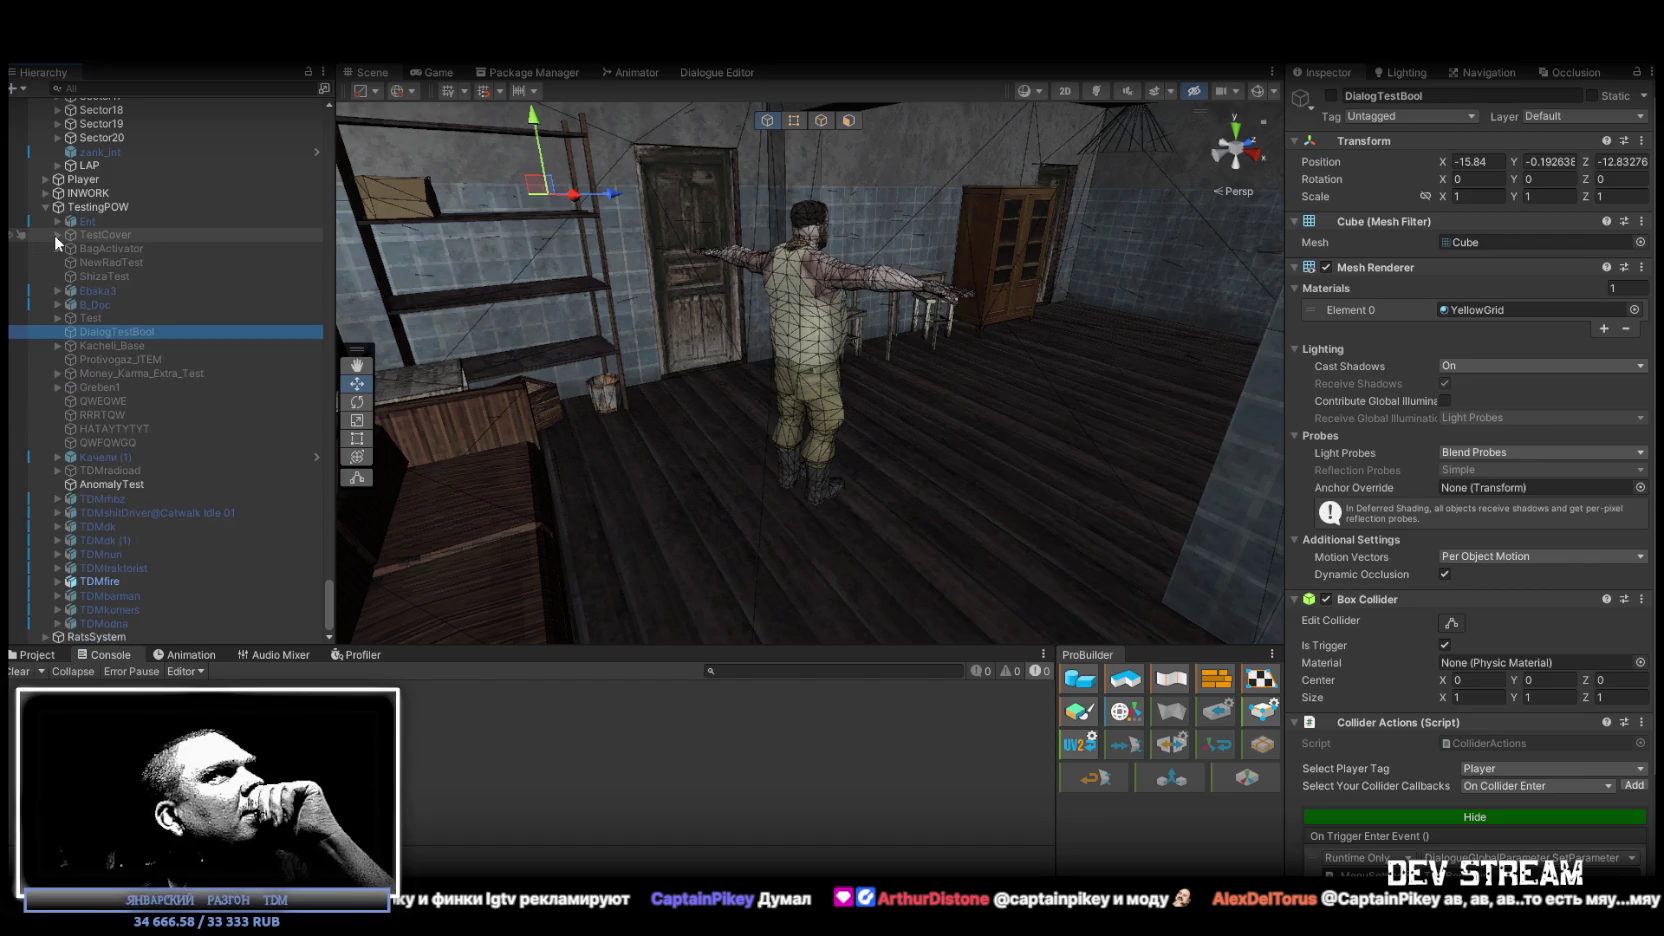
{"action": "left_click", "coordinate": [56, 222]}
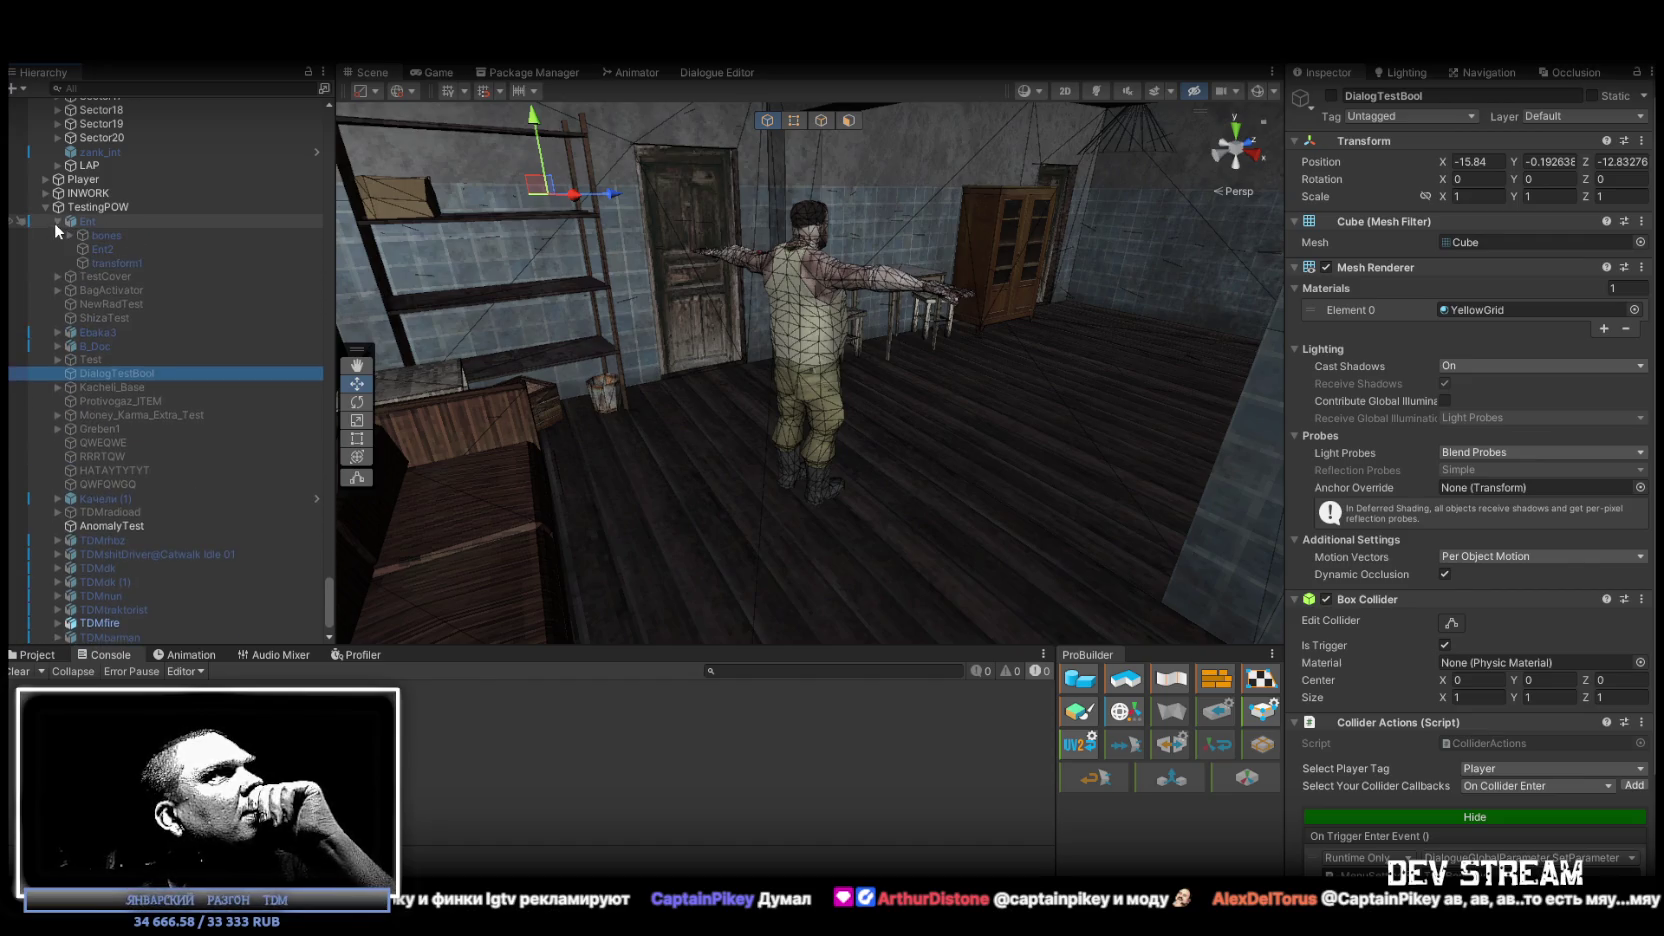
{"action": "left_click", "coordinate": [55, 222]}
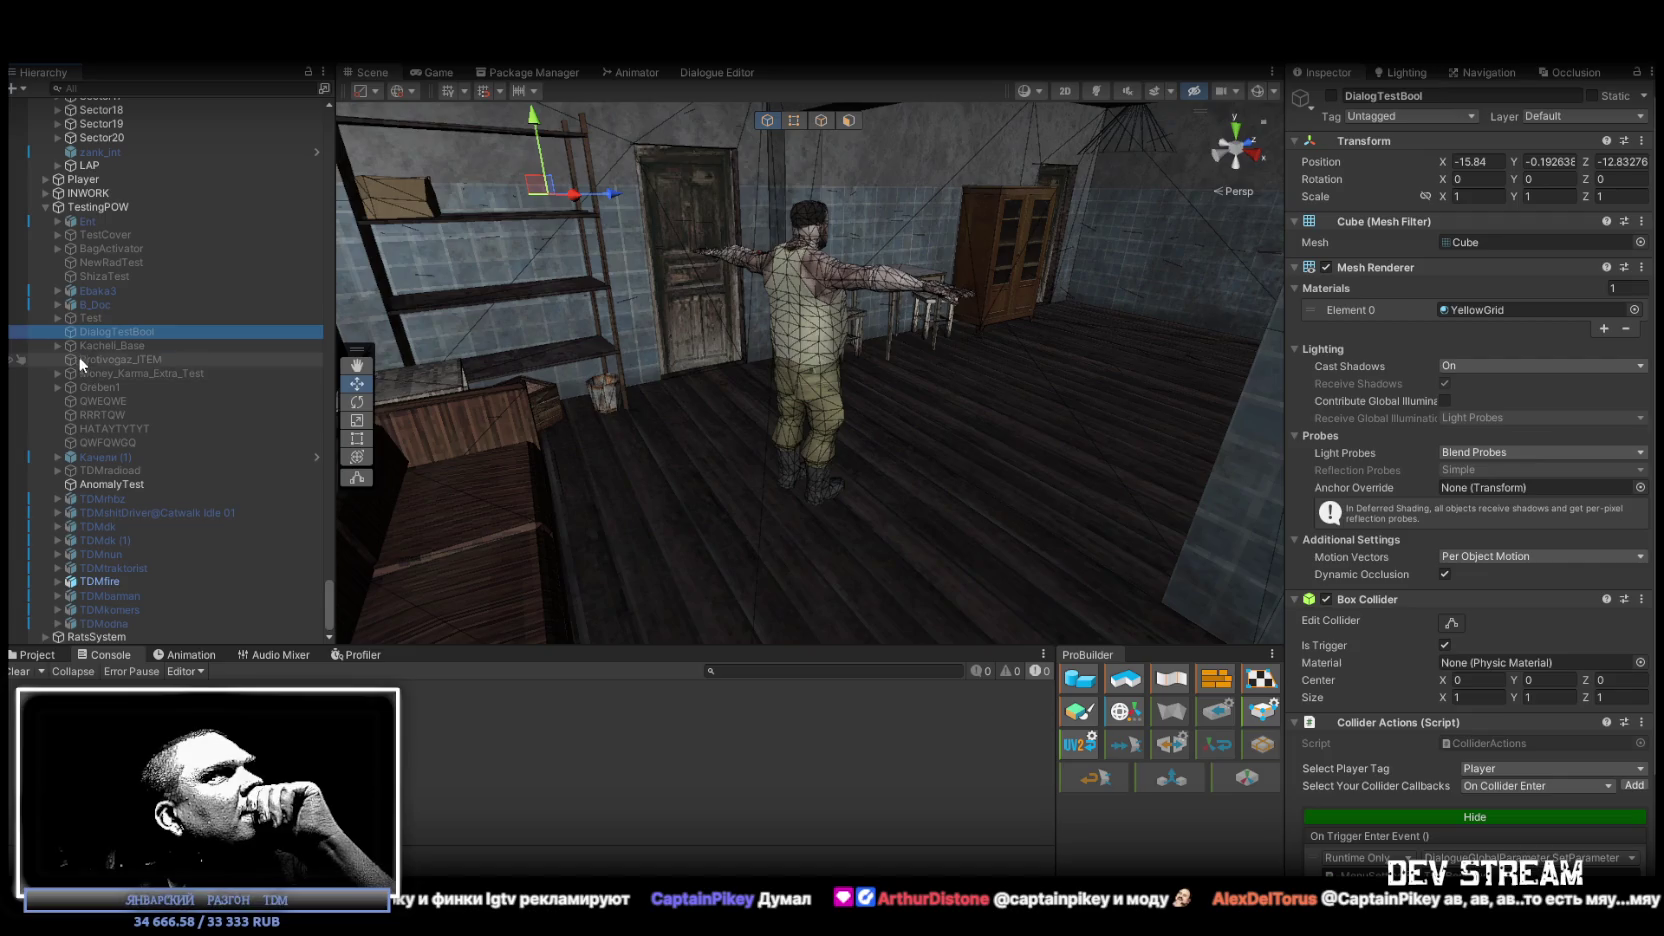
Expand the INWORK group and briefly view Magazin1's contents.
{"action": "left_click", "coordinate": [42, 192]}
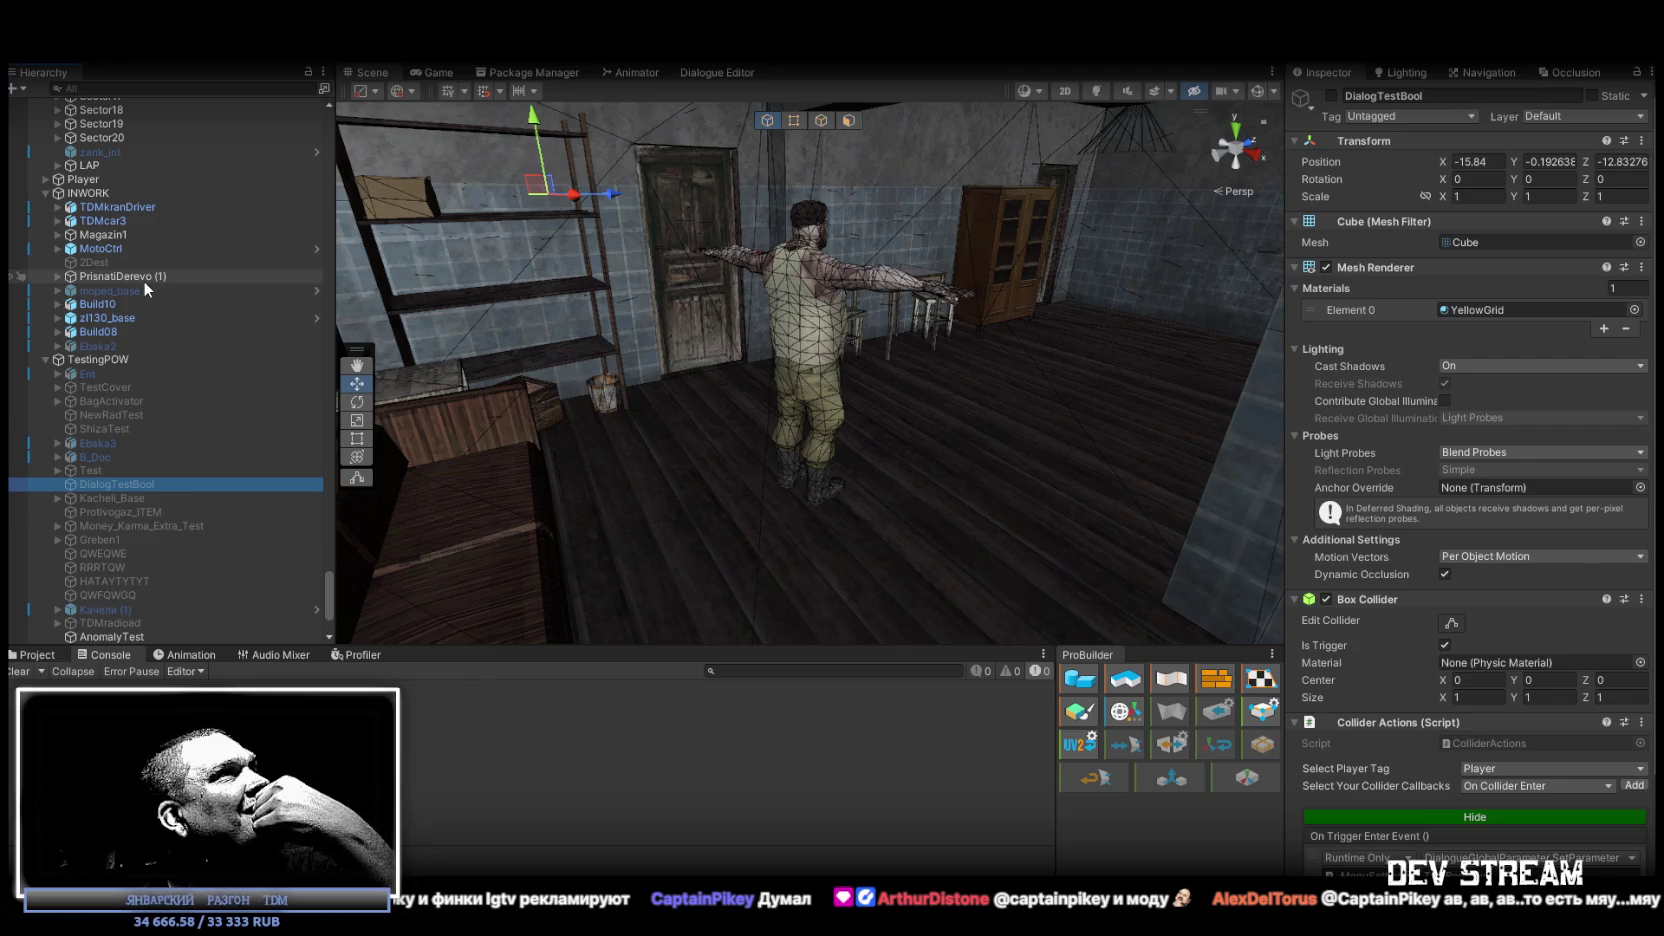
{"action": "left_click", "coordinate": [57, 234]}
{"action": "left_click", "coordinate": [57, 234]}
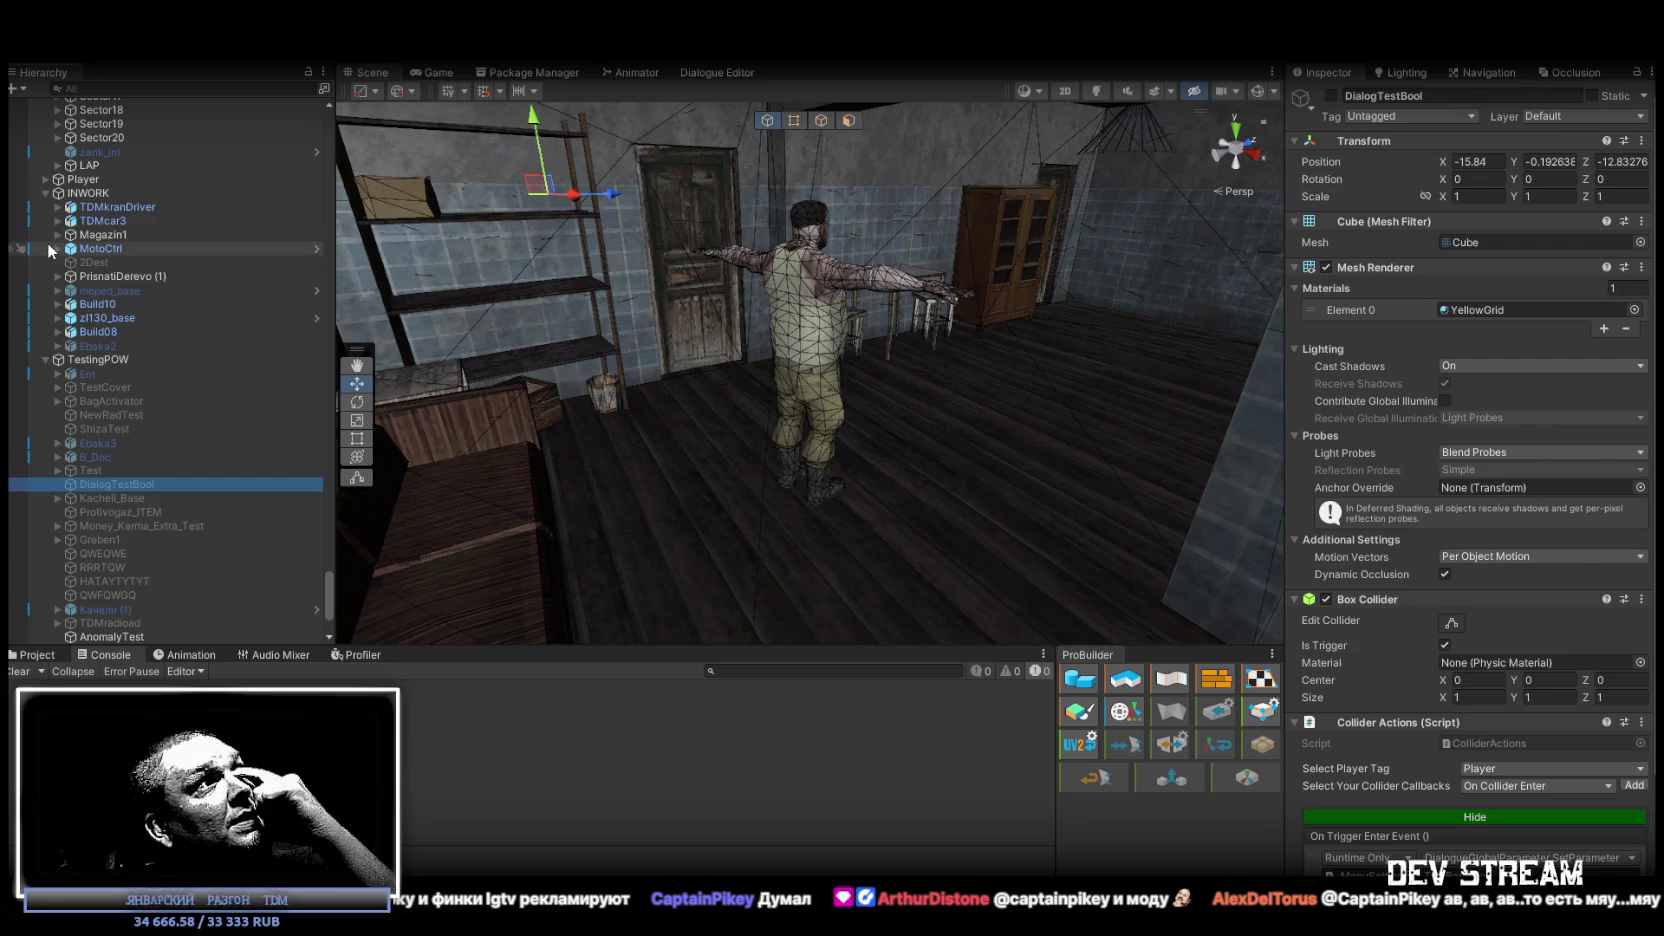
{"action": "scroll", "coordinate": [130, 262], "scroll_direction": "up", "scroll_amount": 14}
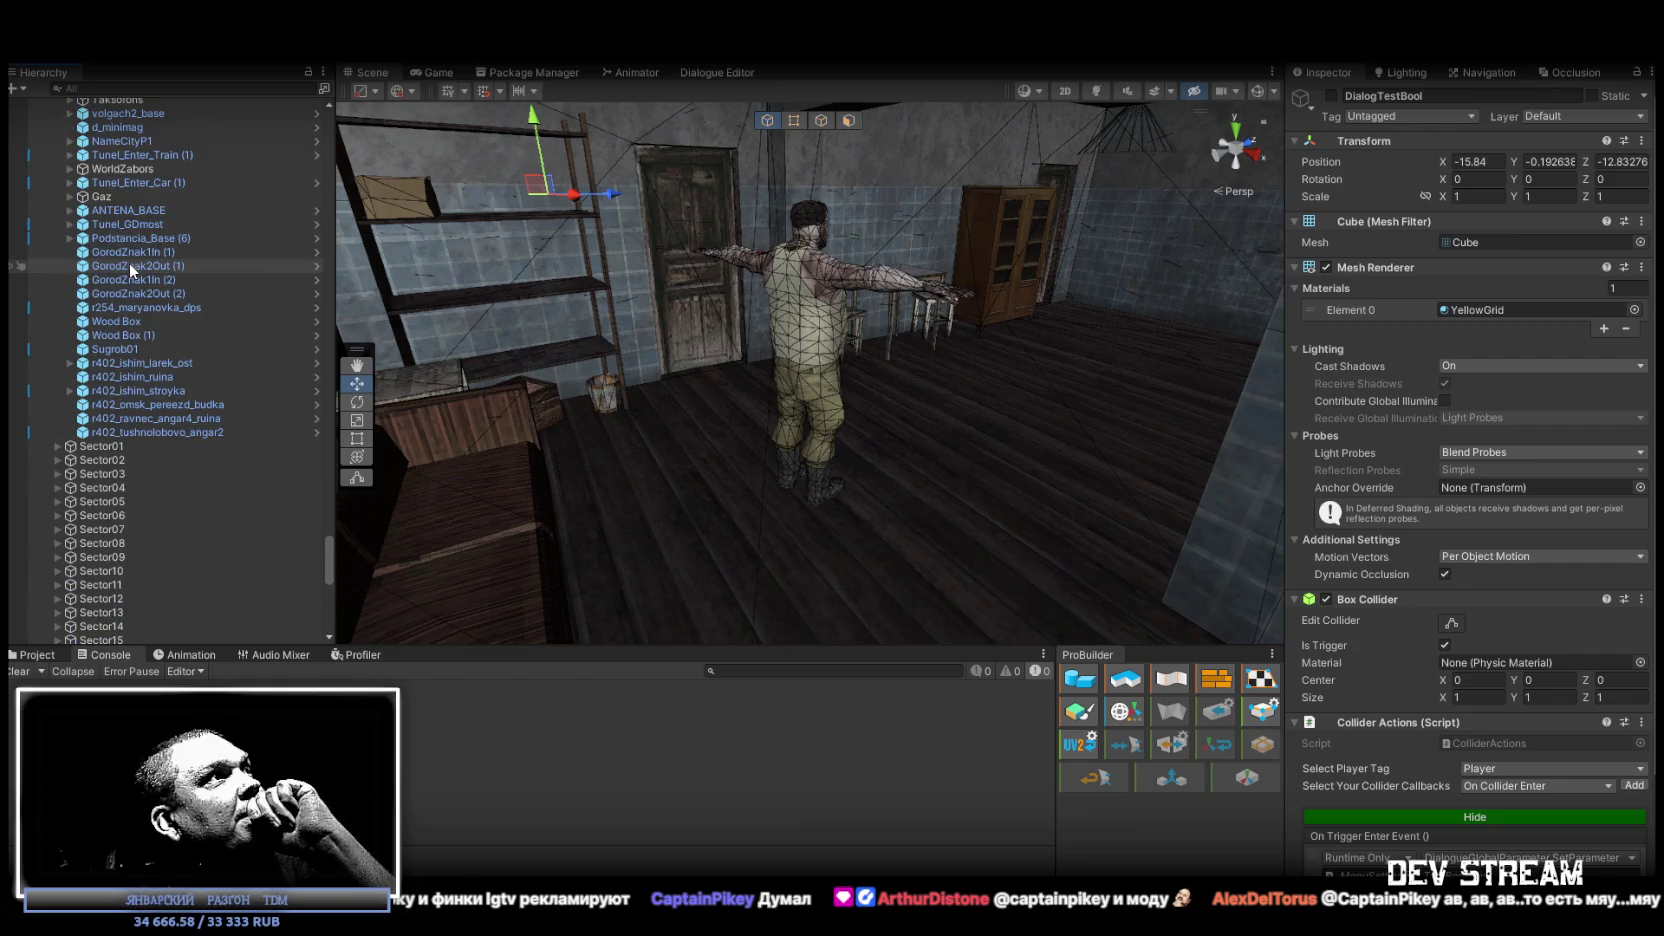
Expand and collapse MapsMap to view its child map groups.
{"action": "scroll", "coordinate": [129, 263], "scroll_direction": "up", "scroll_amount": 8}
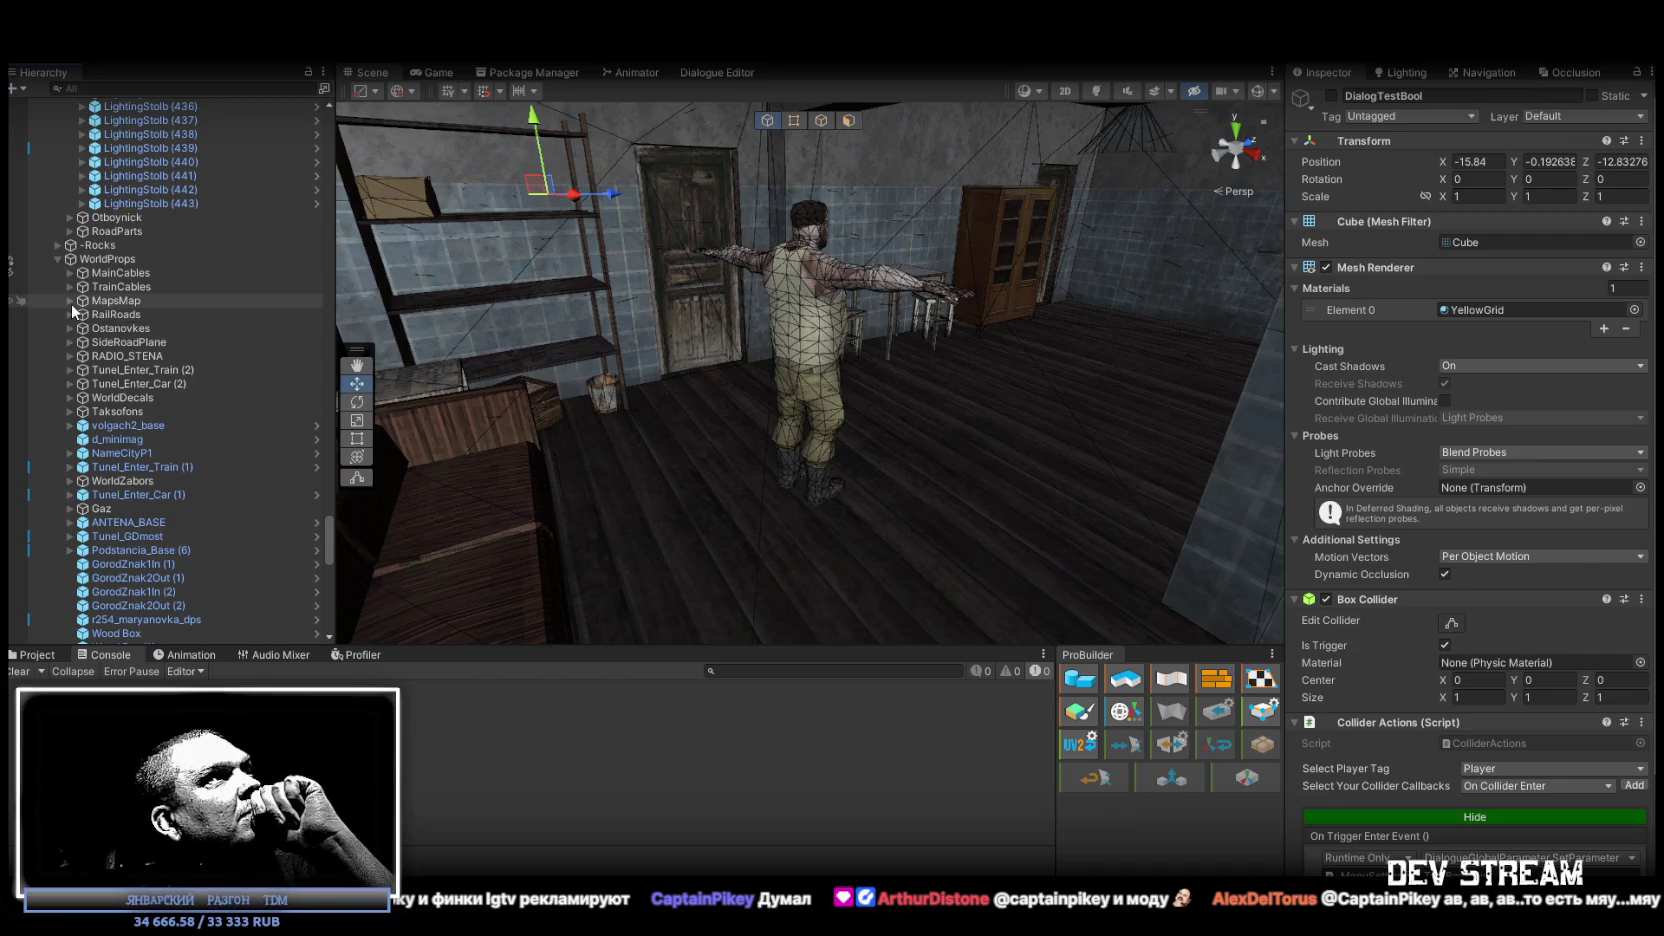
{"action": "left_click", "coordinate": [67, 300]}
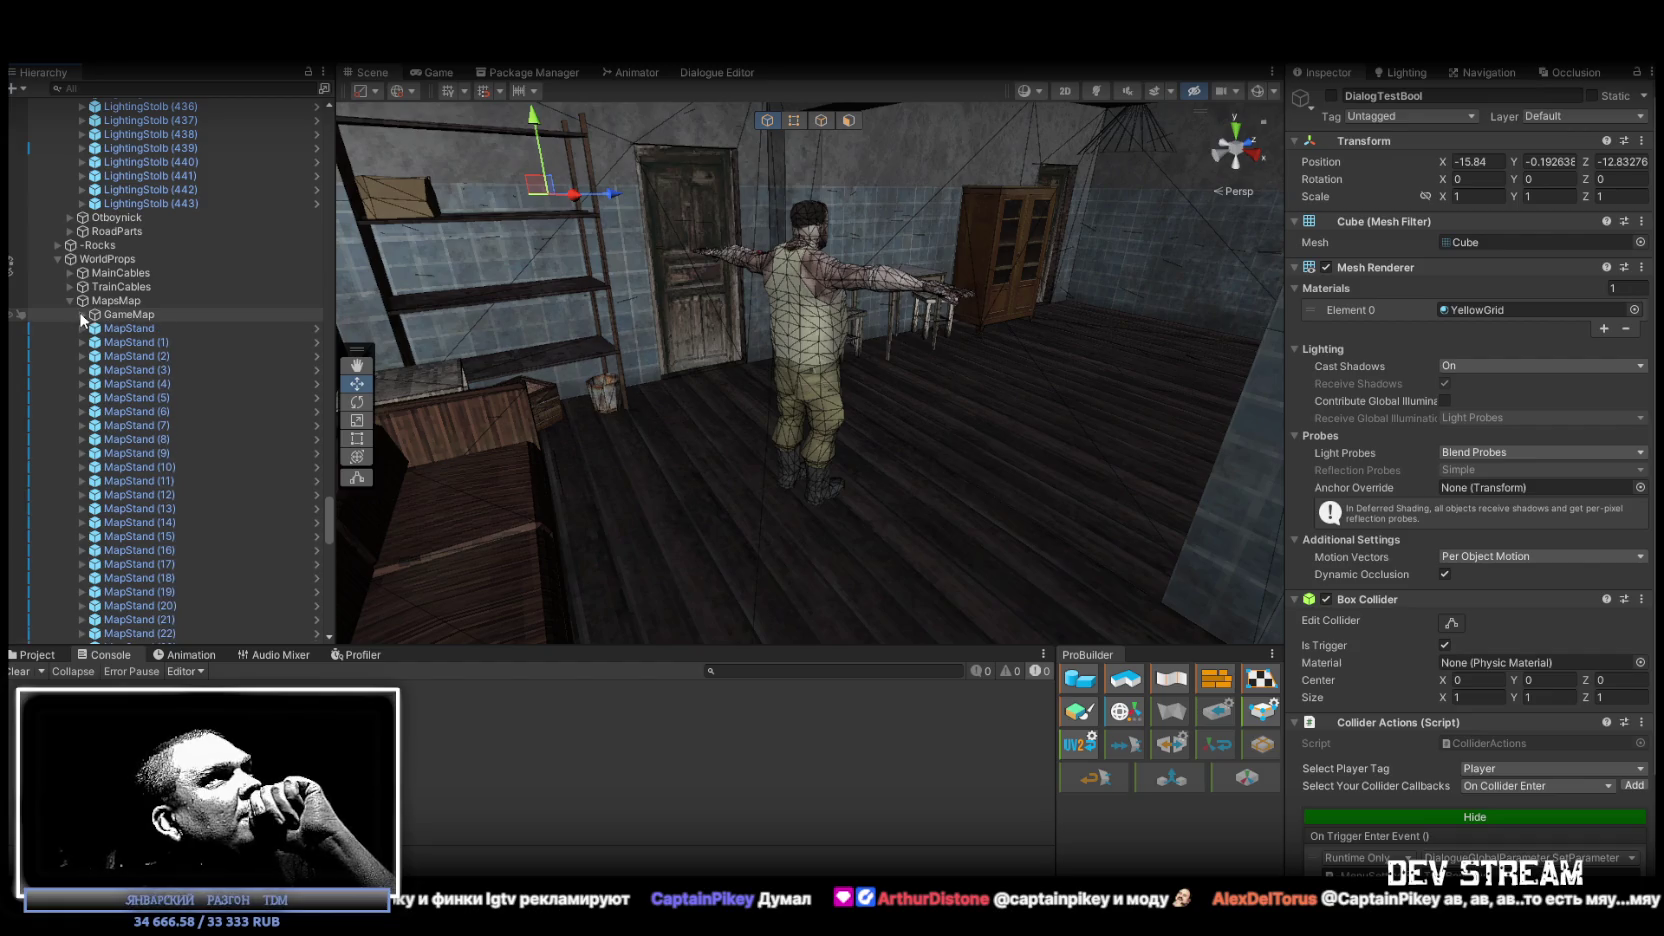
{"action": "left_click", "coordinate": [71, 300]}
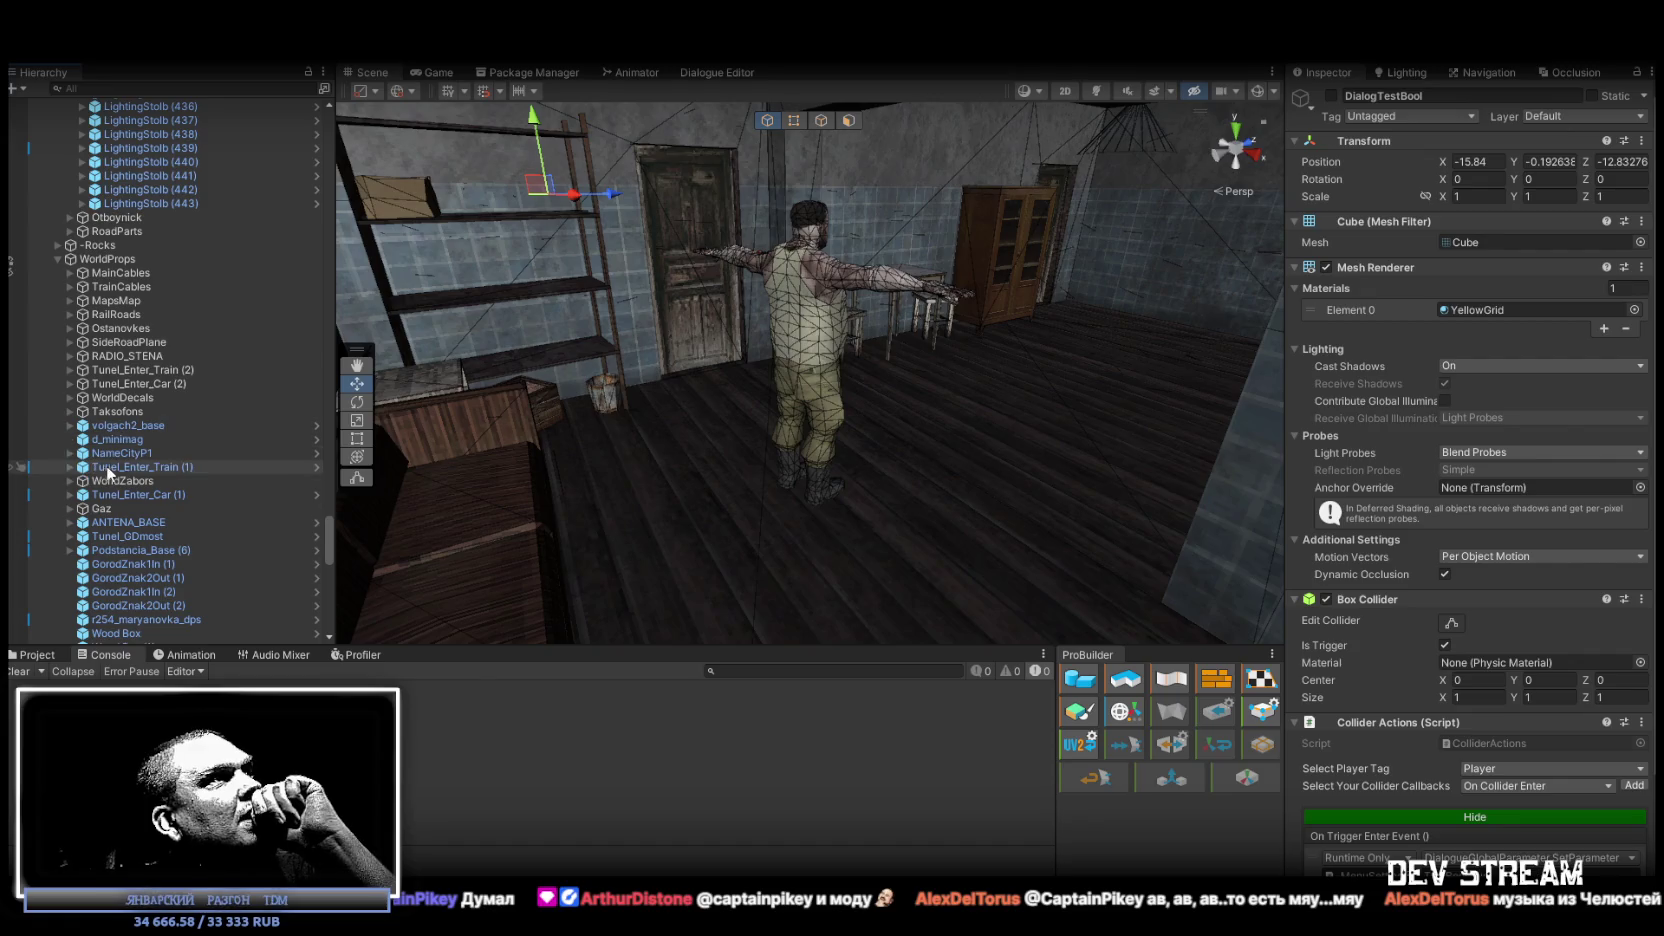
Collapse the RoadLight lamp post list and select the zank_dom object.
{"action": "scroll", "coordinate": [98, 467], "scroll_direction": "down", "scroll_amount": 1}
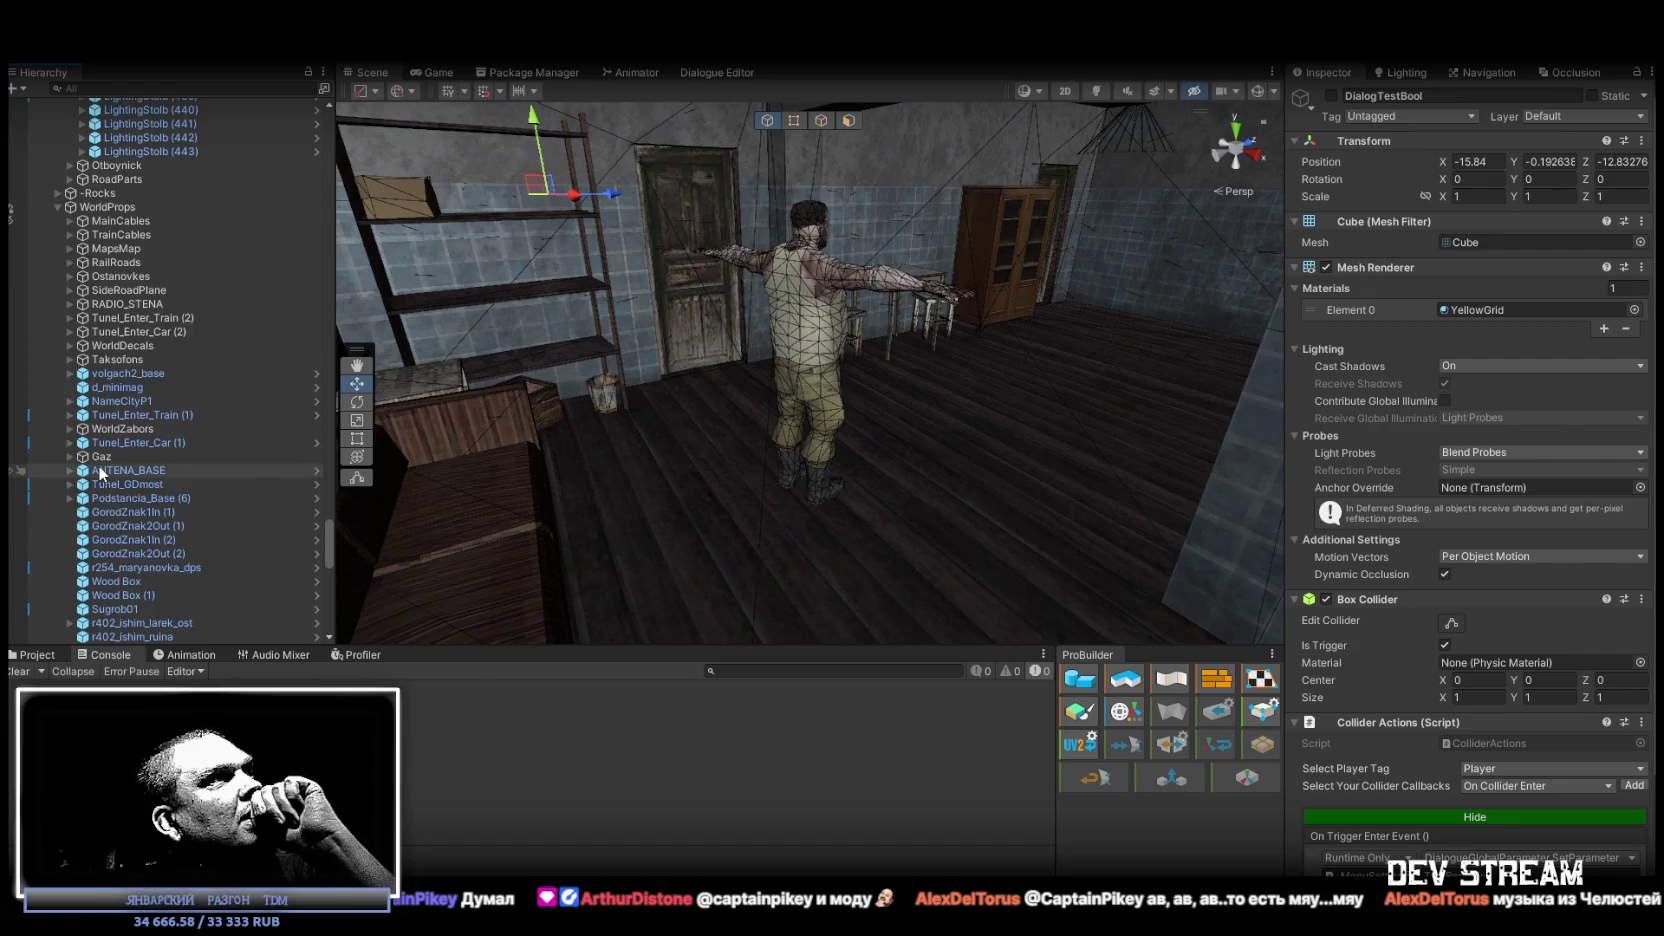
{"action": "scroll", "coordinate": [98, 465], "scroll_direction": "down", "scroll_amount": 3}
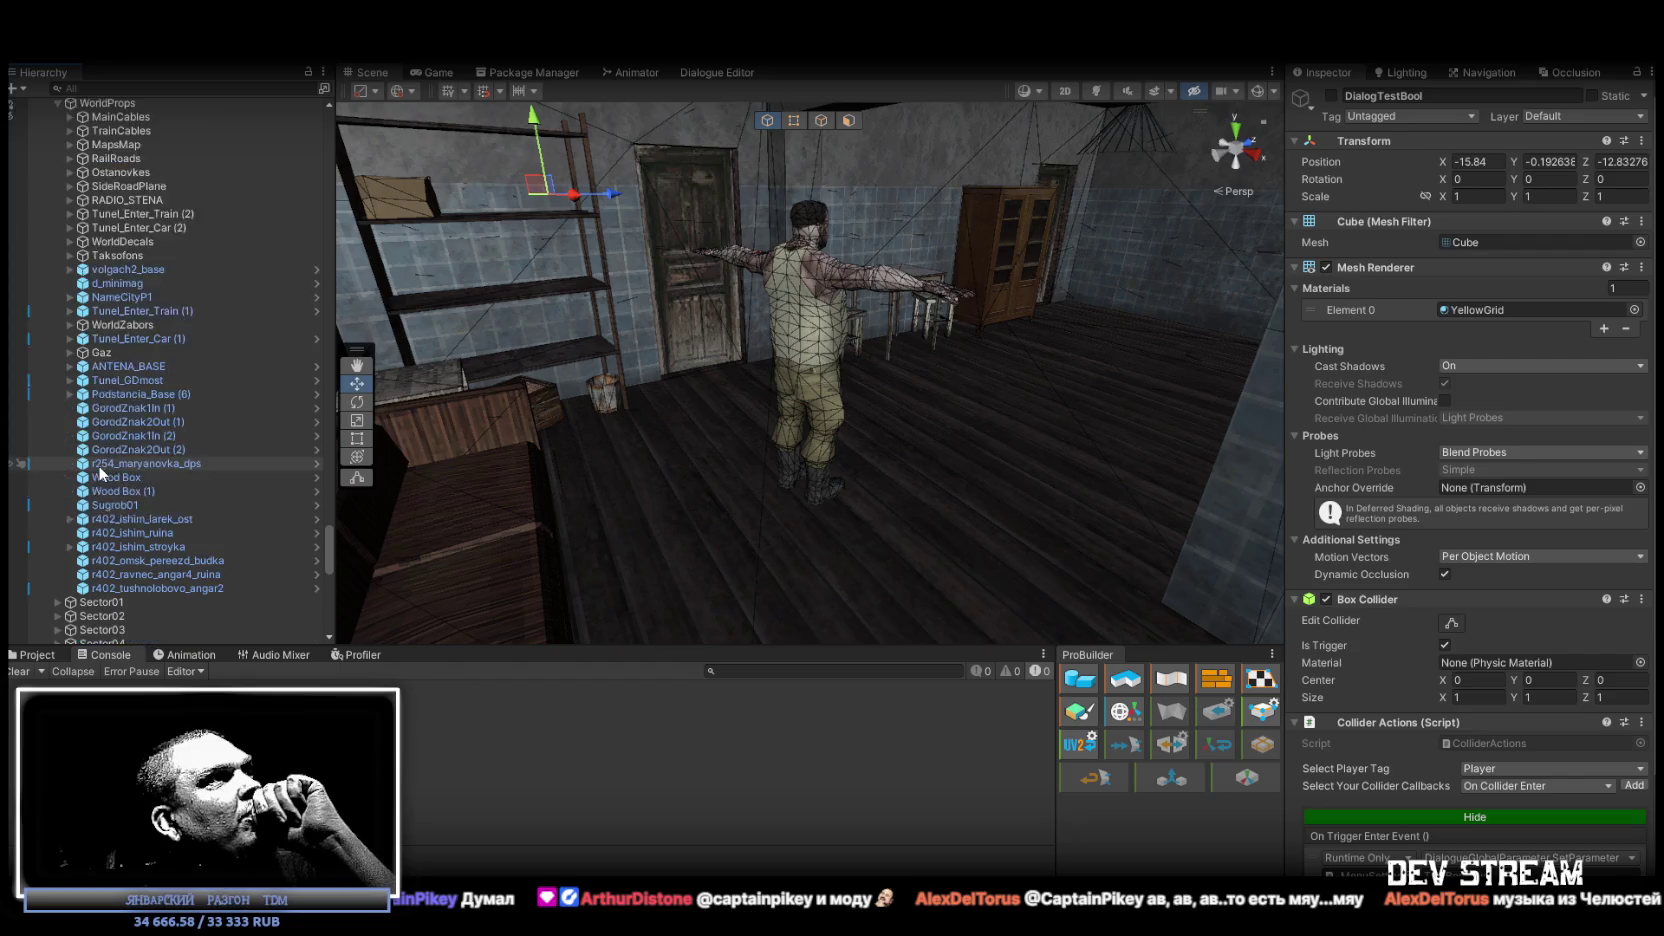
{"action": "scroll", "coordinate": [255, 463], "scroll_direction": "up", "scroll_amount": 15}
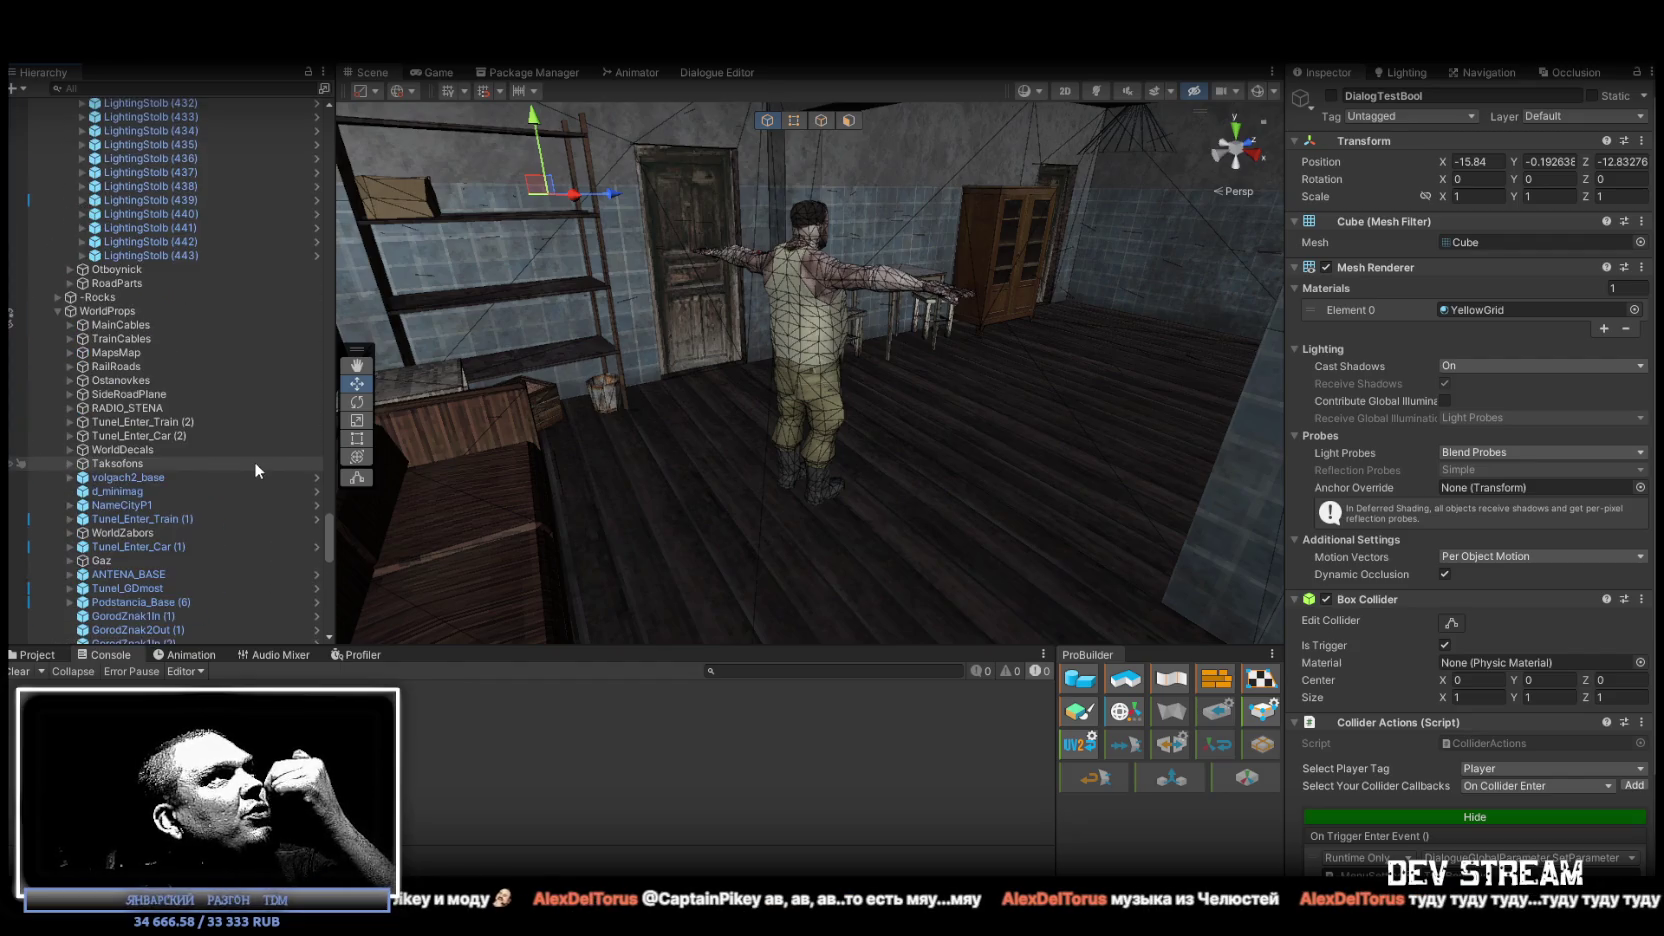
{"action": "scroll", "coordinate": [250, 462], "scroll_direction": "up", "scroll_amount": 15}
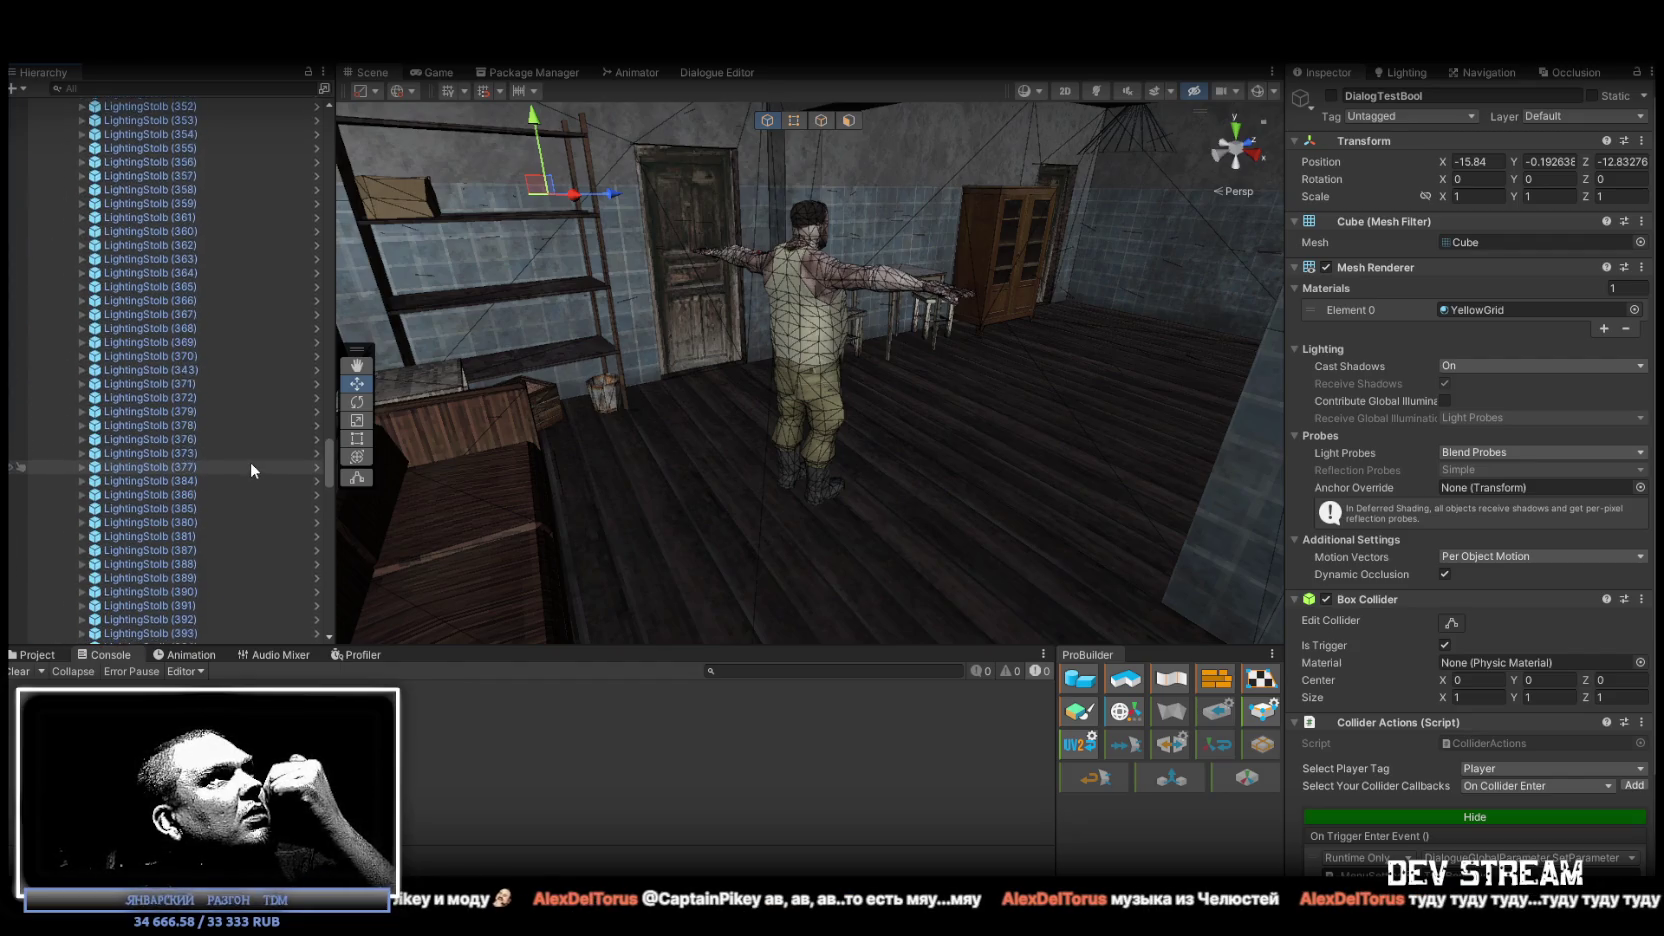
{"action": "scroll", "coordinate": [306, 403], "scroll_direction": "up", "scroll_amount": 18}
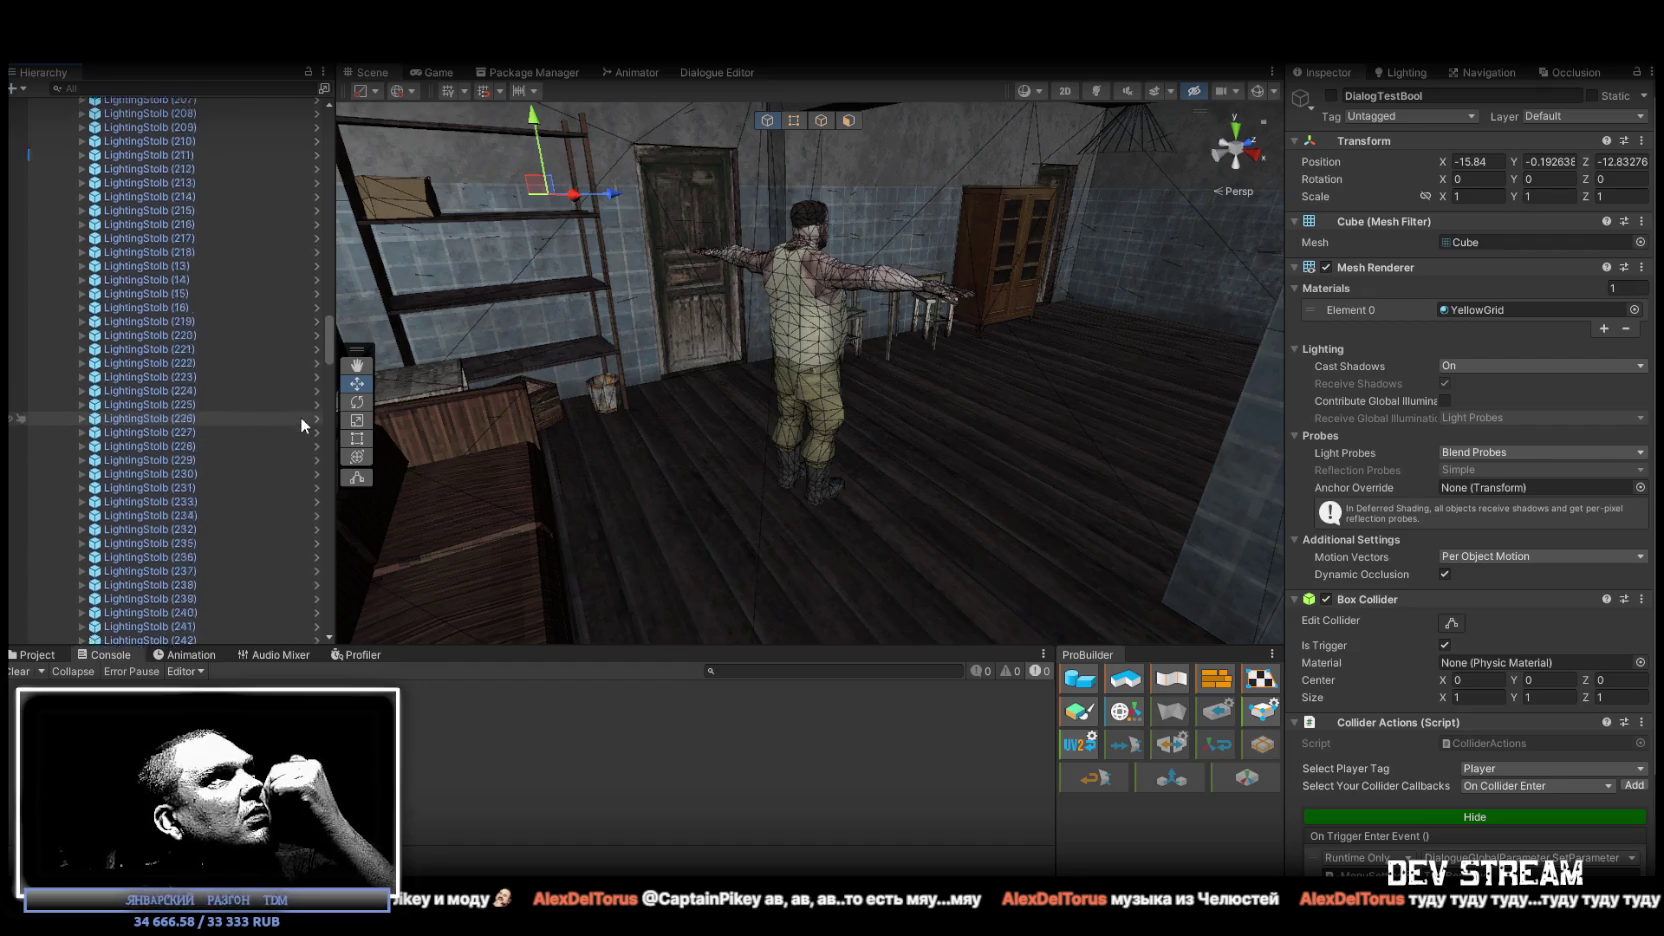
{"action": "scroll", "coordinate": [262, 423], "scroll_direction": "up", "scroll_amount": 15}
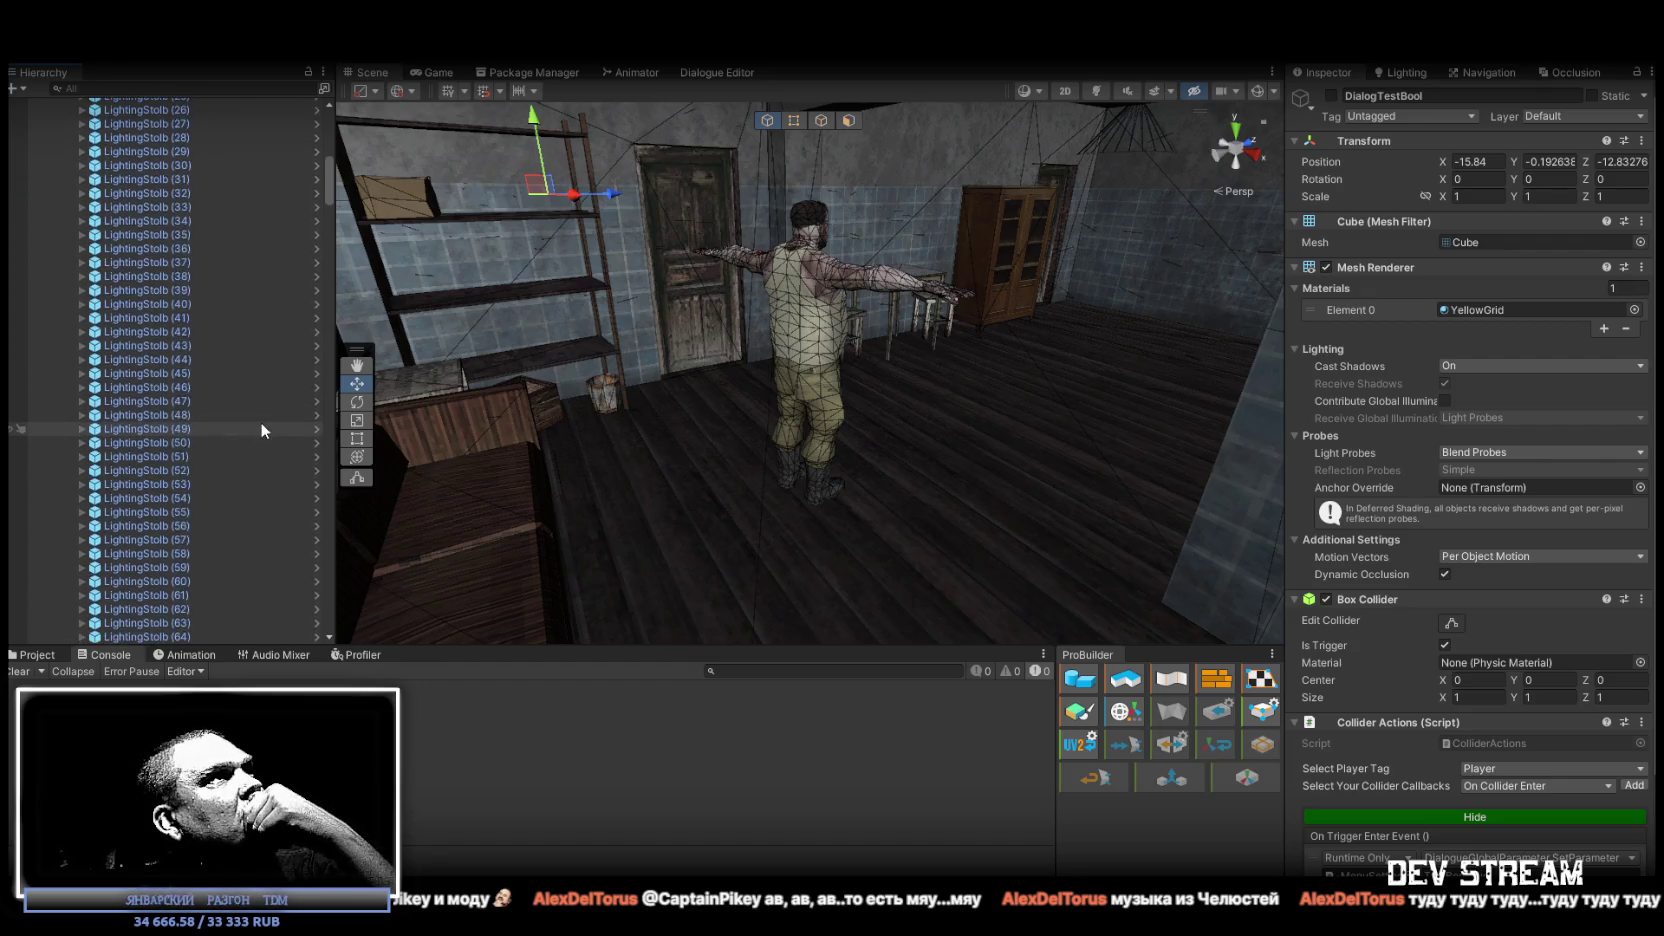
{"action": "left_click", "coordinate": [69, 547]}
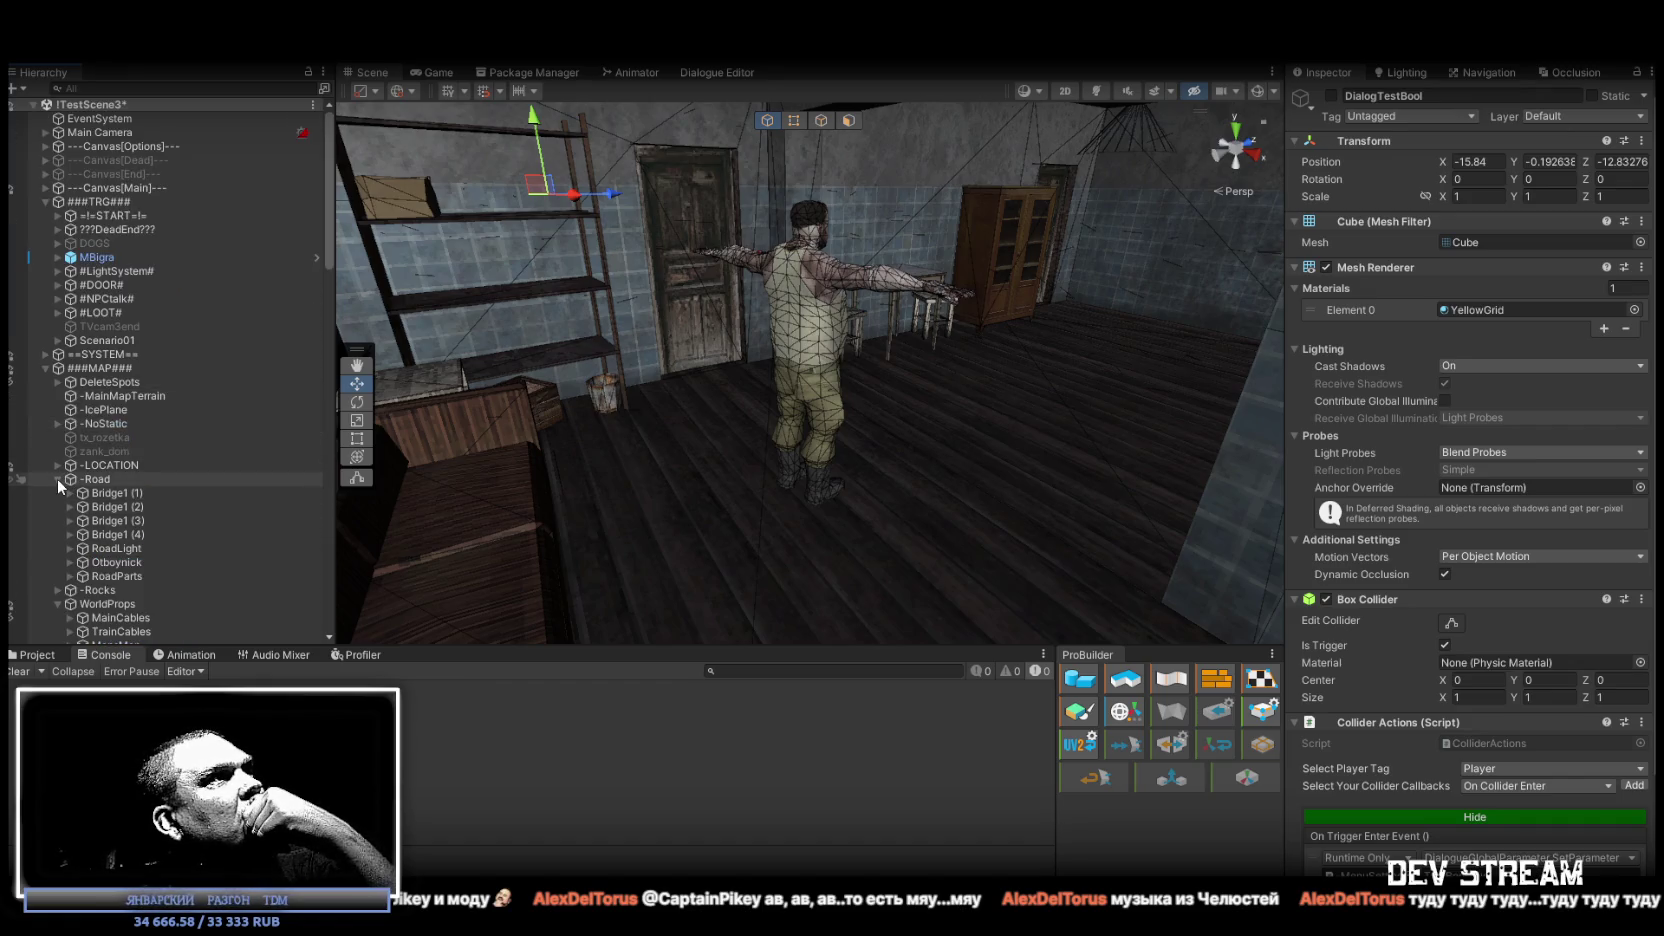
{"action": "left_click", "coordinate": [99, 452]}
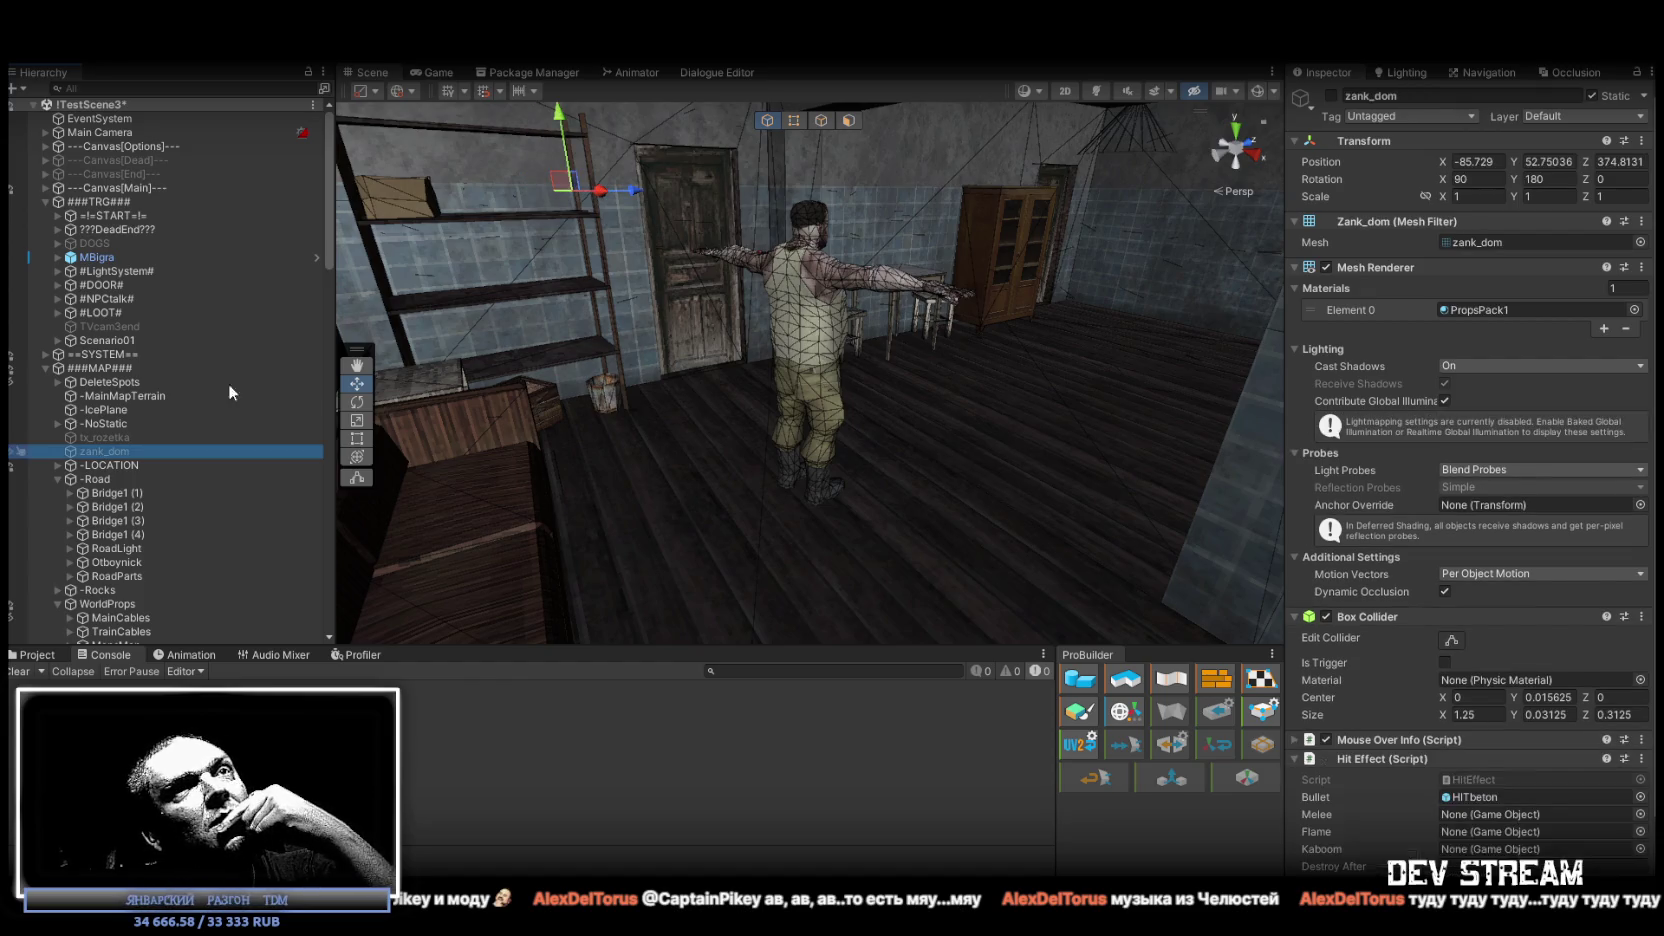
Activate zank_dom, frame it on the brick house wall, and expand its Mouse Over Info.
{"action": "left_click", "coordinate": [1332, 95]}
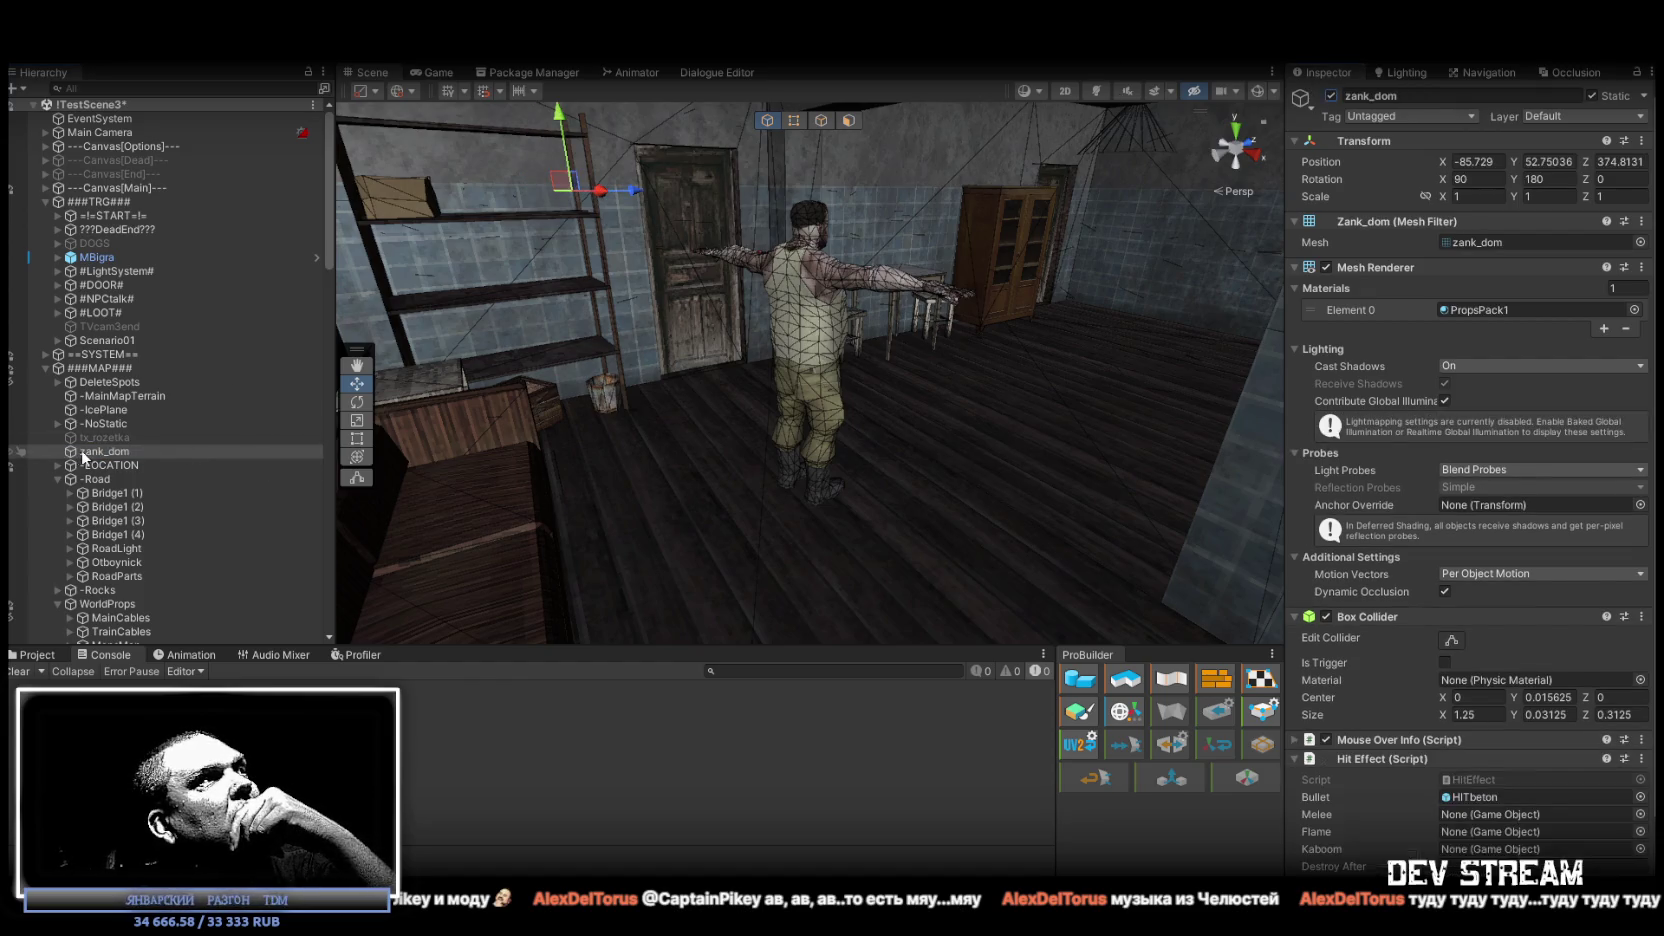
{"action": "double_click", "coordinate": [86, 452]}
{"action": "mouse_move", "coordinate": [900, 380]}
{"action": "left_mouse_down"}
{"action": "mouse_move", "coordinate": [1140, 370]}
{"action": "mouse_move", "coordinate": [830, 371]}
{"action": "mouse_move", "coordinate": [1150, 460]}
{"action": "left_mouse_up"}
{"action": "scroll", "coordinate": [1378, 627], "scroll_direction": "down", "scroll_amount": 2}
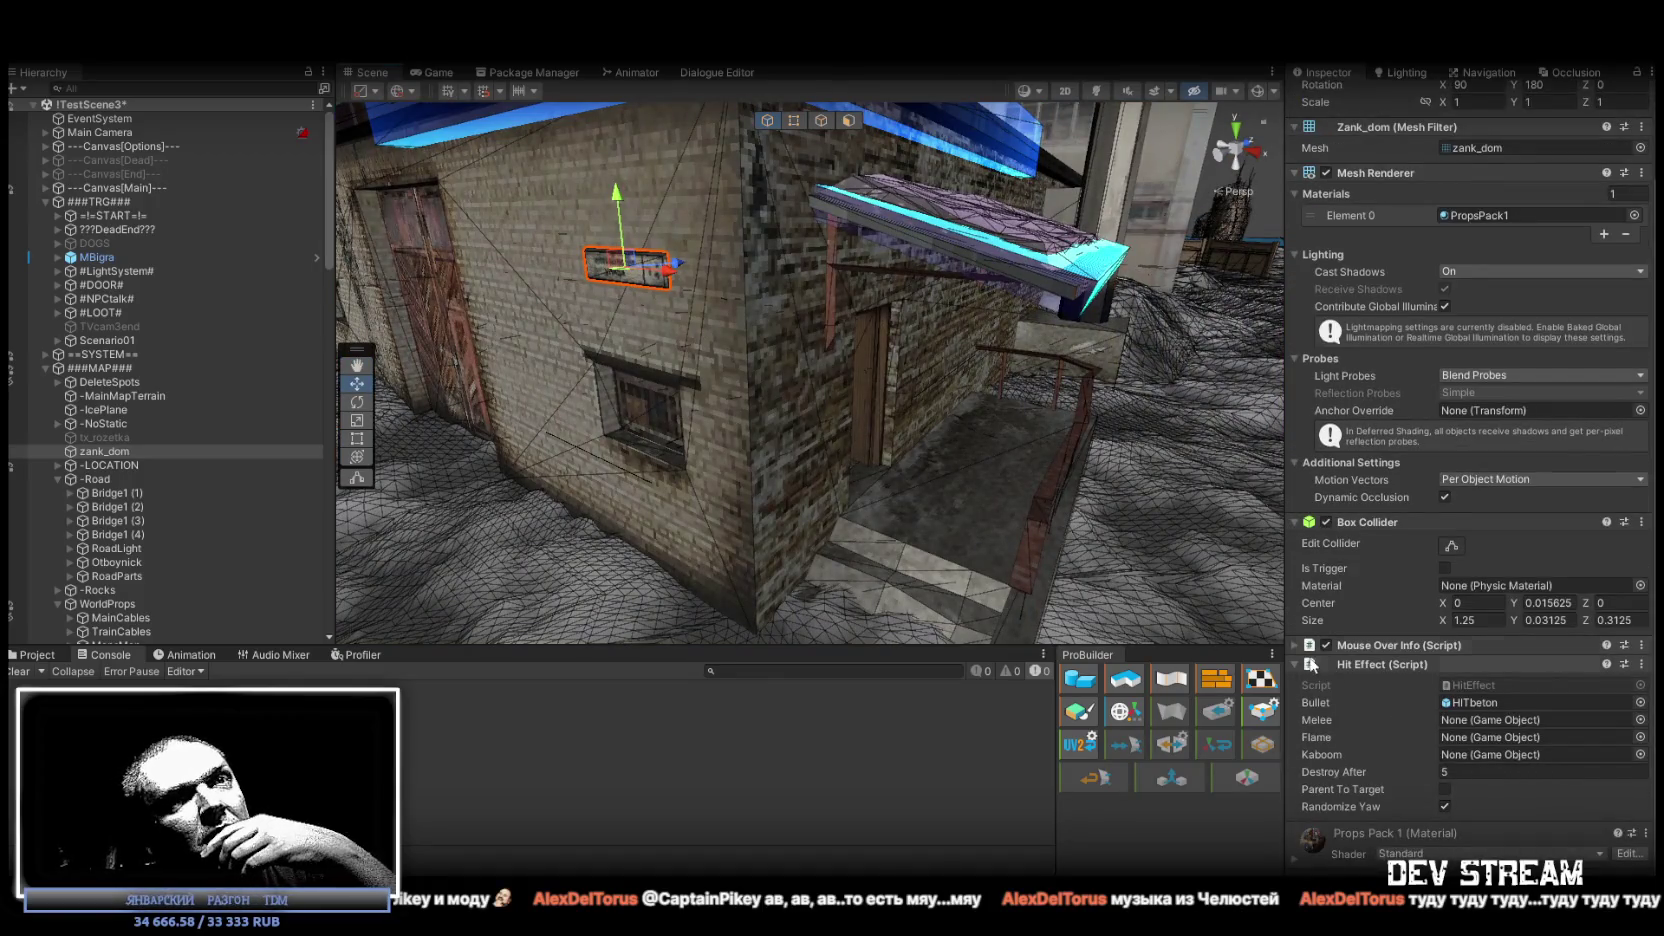
{"action": "left_click", "coordinate": [1395, 645]}
{"action": "scroll", "coordinate": [1401, 610], "scroll_direction": "down", "scroll_amount": 2}
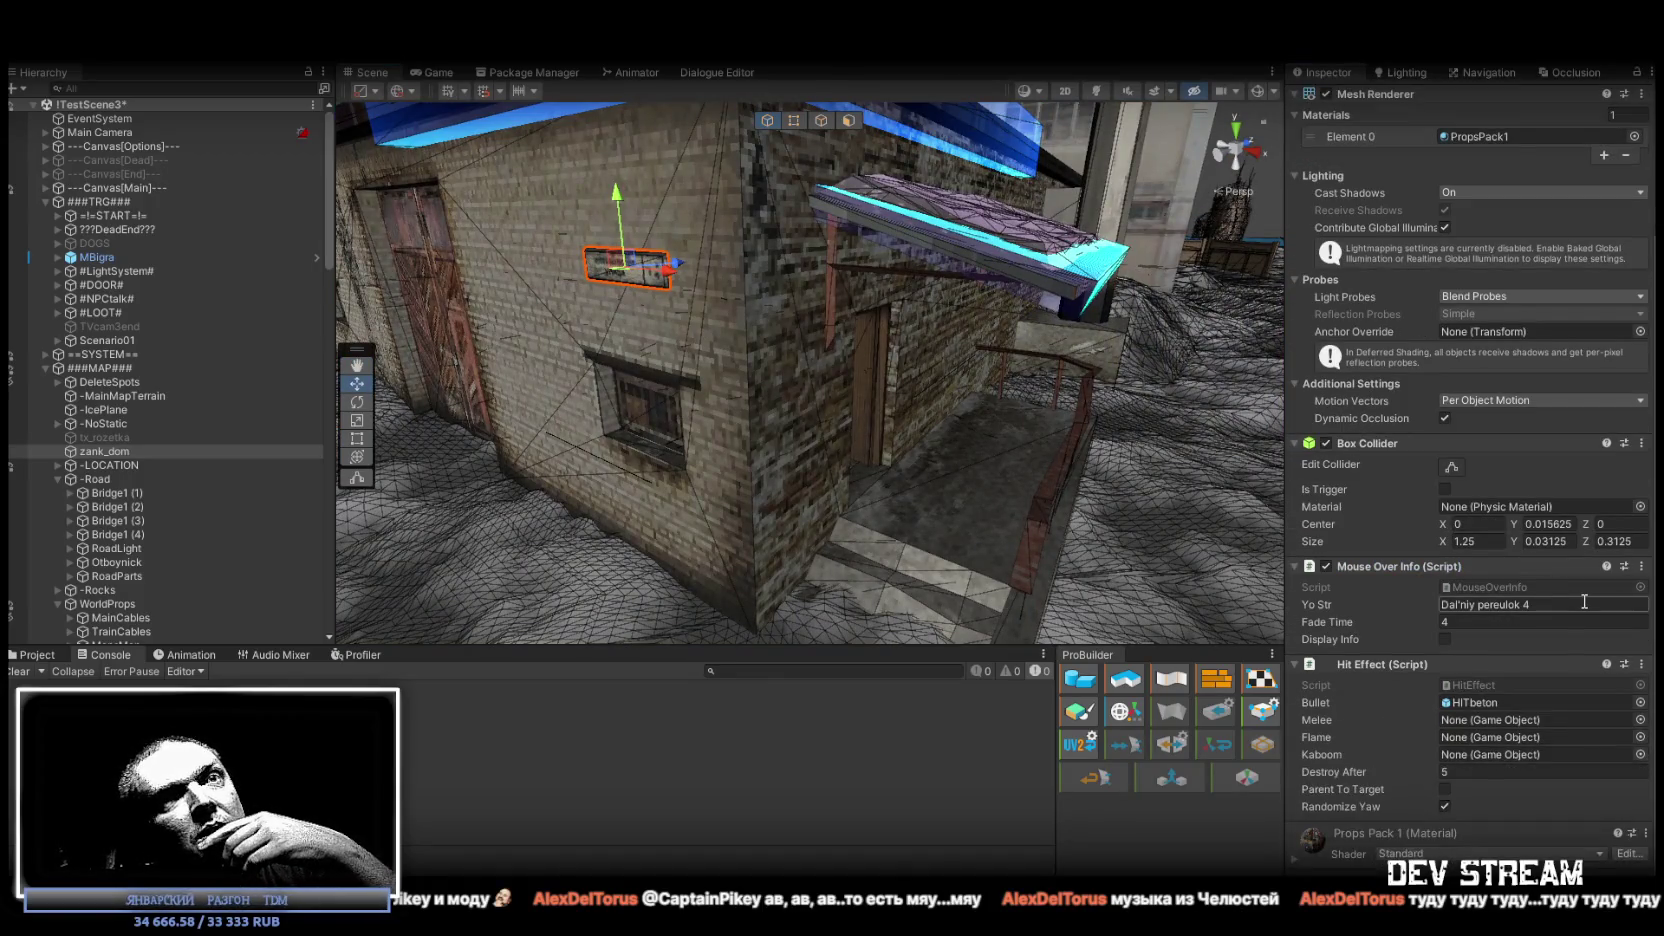
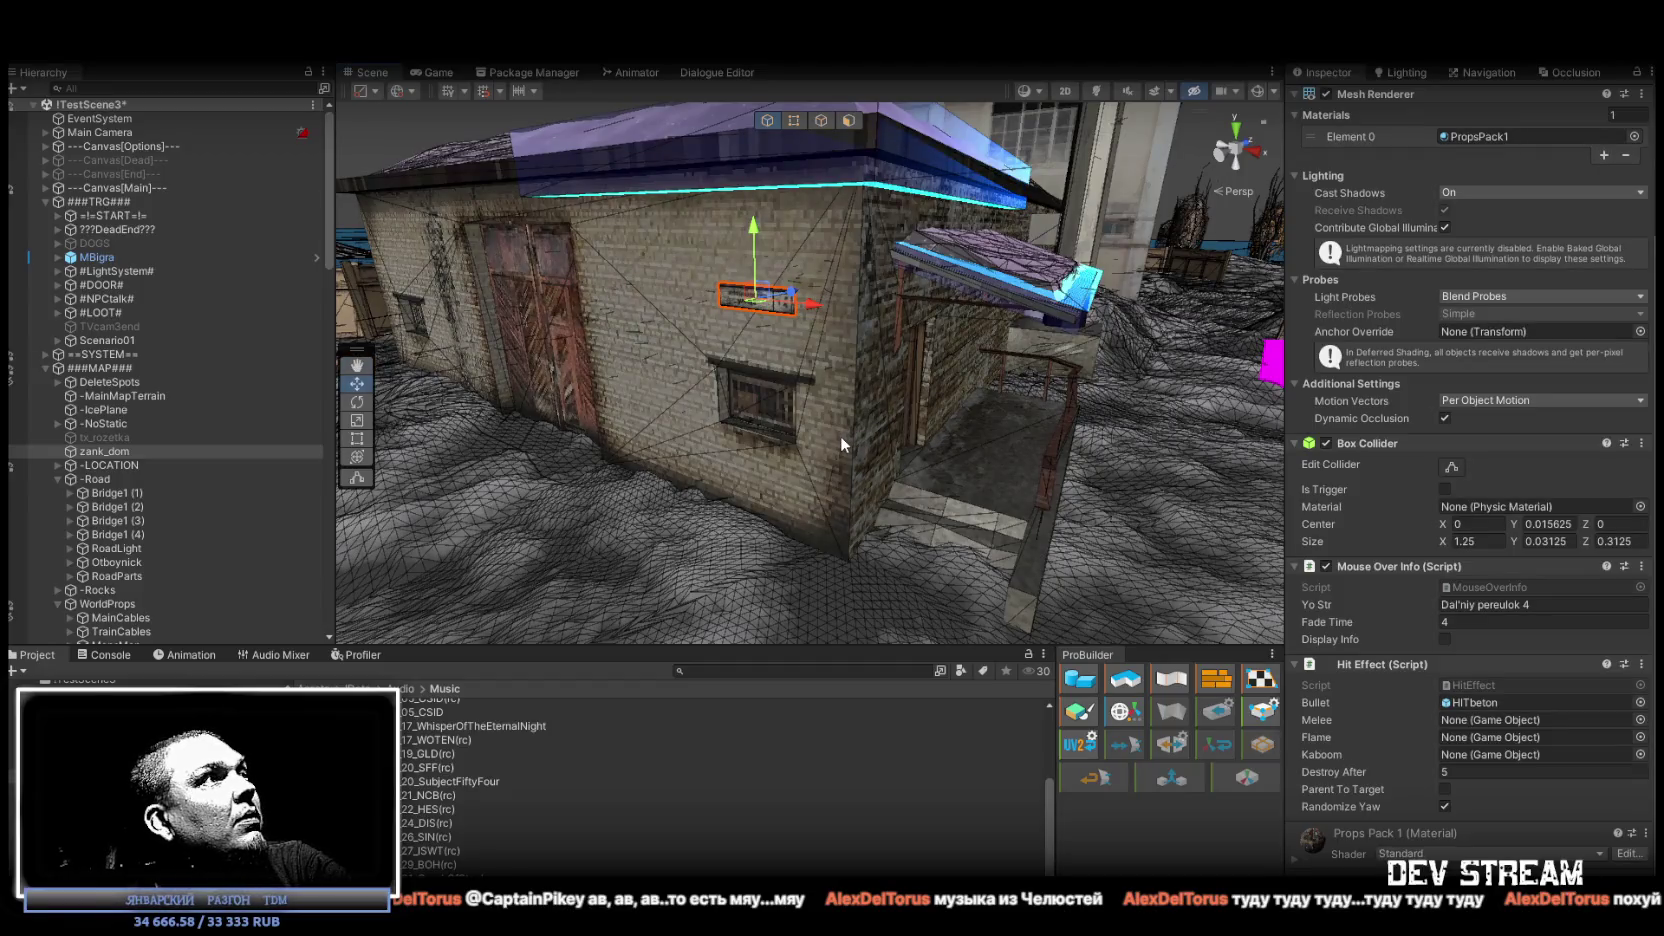
Inspect the Metla prop and Build11, then collapse the Katelnaya and Build11 groups.
{"action": "left_click", "coordinate": [840, 436]}
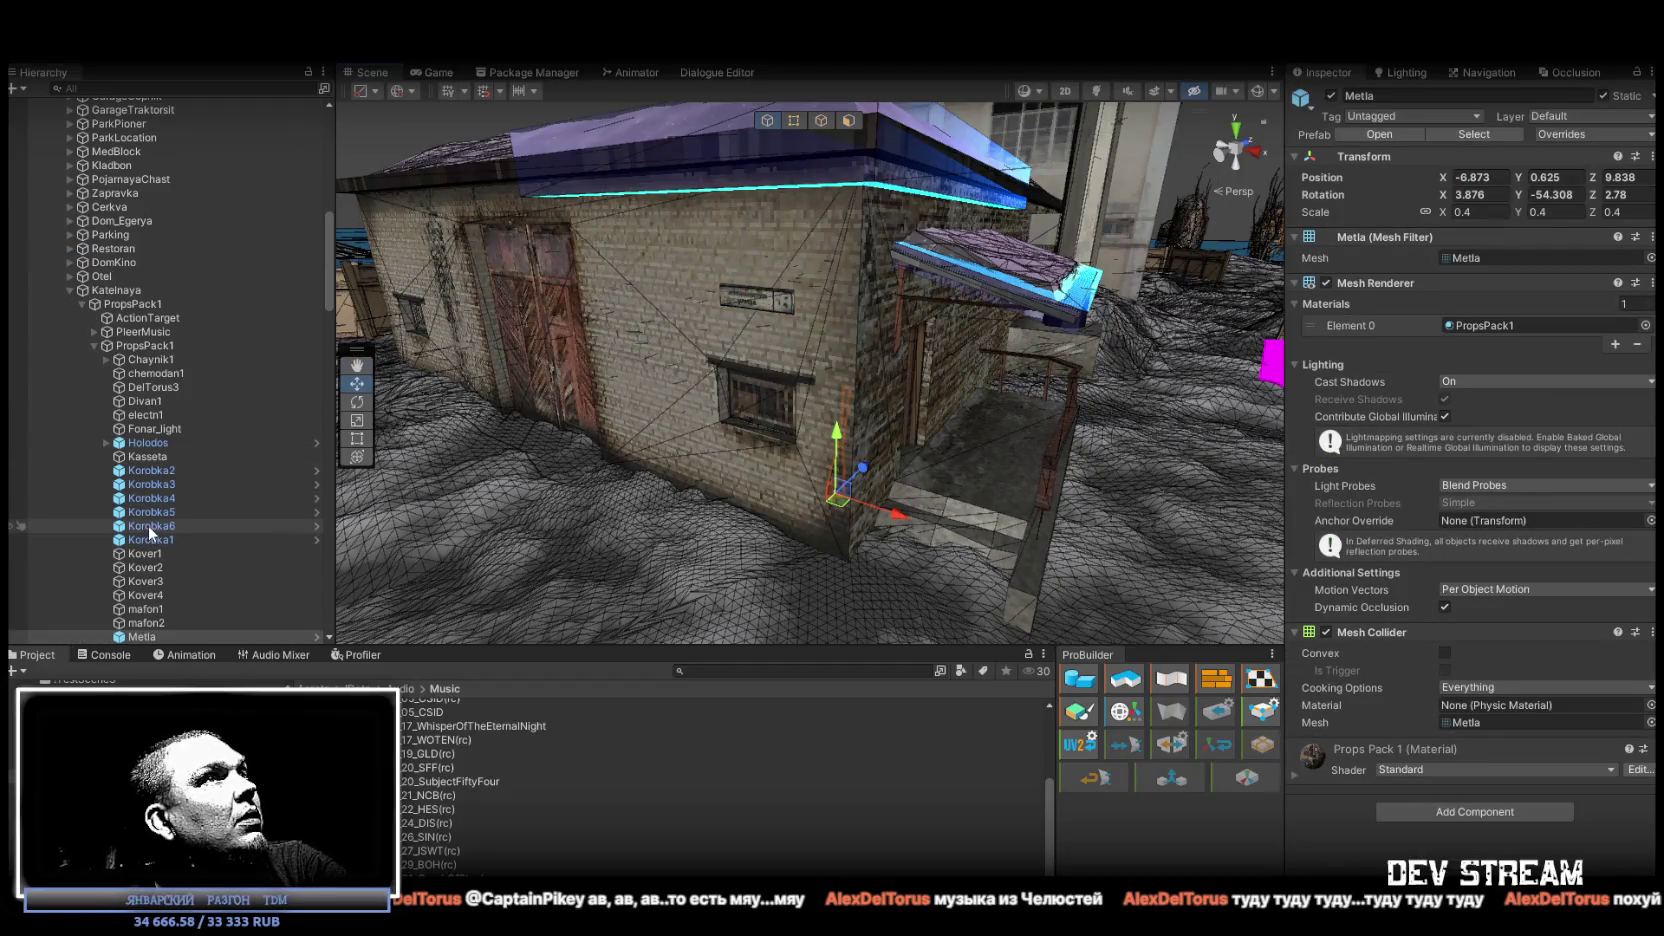
{"action": "scroll", "coordinate": [148, 525], "scroll_direction": "down", "scroll_amount": 5}
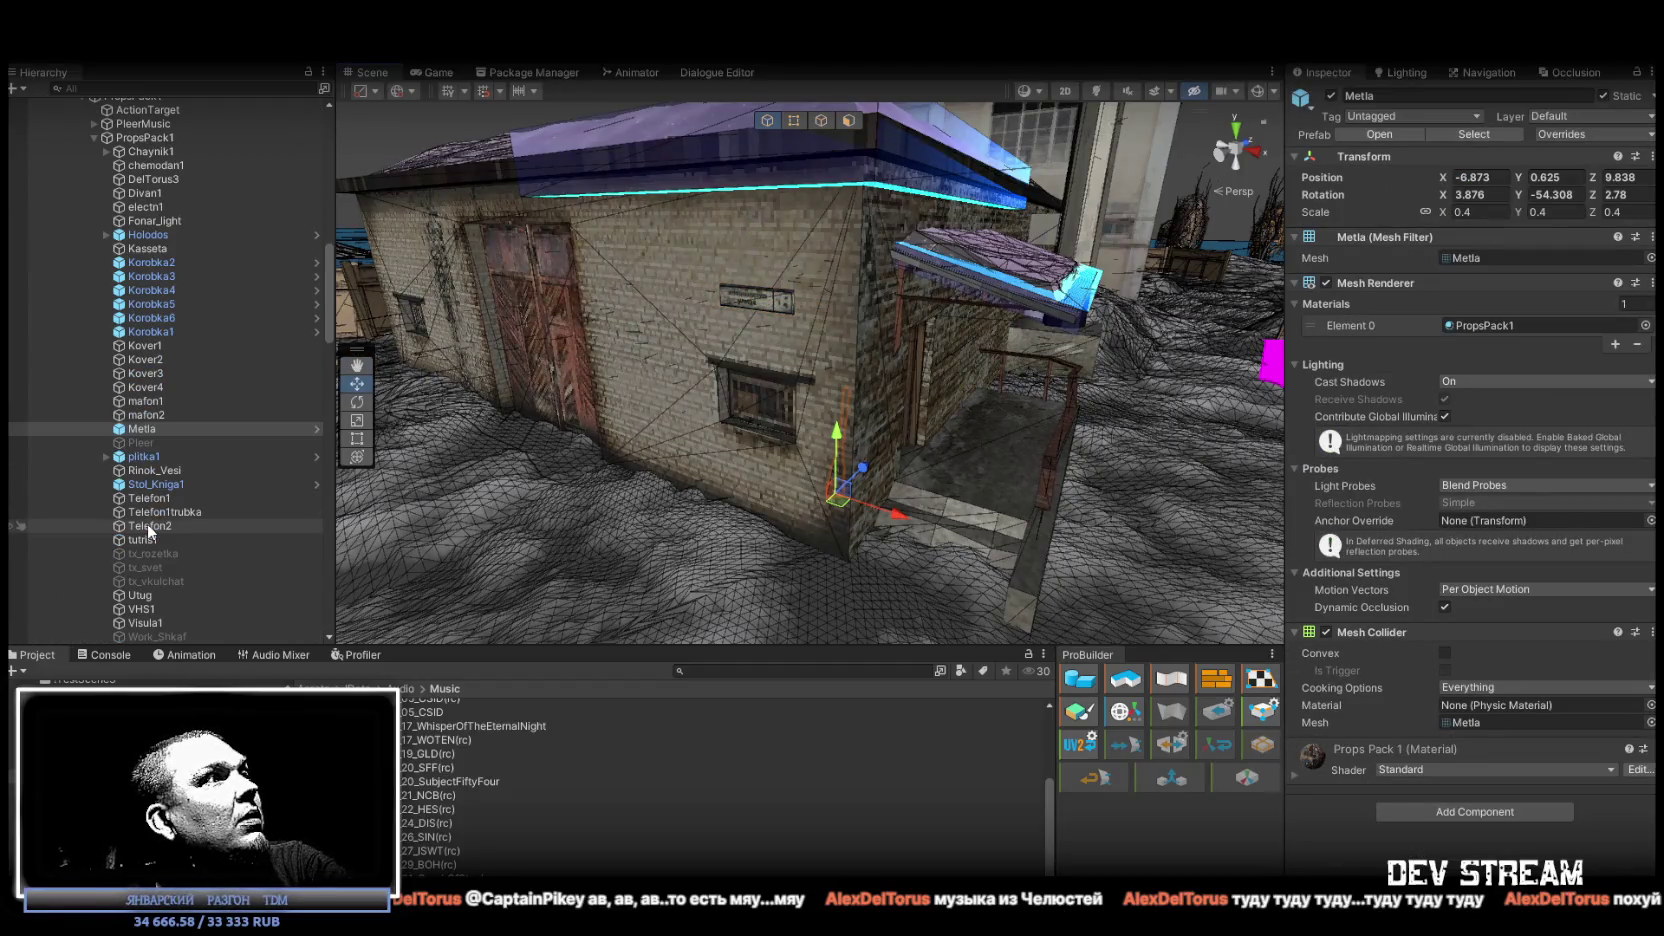
{"action": "left_click", "coordinate": [826, 327]}
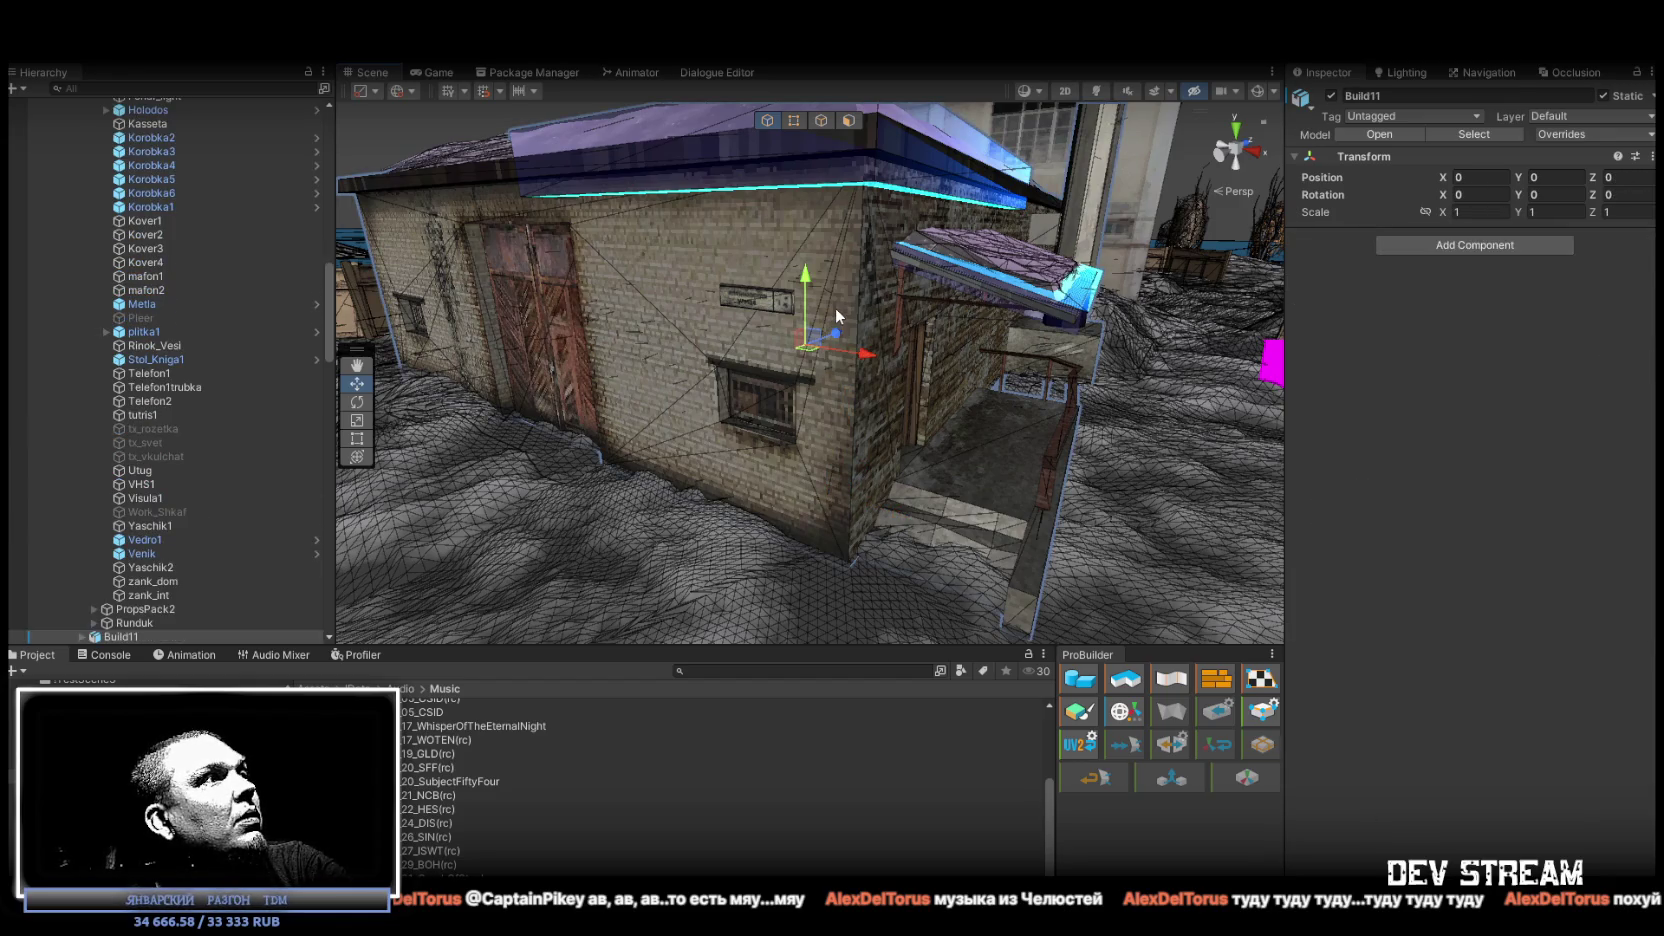
{"action": "left_click", "coordinate": [838, 316]}
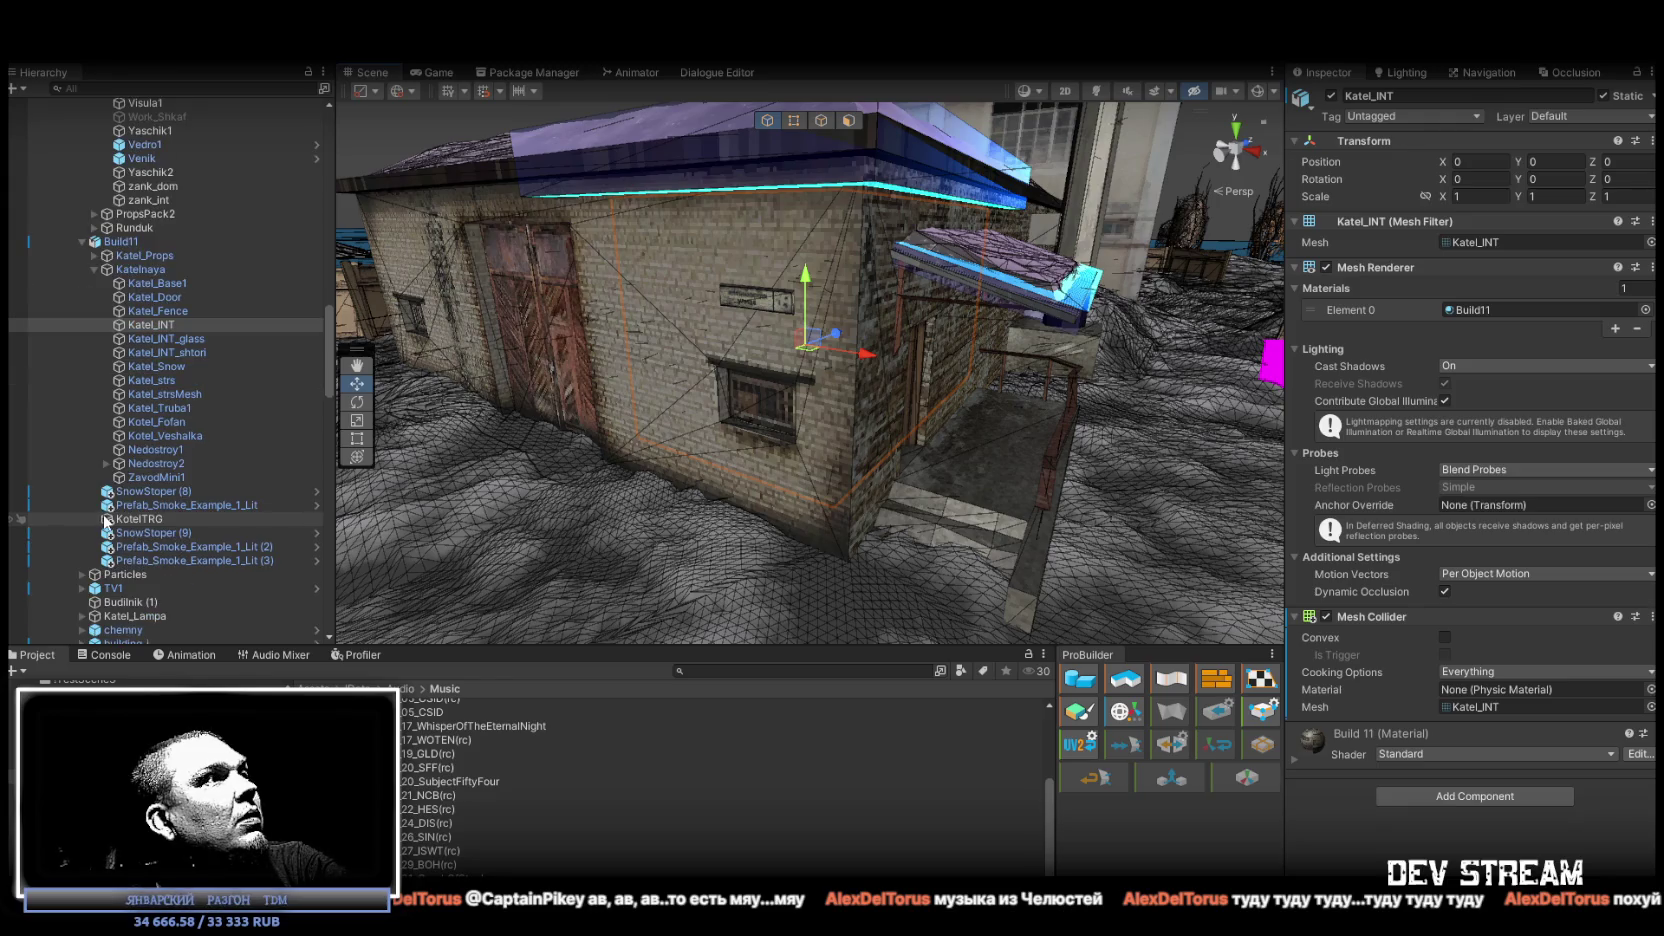
{"action": "left_click", "coordinate": [94, 270]}
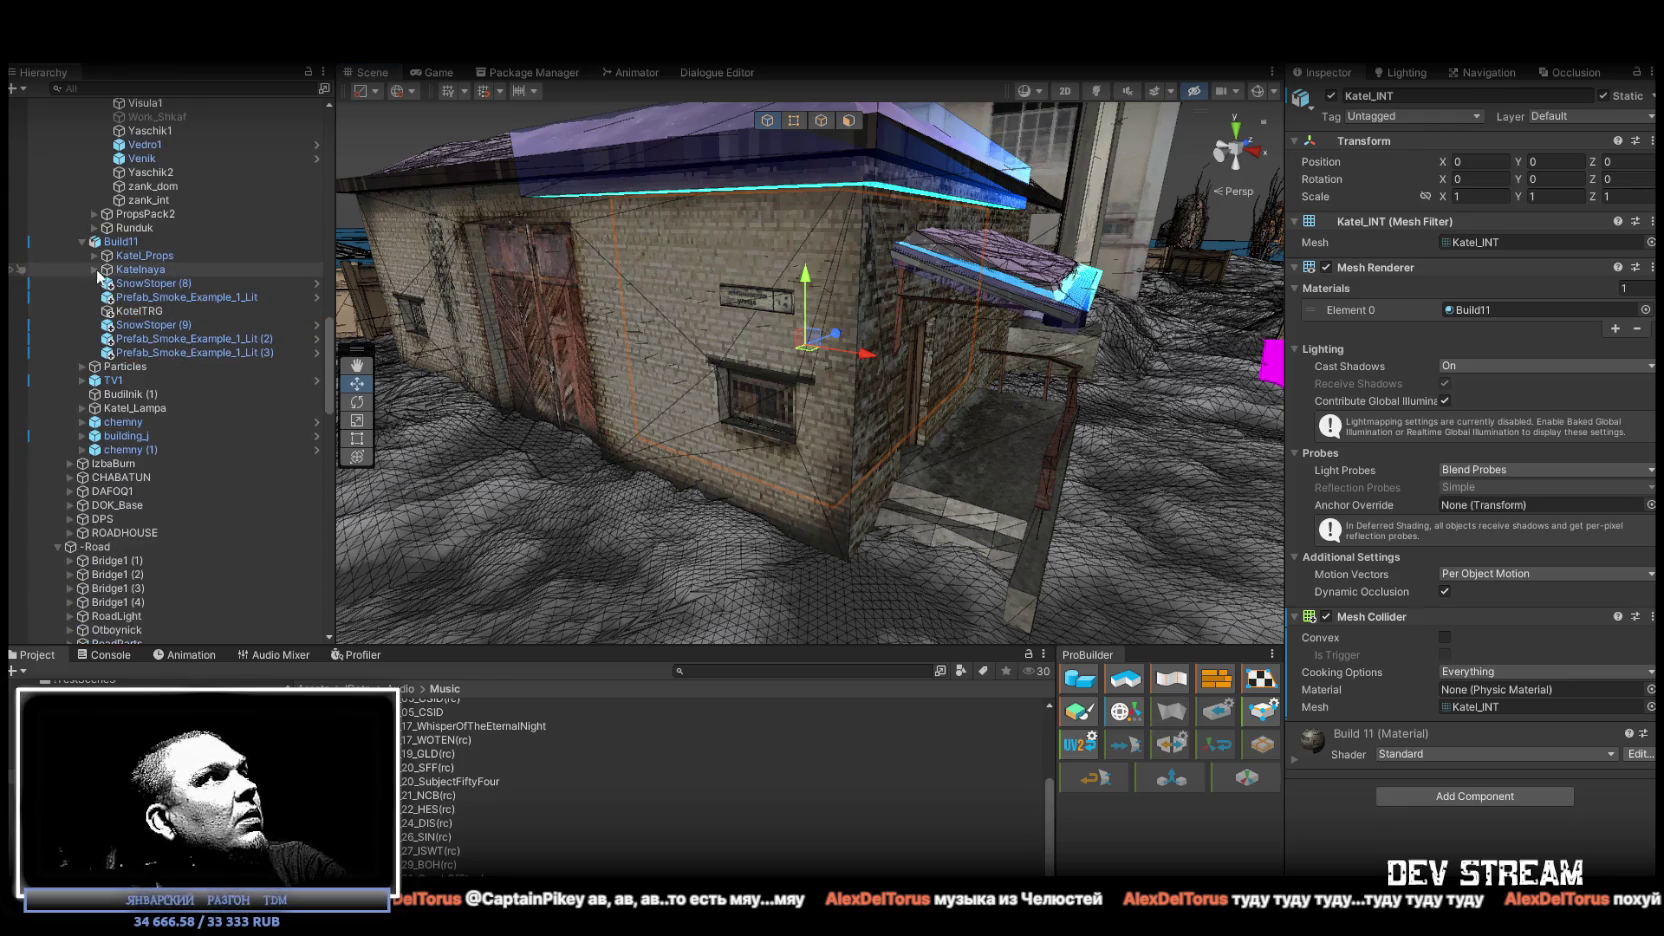
{"action": "left_click", "coordinate": [80, 242]}
Scroll to the top of the Hierarchy, collapse and re-expand ###MAP###, and select it.
{"action": "scroll", "coordinate": [130, 420], "scroll_direction": "up", "scroll_amount": 5}
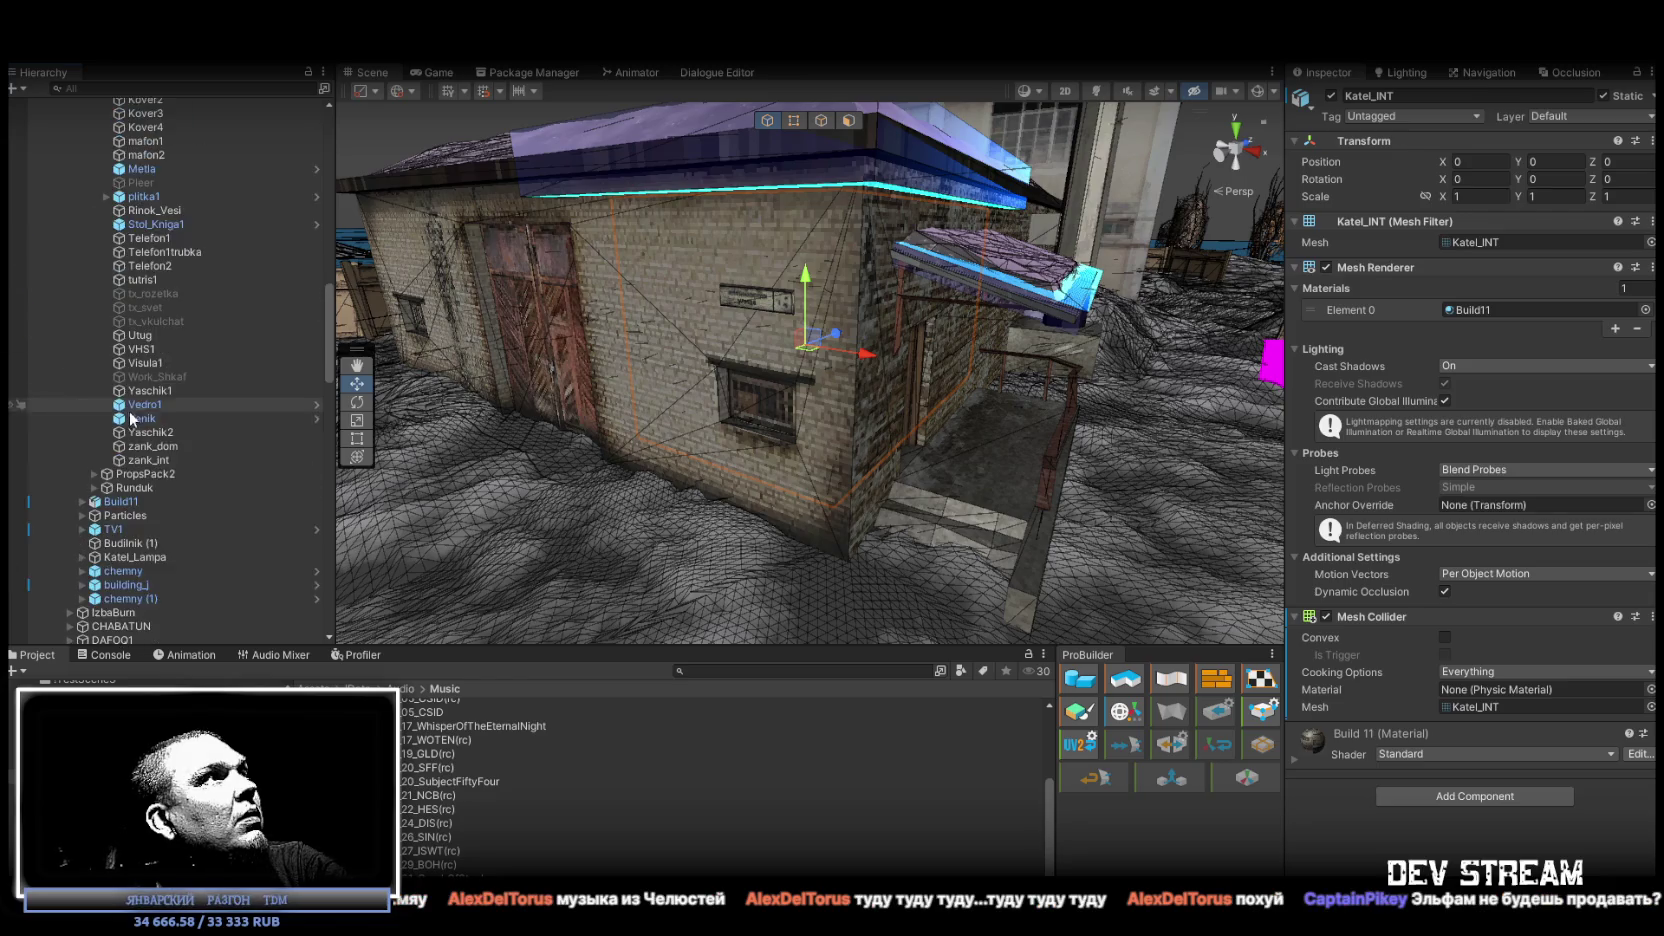
{"action": "scroll", "coordinate": [133, 418], "scroll_direction": "up", "scroll_amount": 10}
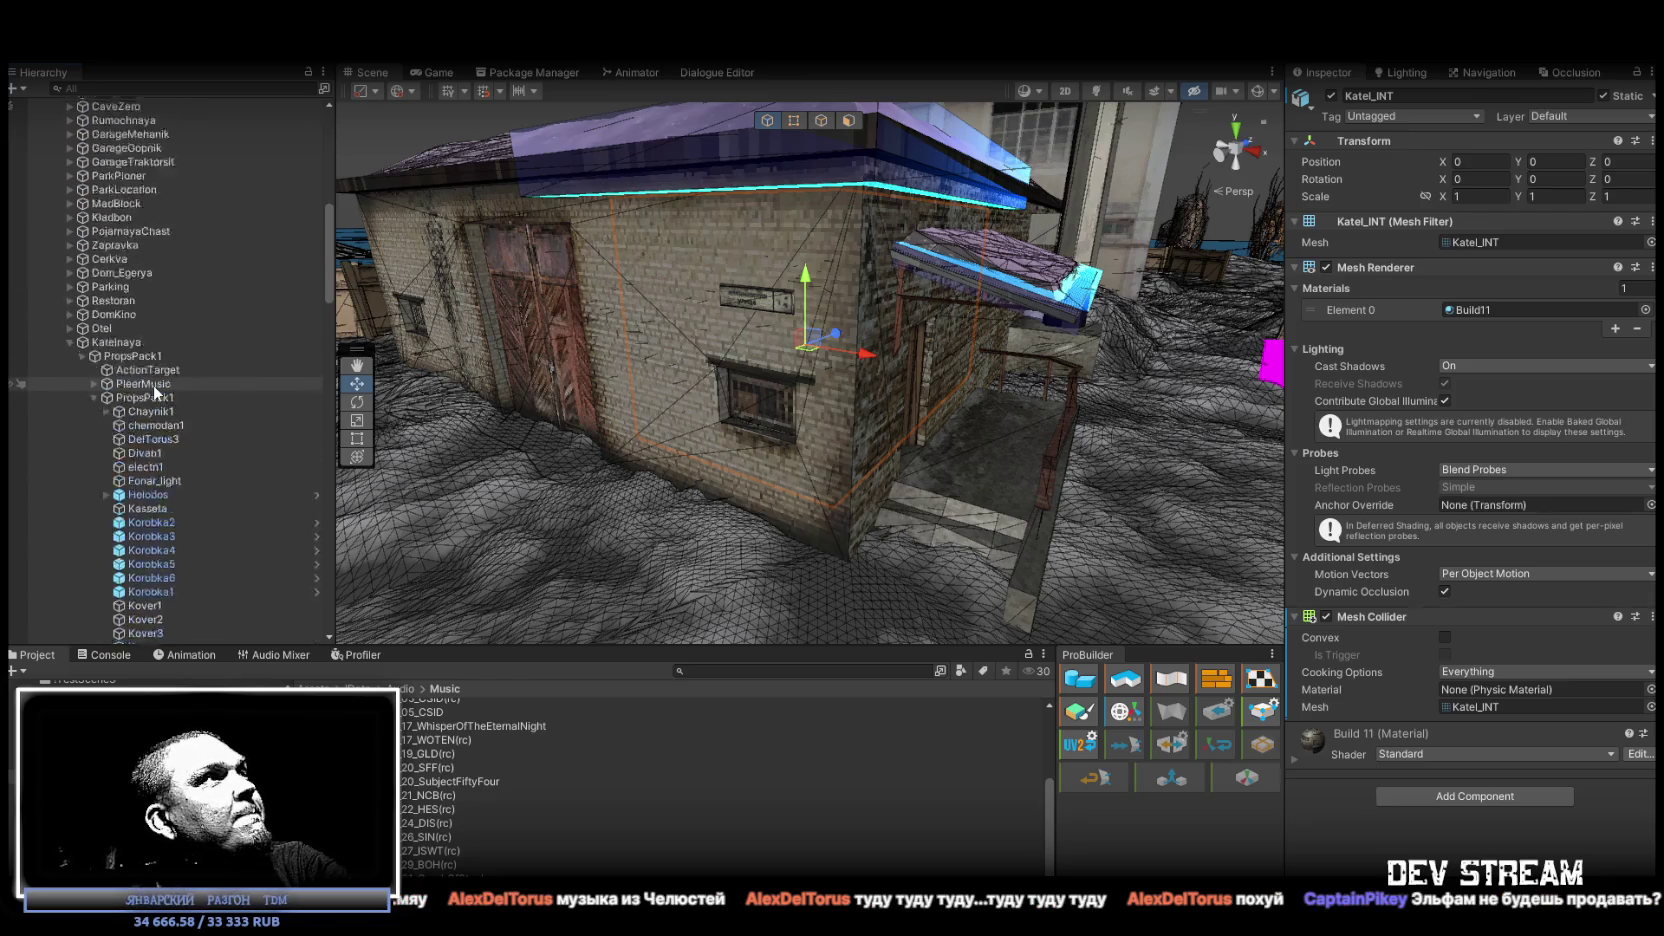
{"action": "scroll", "coordinate": [153, 388], "scroll_direction": "up", "scroll_amount": 6}
{"action": "scroll", "coordinate": [170, 360], "scroll_direction": "up", "scroll_amount": 5}
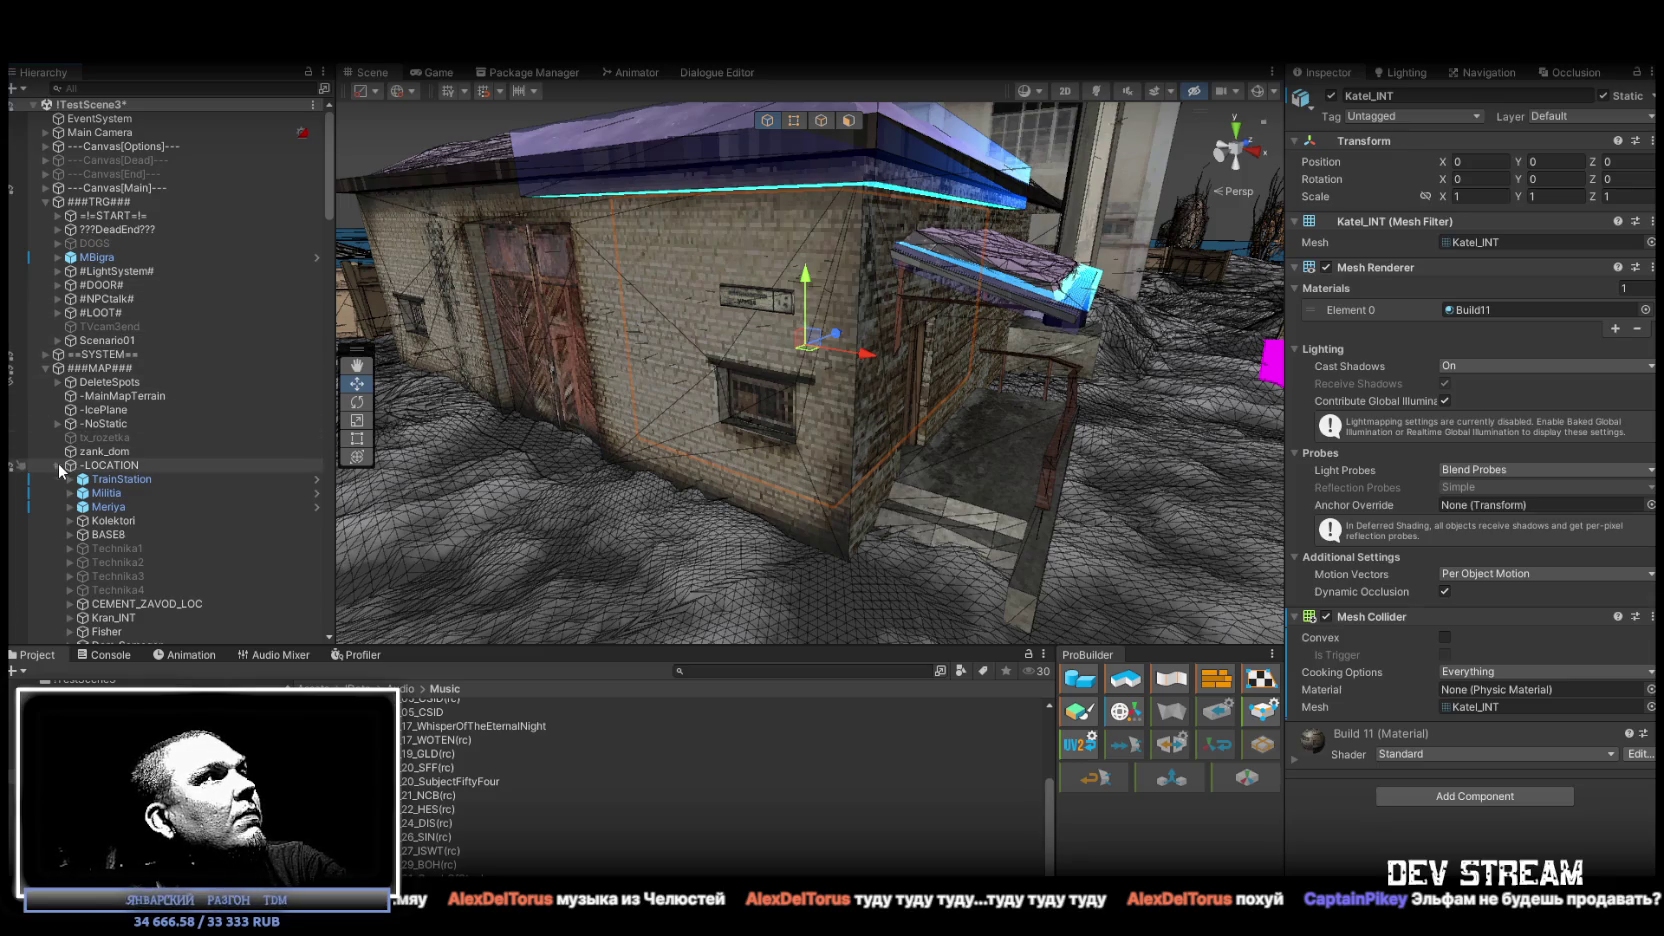
{"action": "left_click", "coordinate": [44, 368]}
{"action": "left_click", "coordinate": [45, 368]}
{"action": "left_click", "coordinate": [120, 452]}
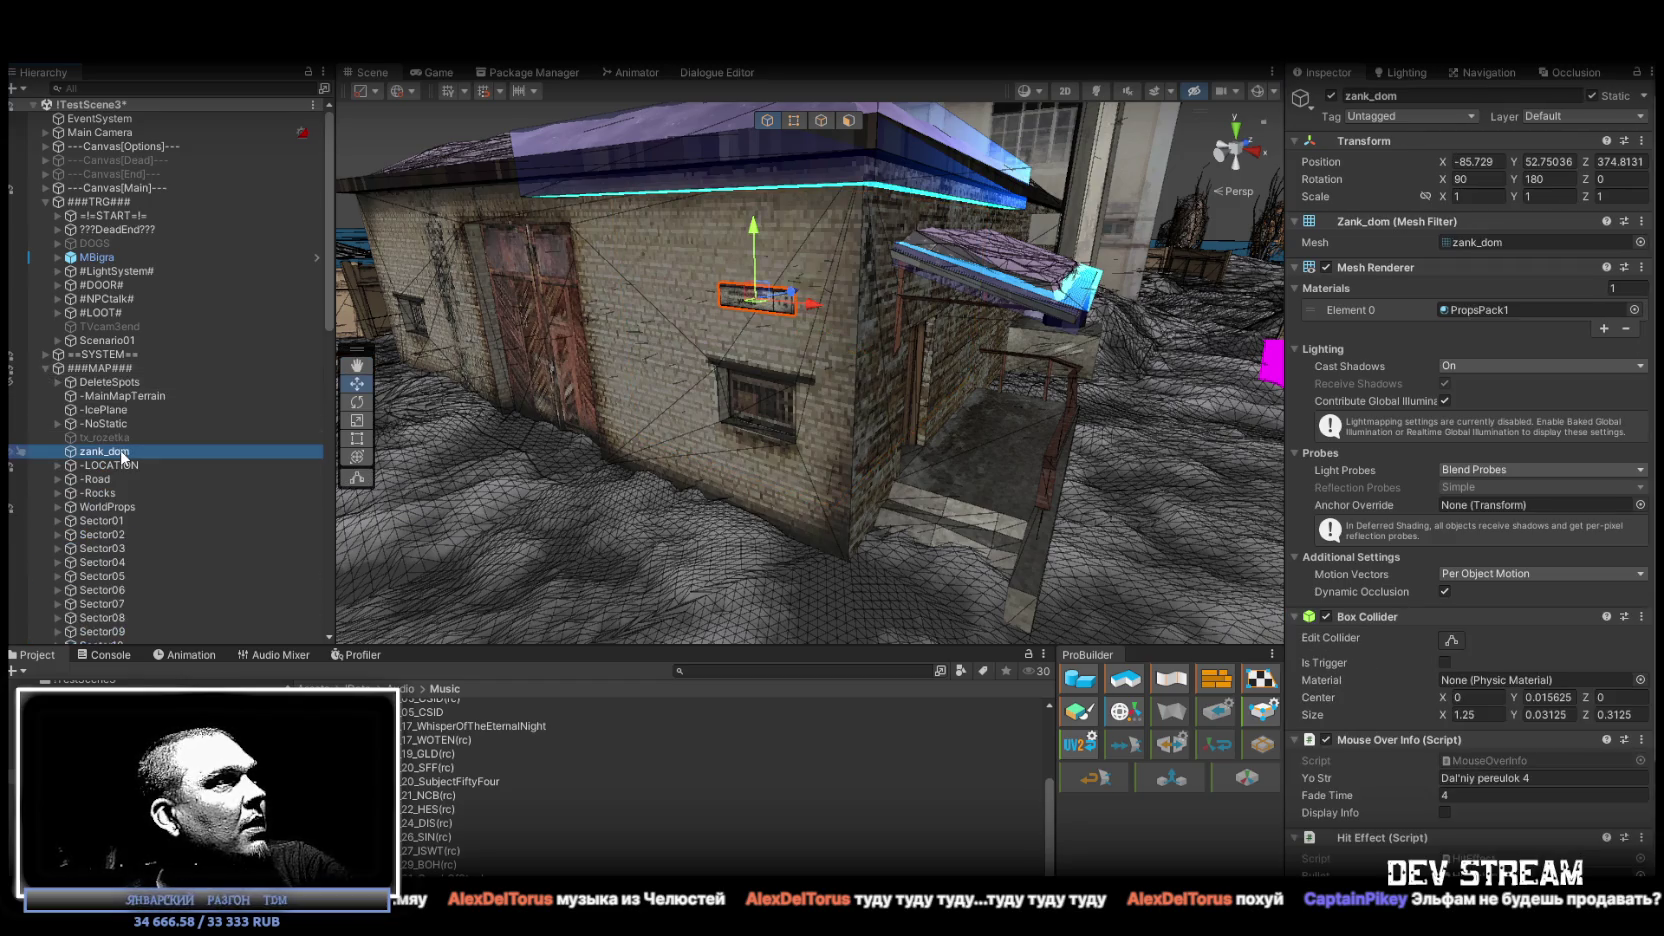
{"action": "left_click", "coordinate": [107, 368]}
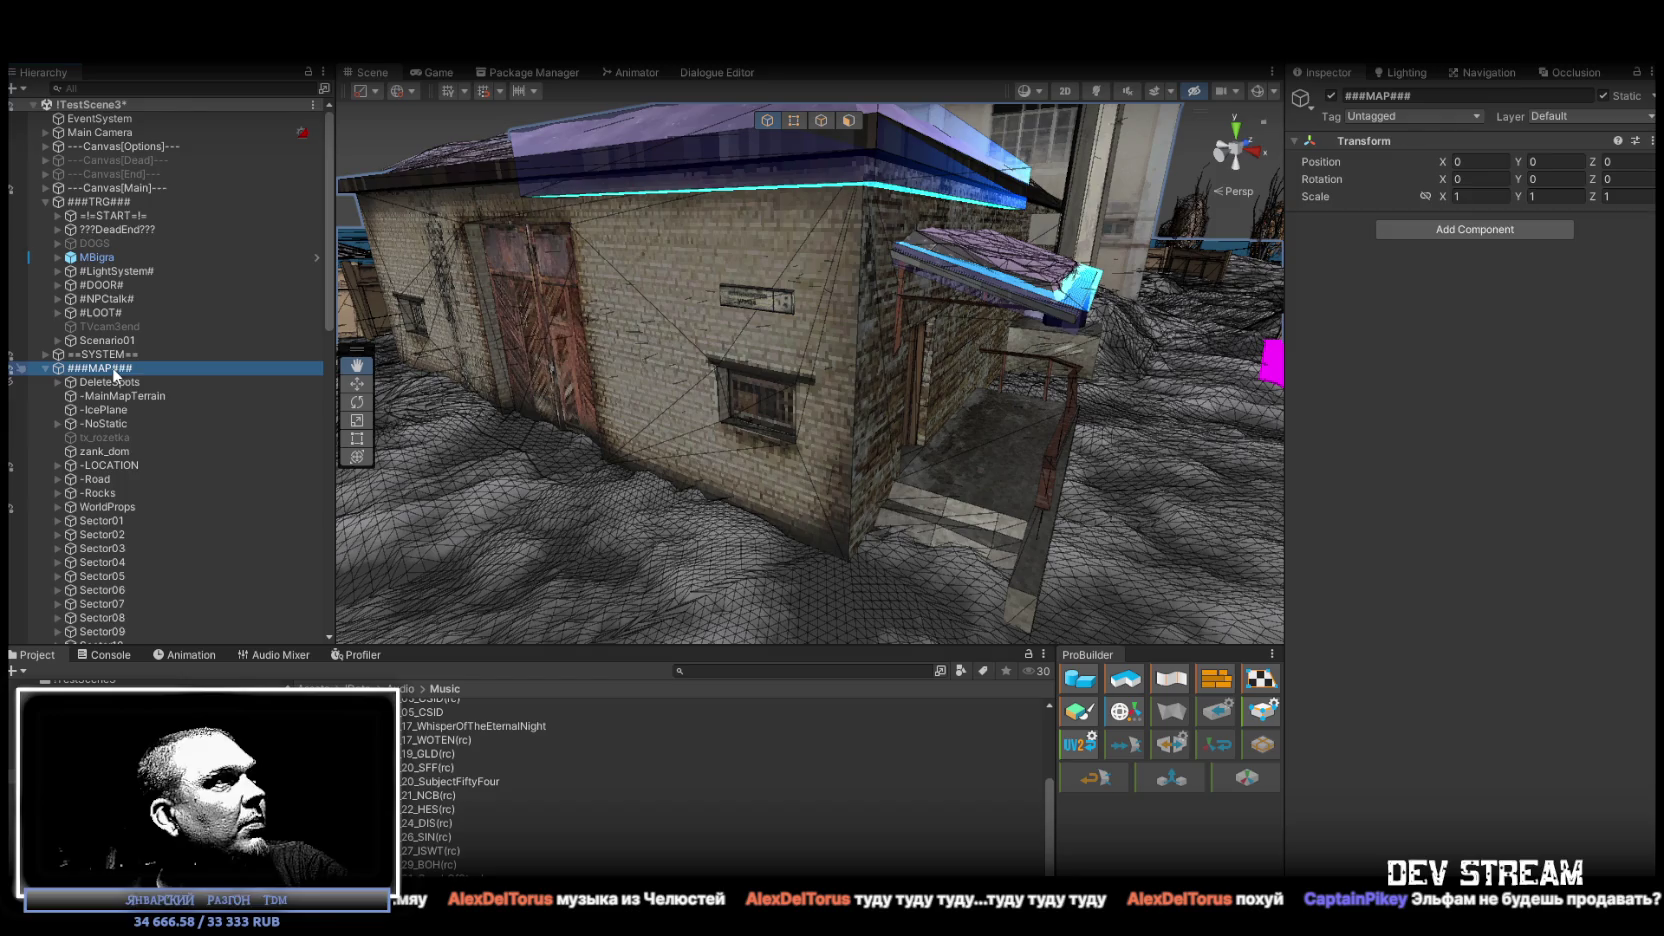
Create an empty GameObject under ###MAP### and name it StreetSign.
{"action": "right_click", "coordinate": [112, 370]}
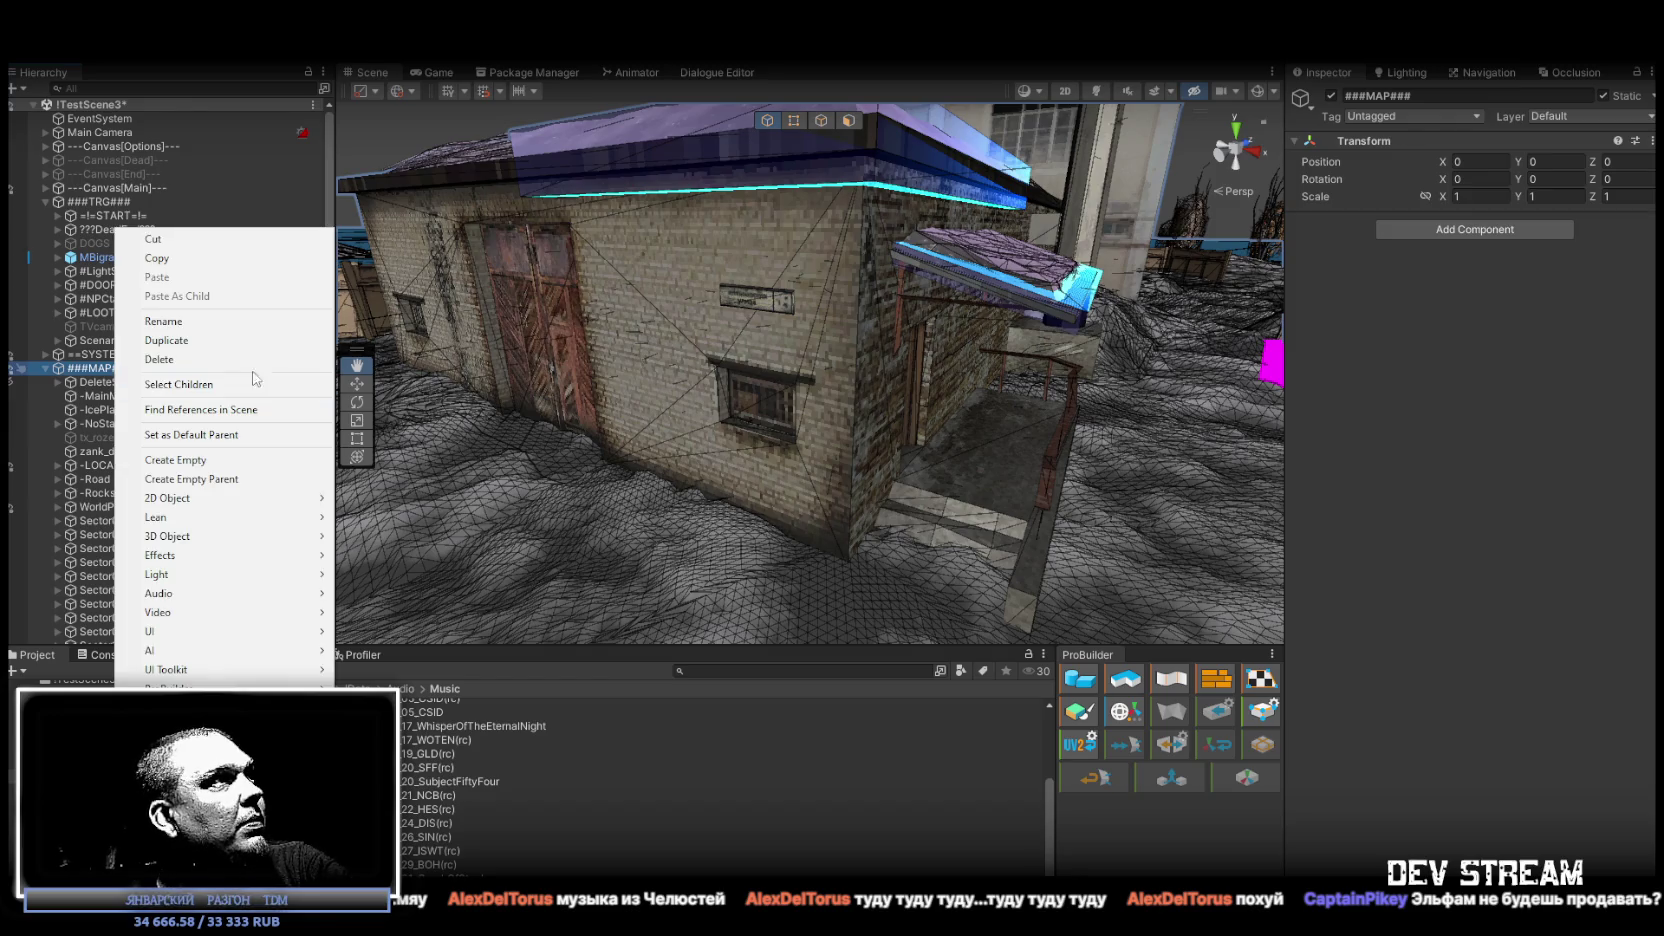
{"action": "left_click", "coordinate": [233, 460]}
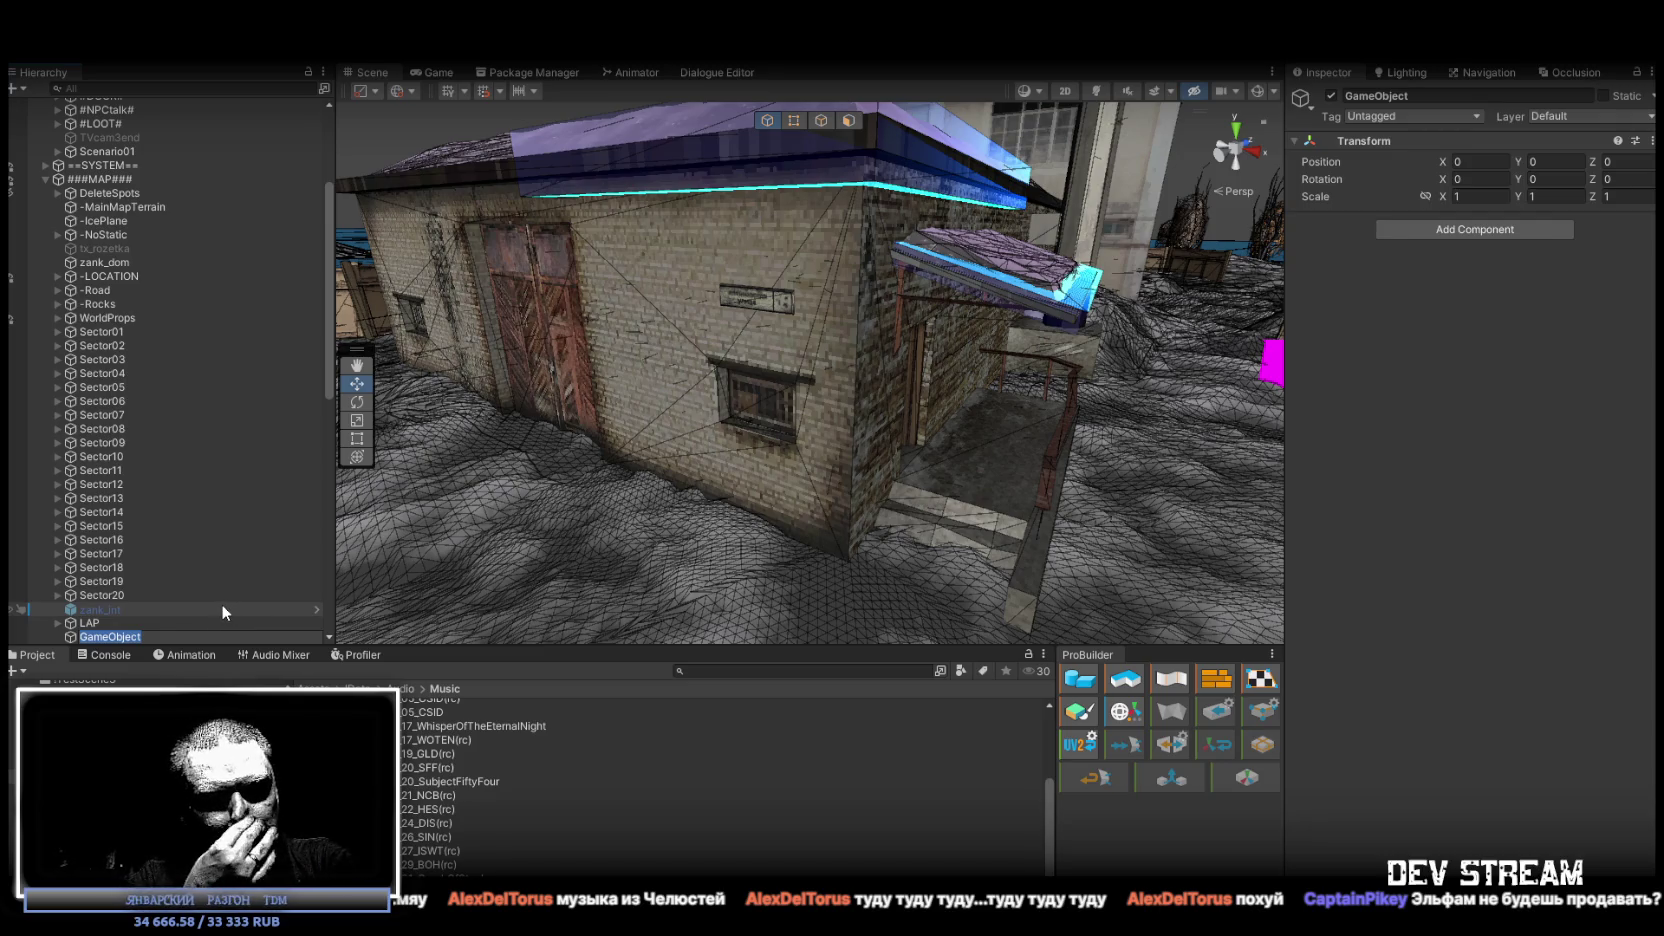
{"action": "key", "text": "F2"}
{"action": "type", "text": "StreetSi"}
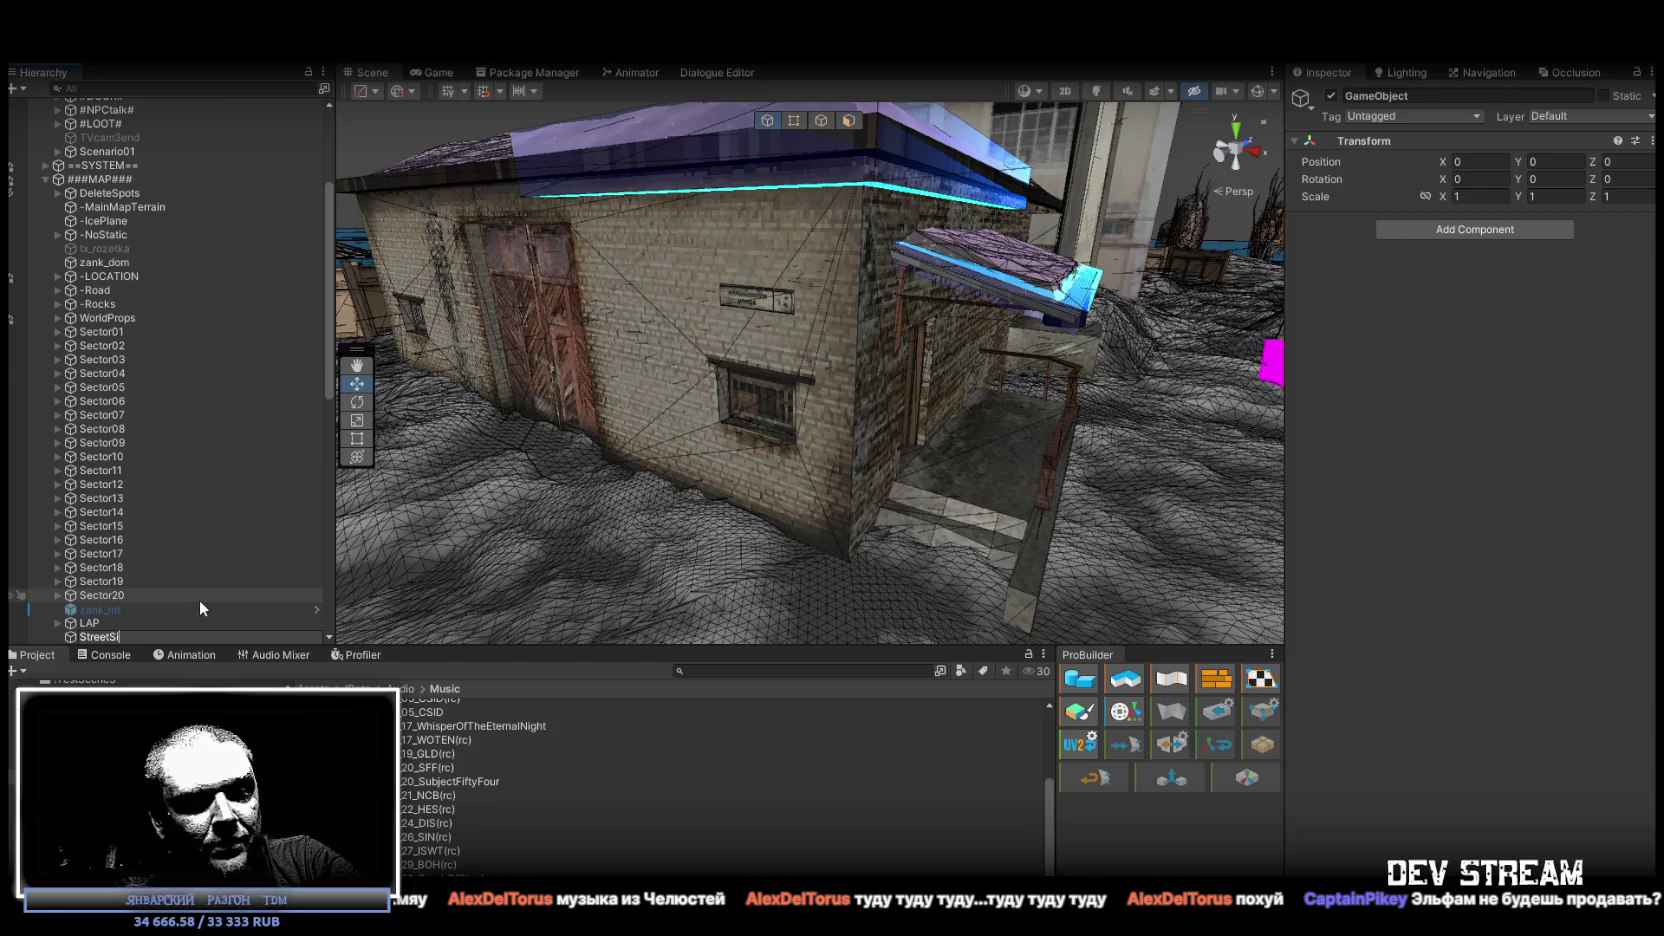
{"action": "type", "text": "gn"}
{"action": "key", "text": "Return"}
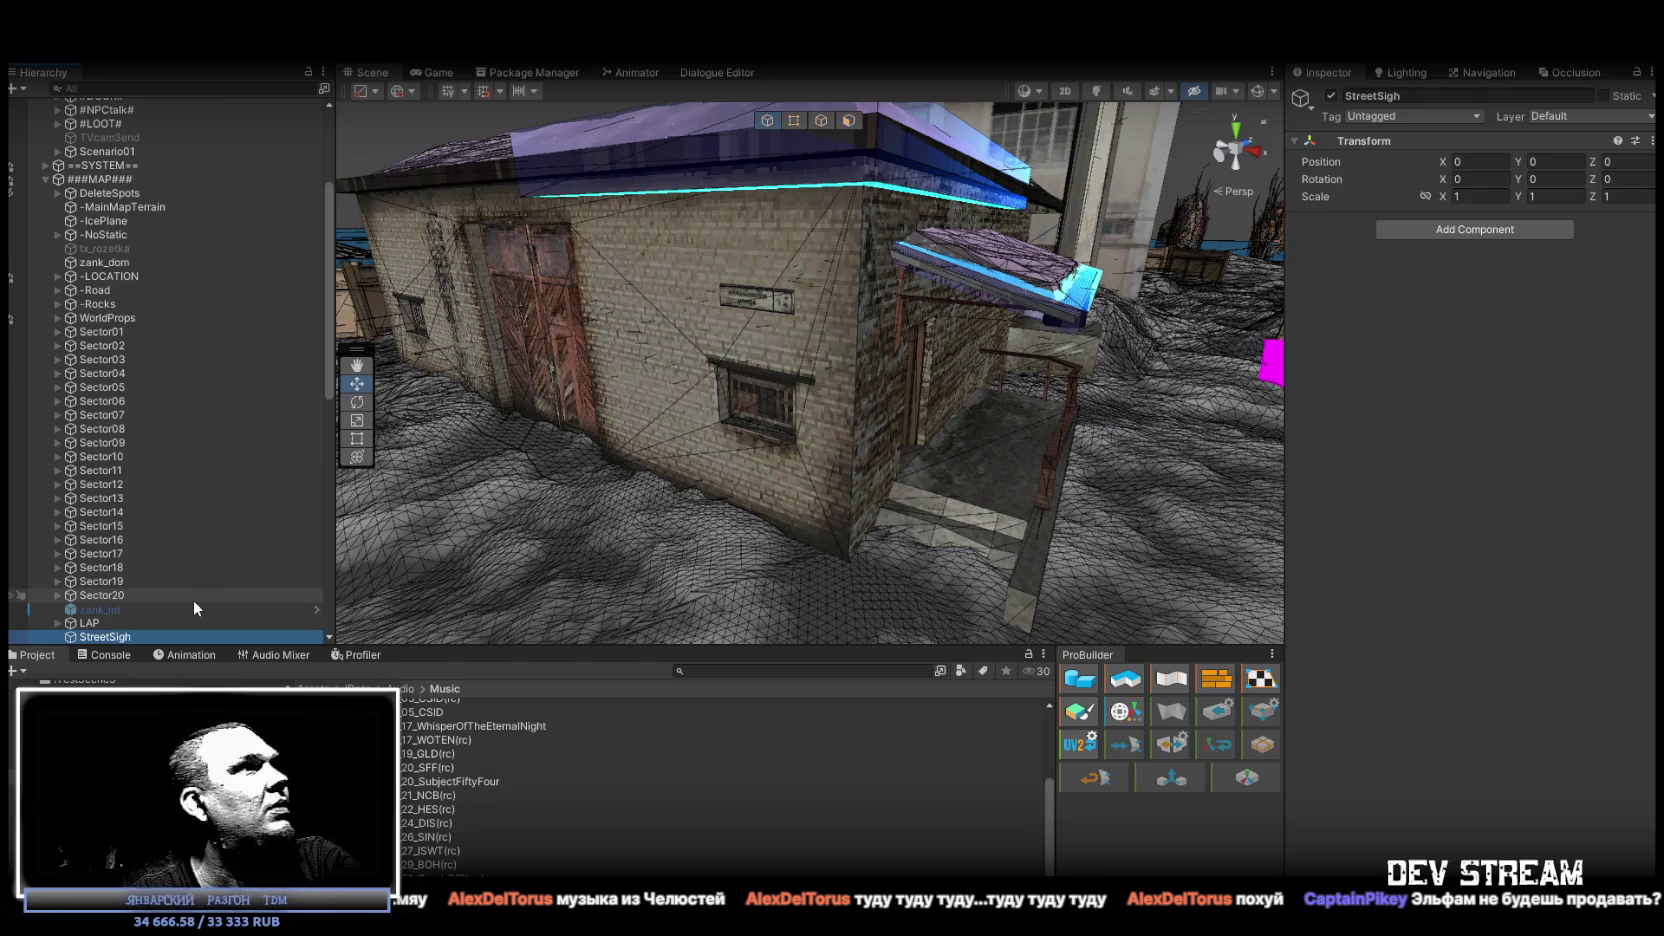
Settle the empty object's name as StreetSigh and drag it into the WorldProps group.
{"action": "left_click", "coordinate": [138, 636]}
{"action": "type", "text": "3"}
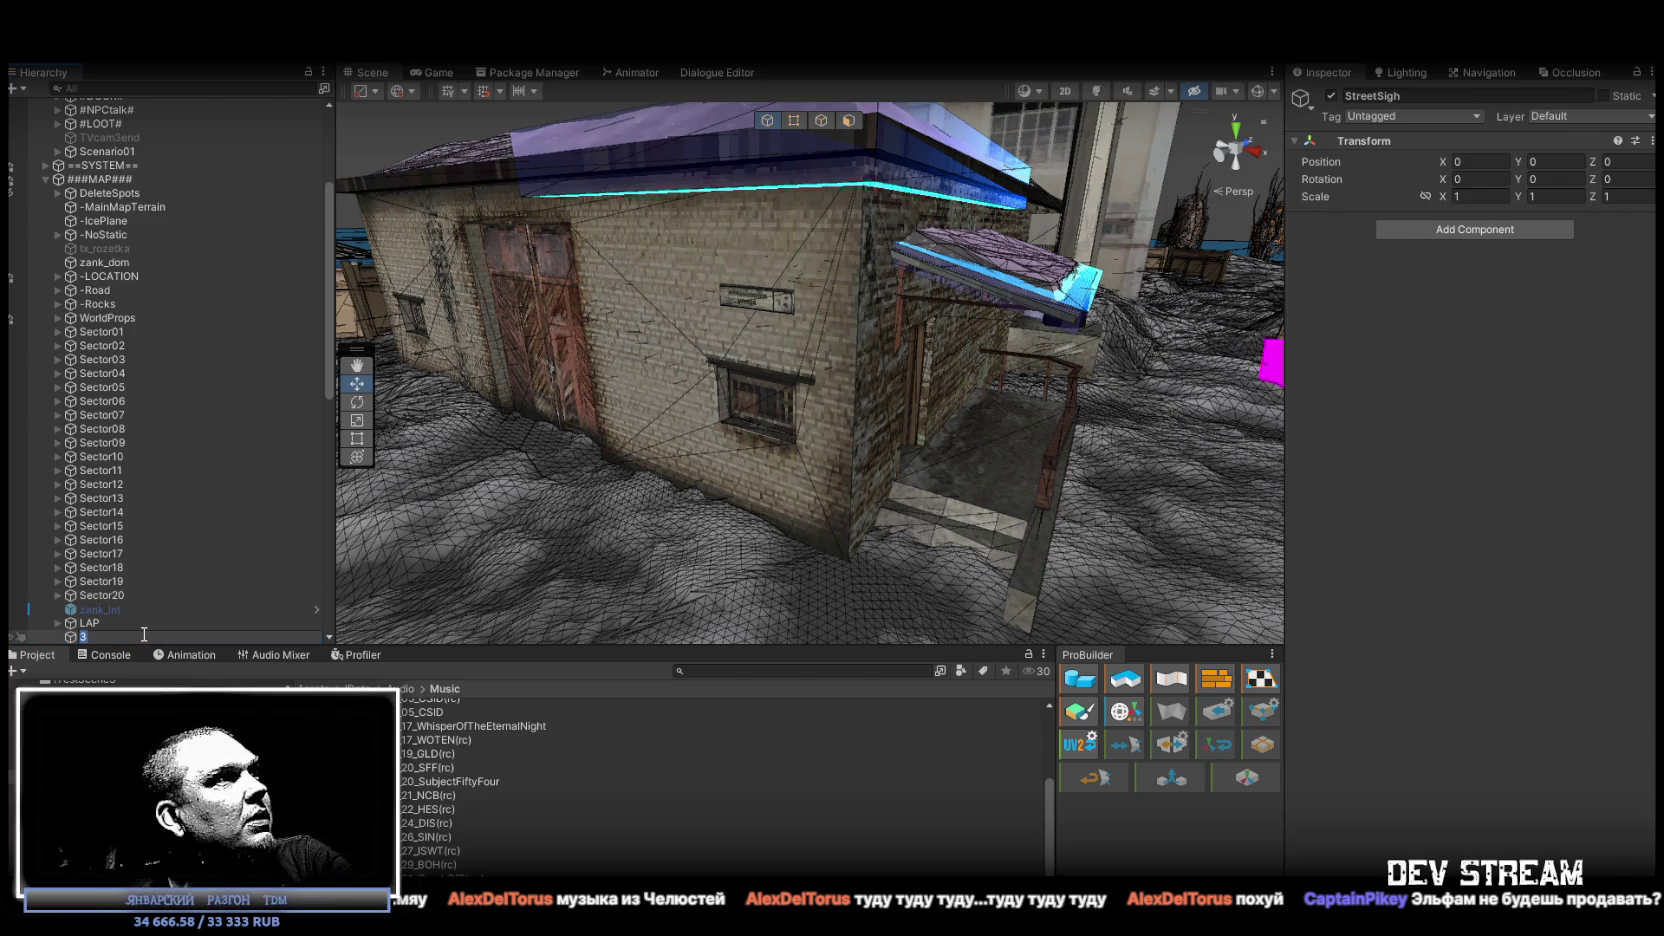
{"action": "key", "text": "Escape"}
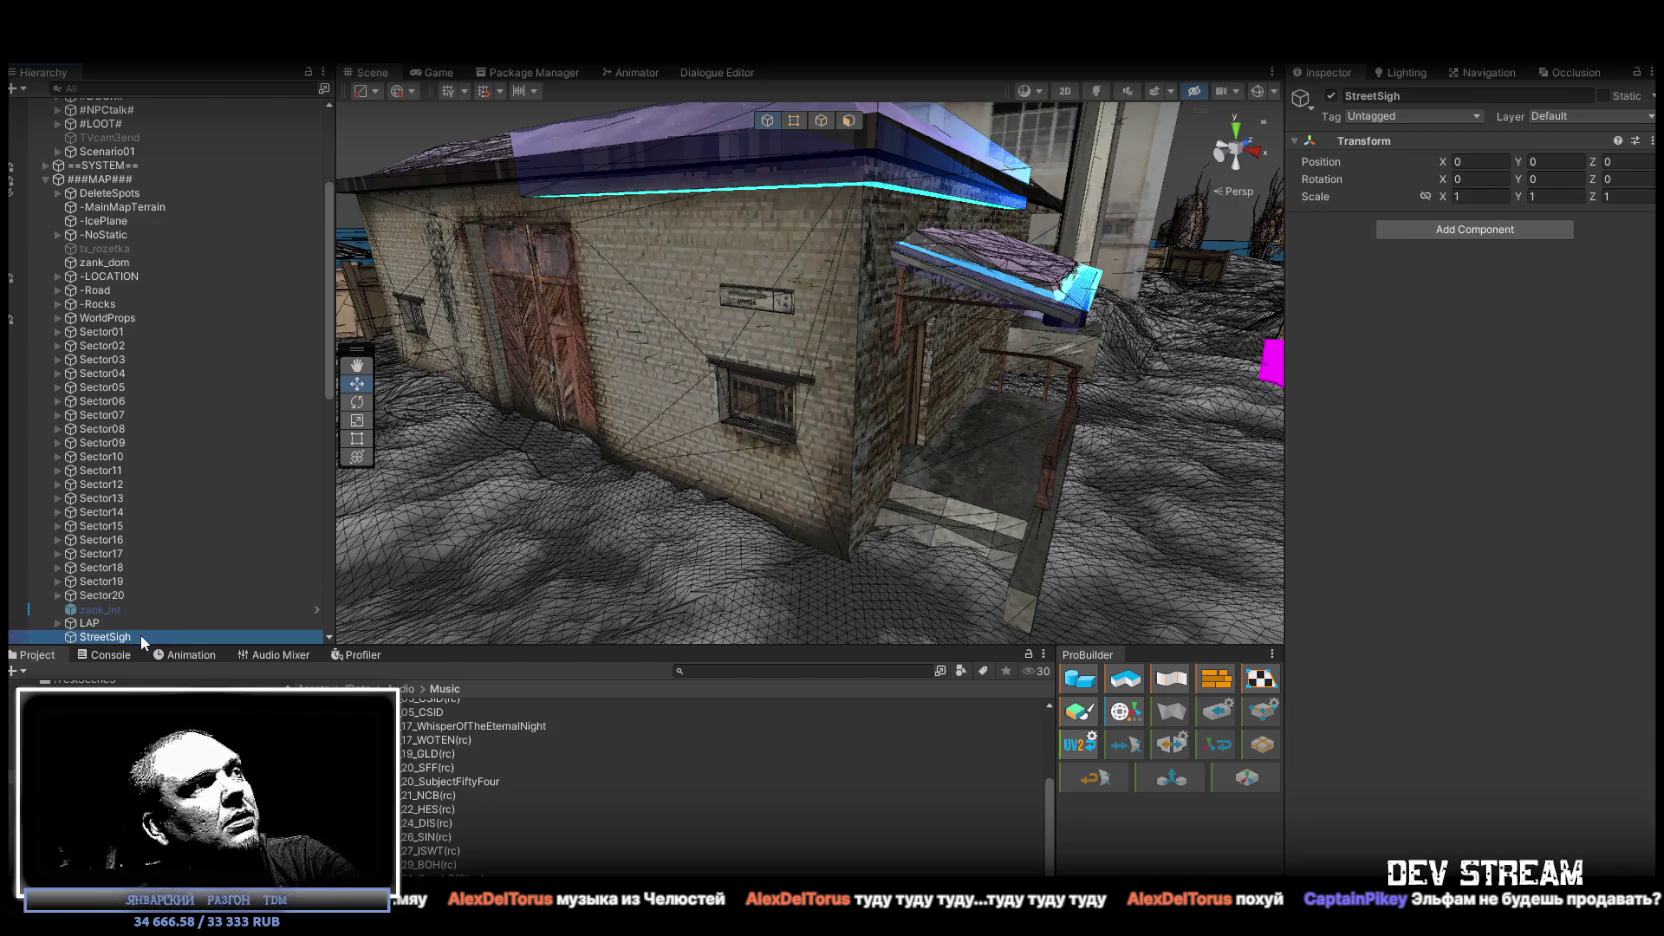
{"action": "left_click", "coordinate": [142, 636]}
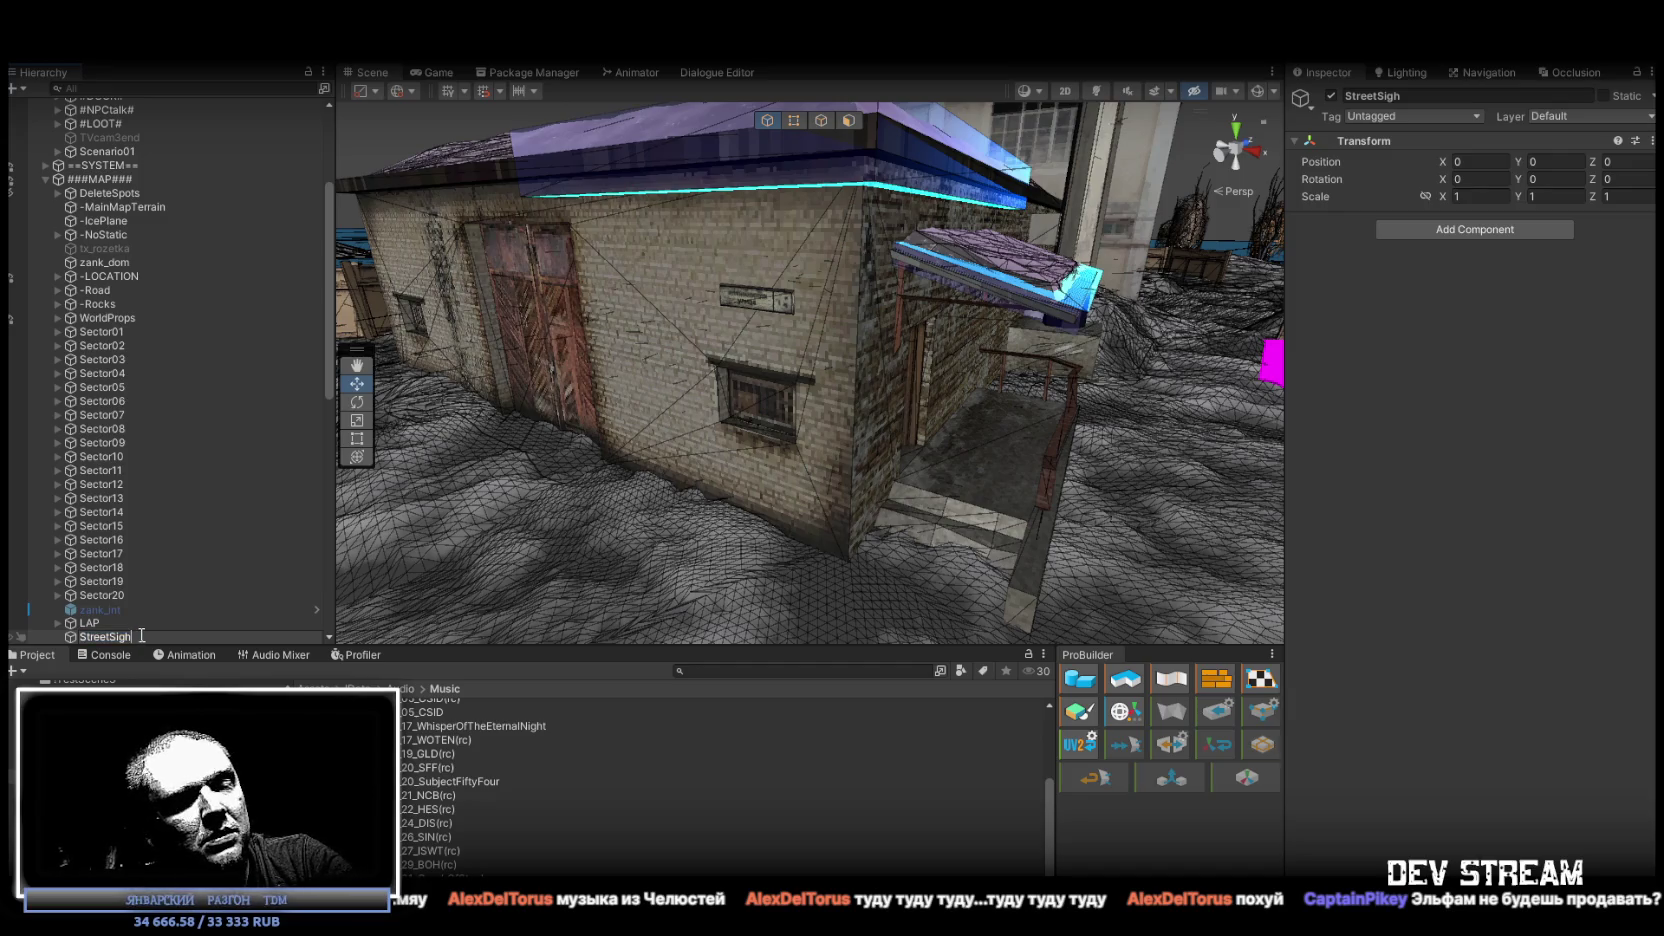
{"action": "type", "text": "t"}
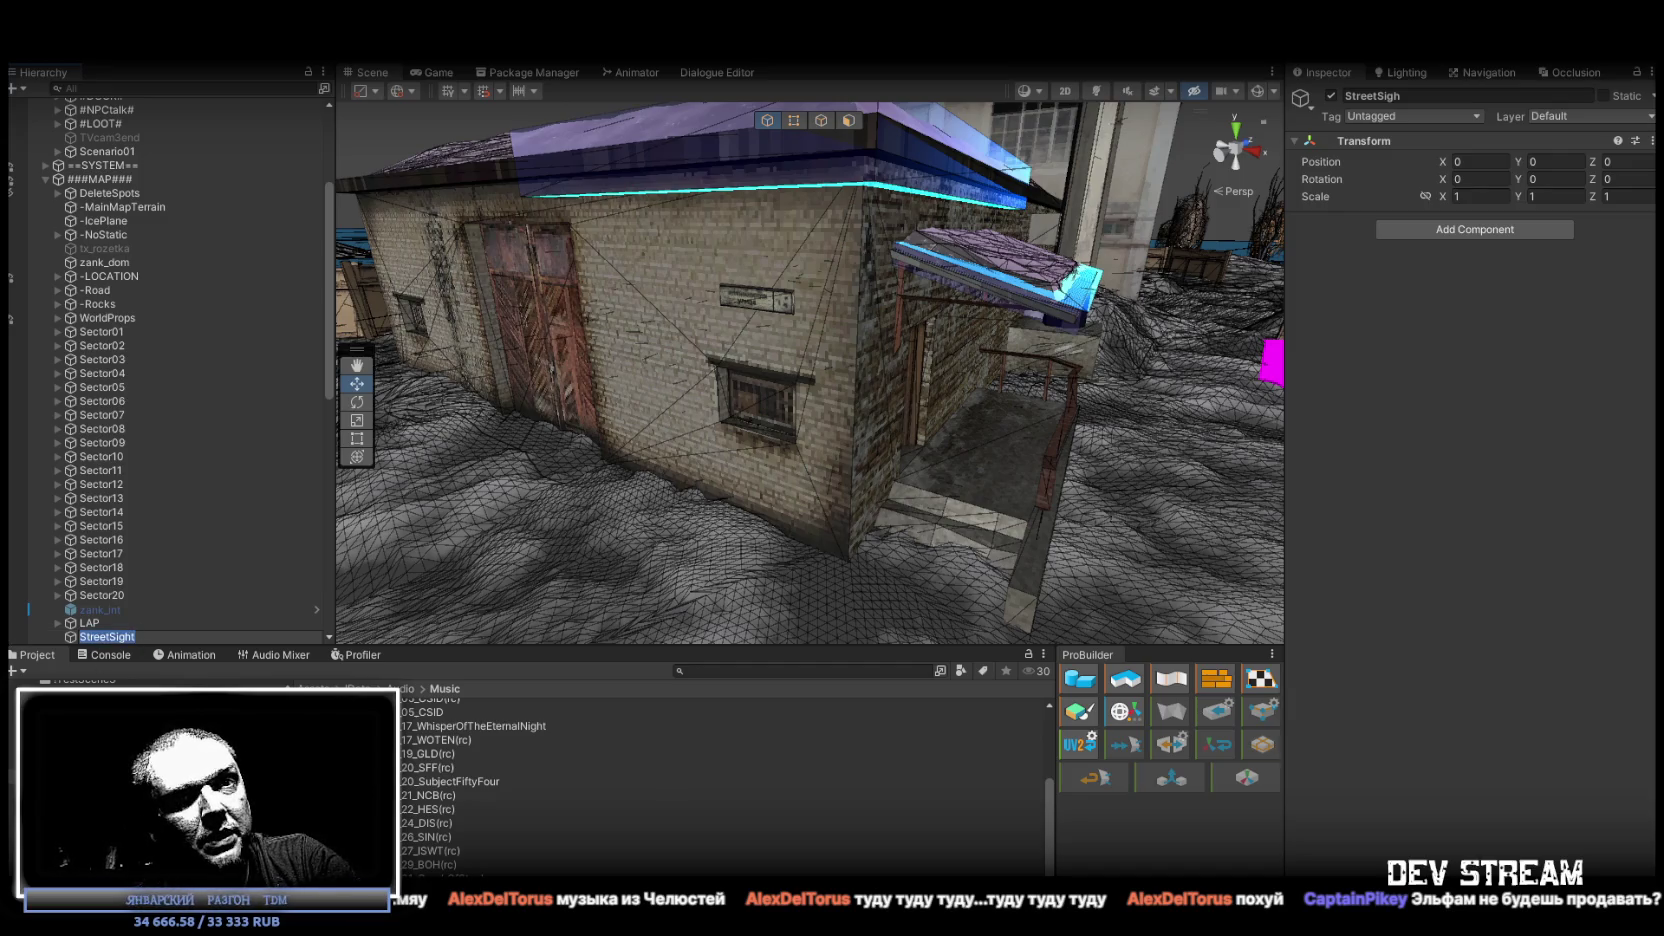
{"action": "key", "text": "Return"}
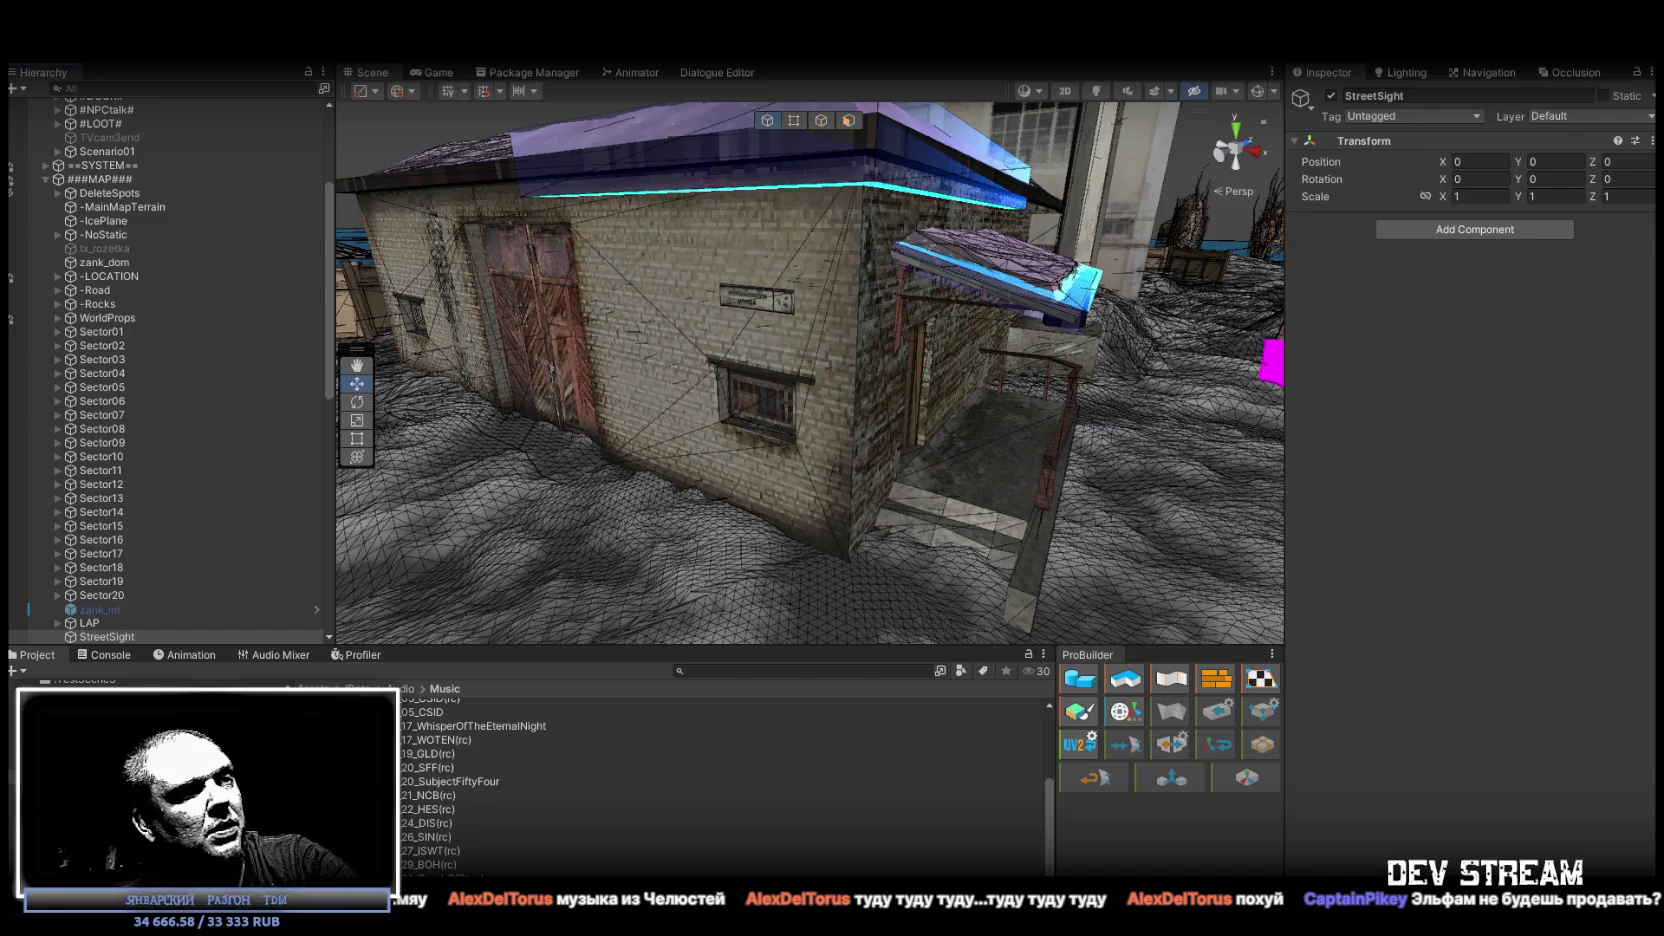
{"action": "left_click", "coordinate": [150, 635]}
{"action": "key", "text": "BackSpace"}
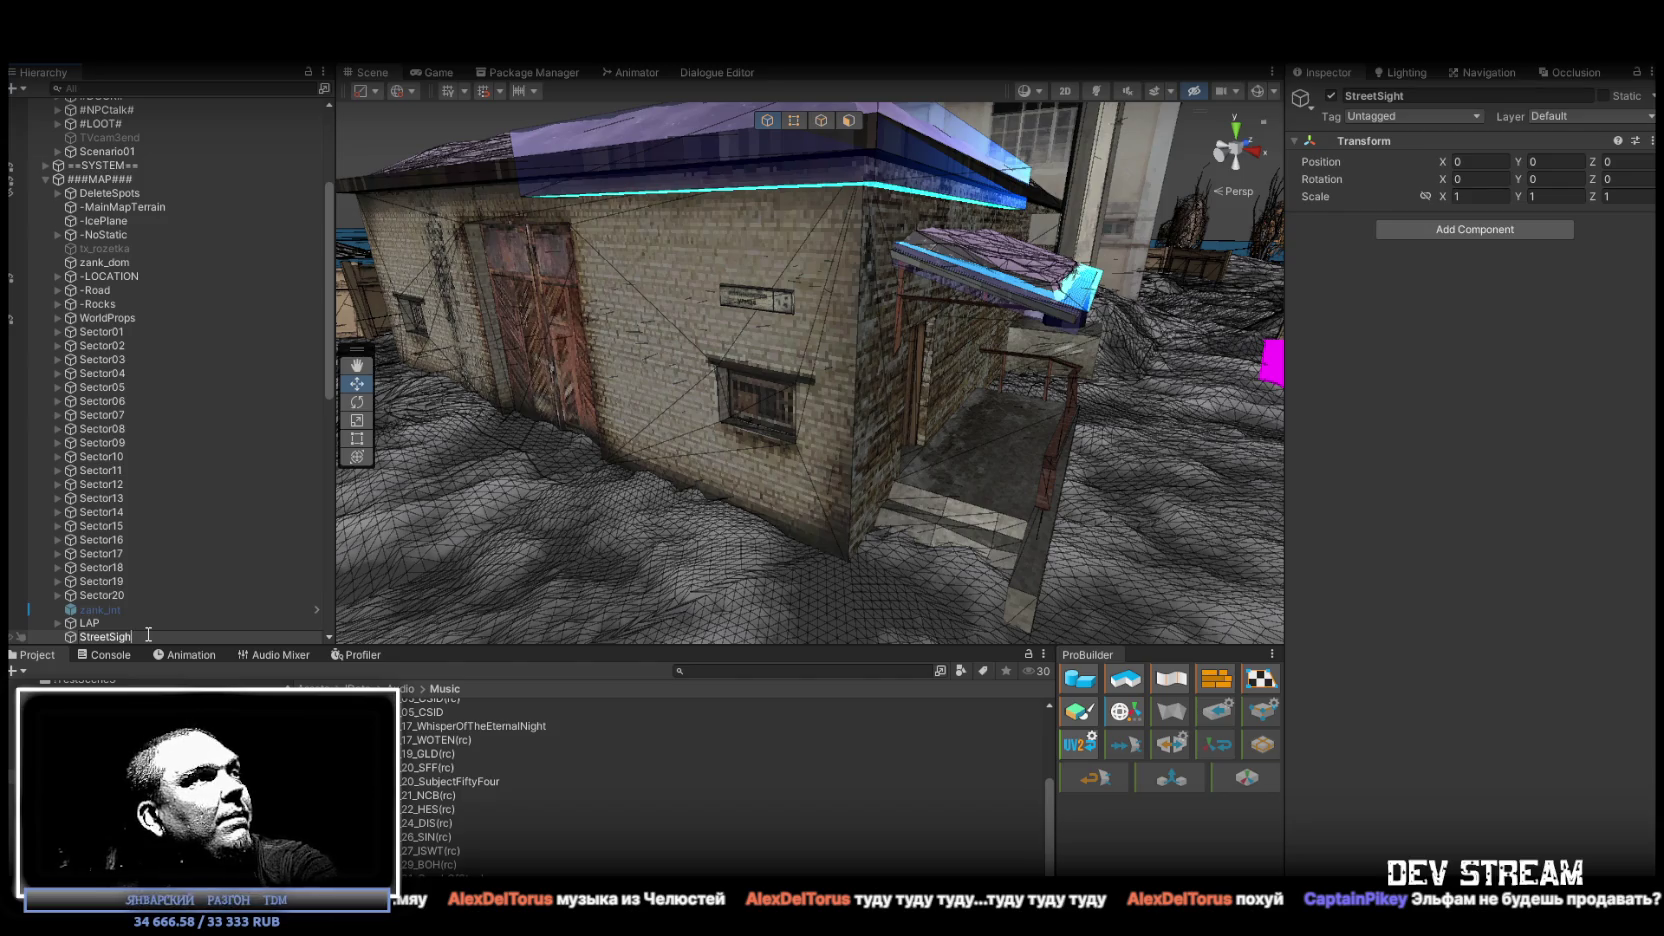
{"action": "key", "text": "Return"}
{"action": "mouse_move", "coordinate": [122, 458]}
{"action": "left_mouse_down"}
{"action": "mouse_move", "coordinate": [130, 188]}
{"action": "mouse_move", "coordinate": [101, 312]}
{"action": "mouse_move", "coordinate": [68, 325]}
{"action": "mouse_move", "coordinate": [112, 340]}
{"action": "left_mouse_up"}
Expand WorldProps and drag the zank_dom sign onto StreetSigh to nest it.
{"action": "left_click", "coordinate": [55, 329]}
{"action": "scroll", "coordinate": [263, 500], "scroll_direction": "down", "scroll_amount": 5}
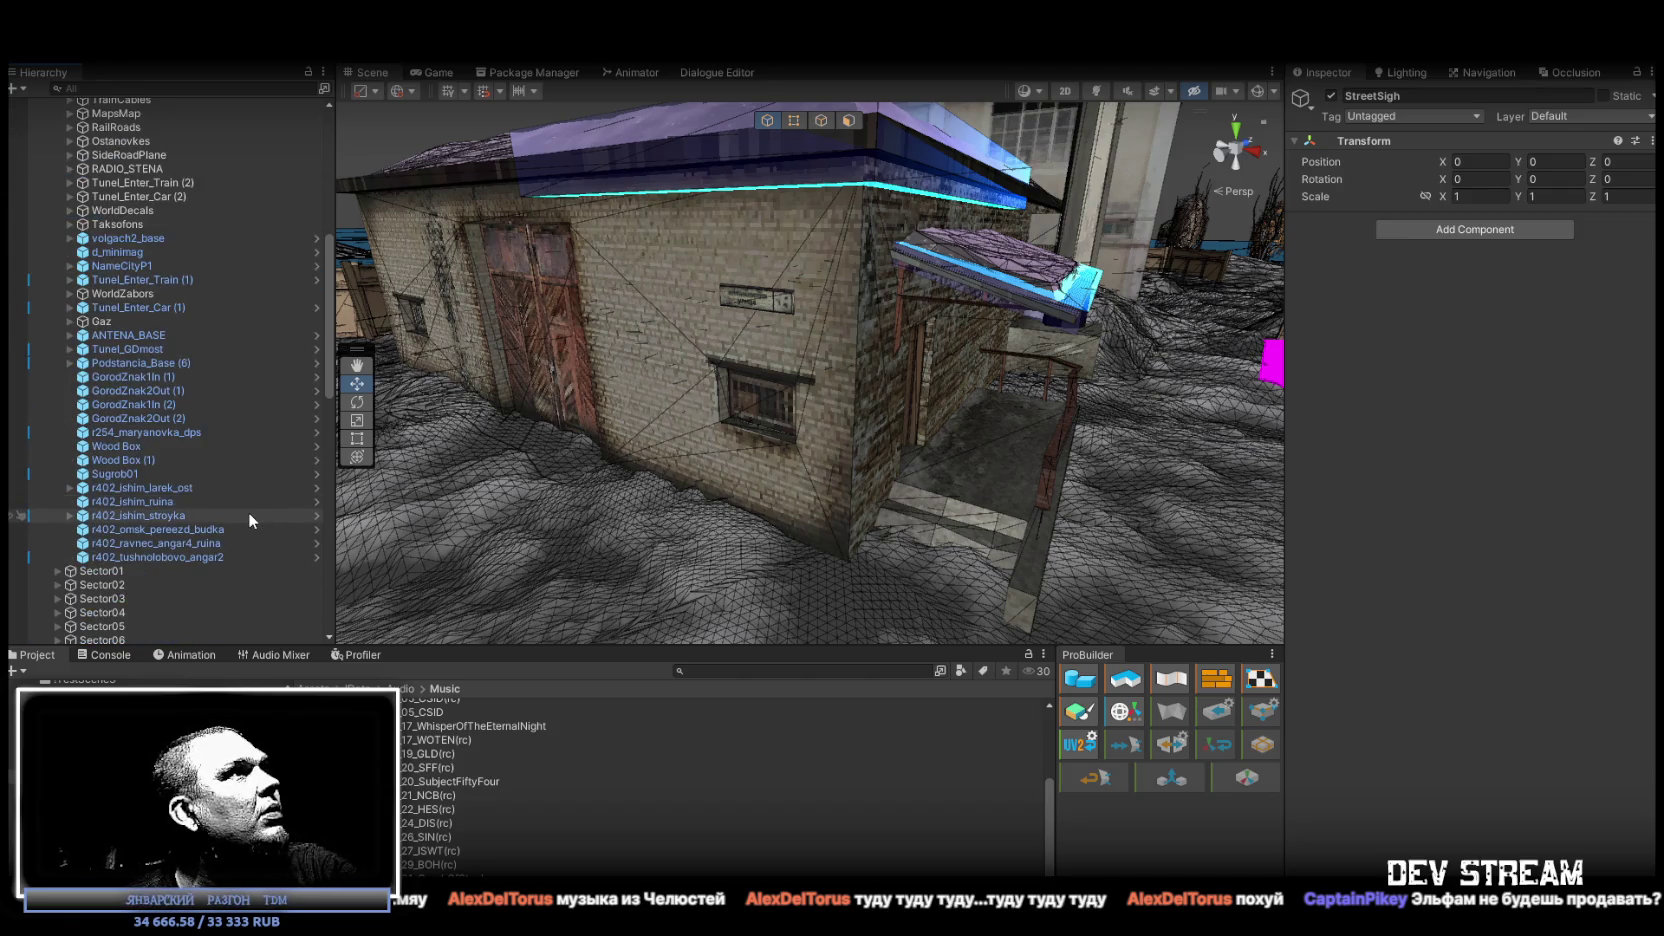
{"action": "scroll", "coordinate": [248, 512], "scroll_direction": "up", "scroll_amount": 8}
{"action": "scroll", "coordinate": [159, 322], "scroll_direction": "down", "scroll_amount": 1}
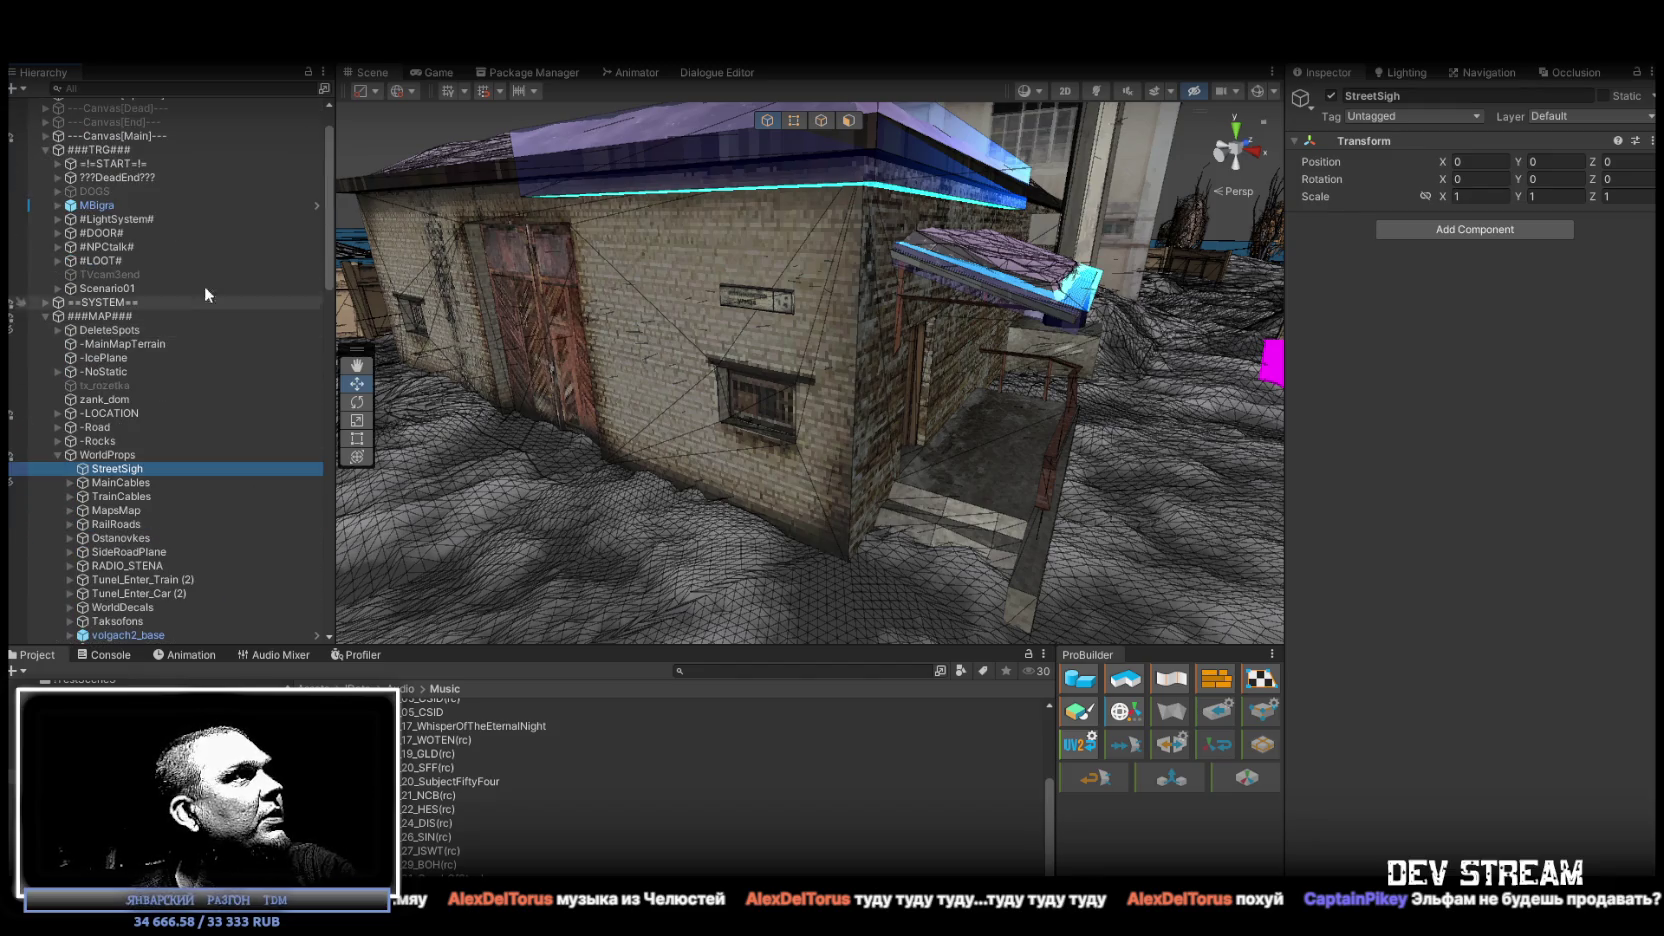
{"action": "left_click_drag", "start_coordinate": [100, 399], "coordinate": [118, 469]}
{"action": "scroll", "coordinate": [73, 720], "scroll_direction": "up", "scroll_amount": 2}
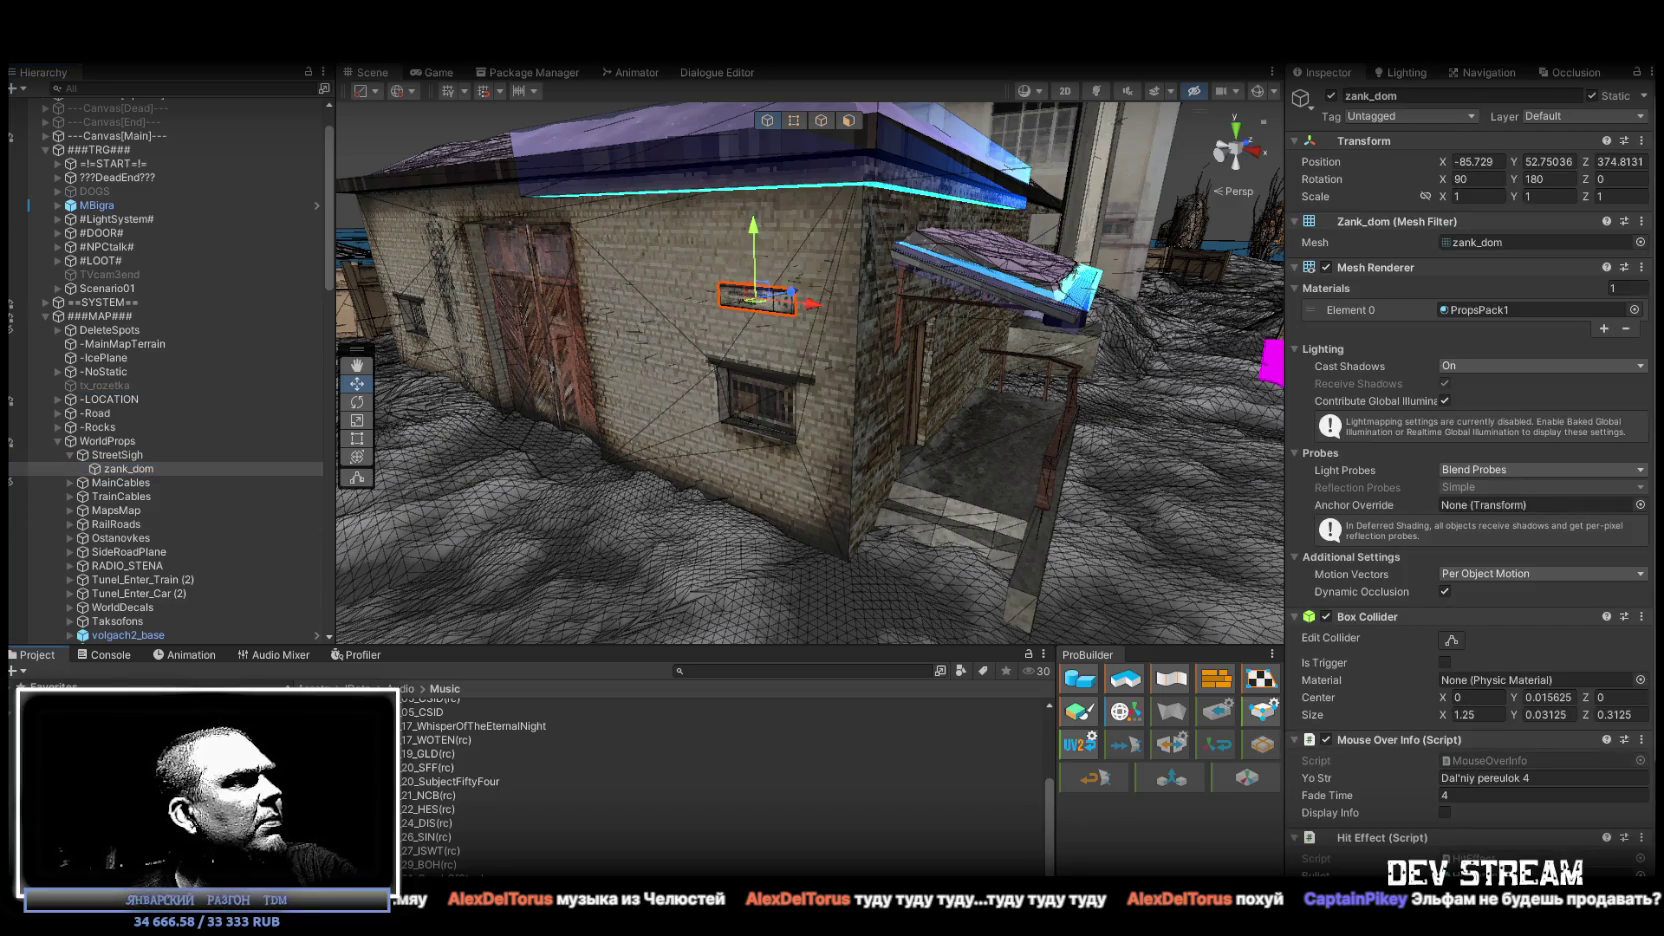
{"action": "scroll", "coordinate": [73, 720], "scroll_direction": "down", "scroll_amount": 1}
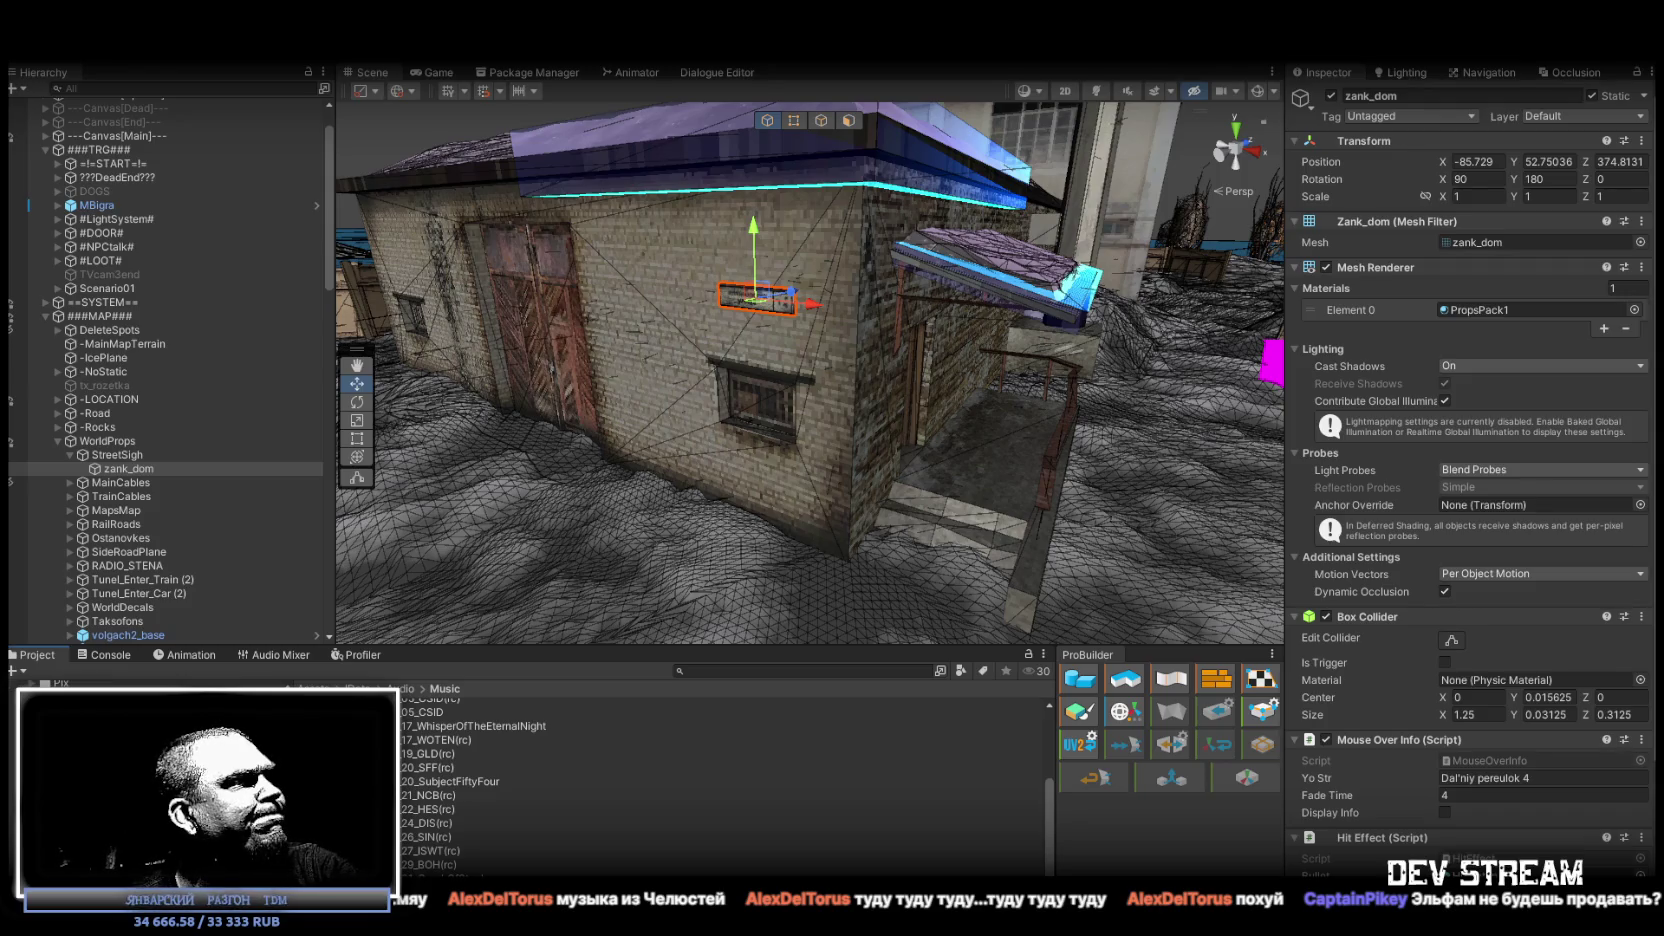
{"action": "scroll", "coordinate": [73, 720], "scroll_direction": "down", "scroll_amount": 1}
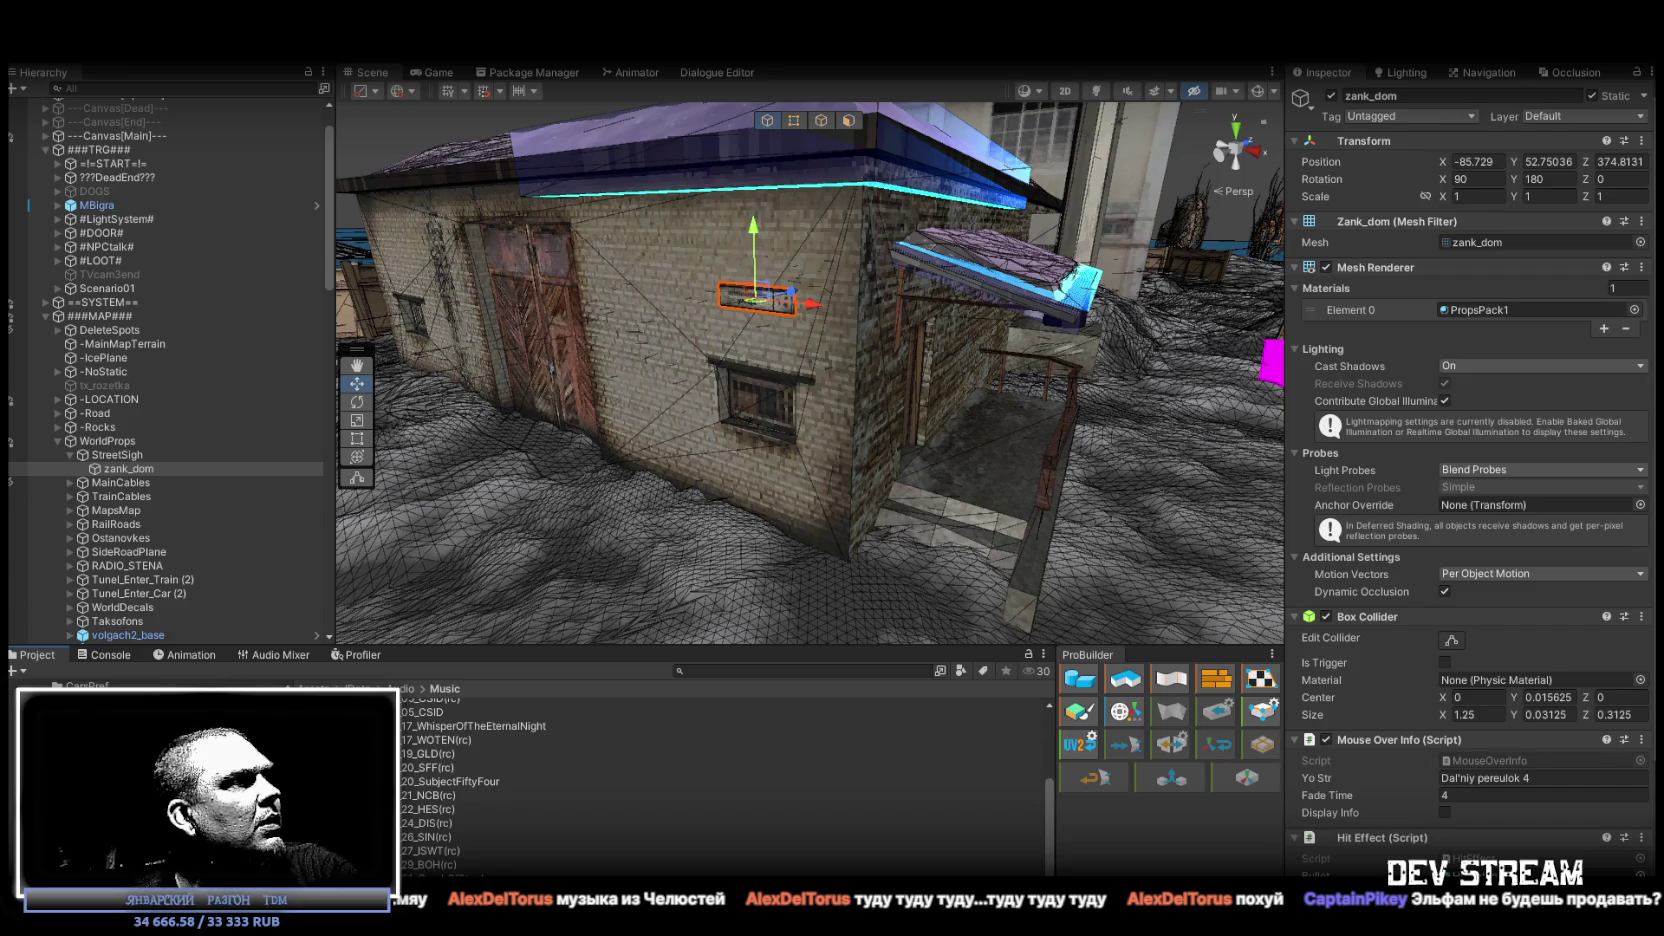
{"action": "scroll", "coordinate": [73, 720], "scroll_direction": "down", "scroll_amount": 2}
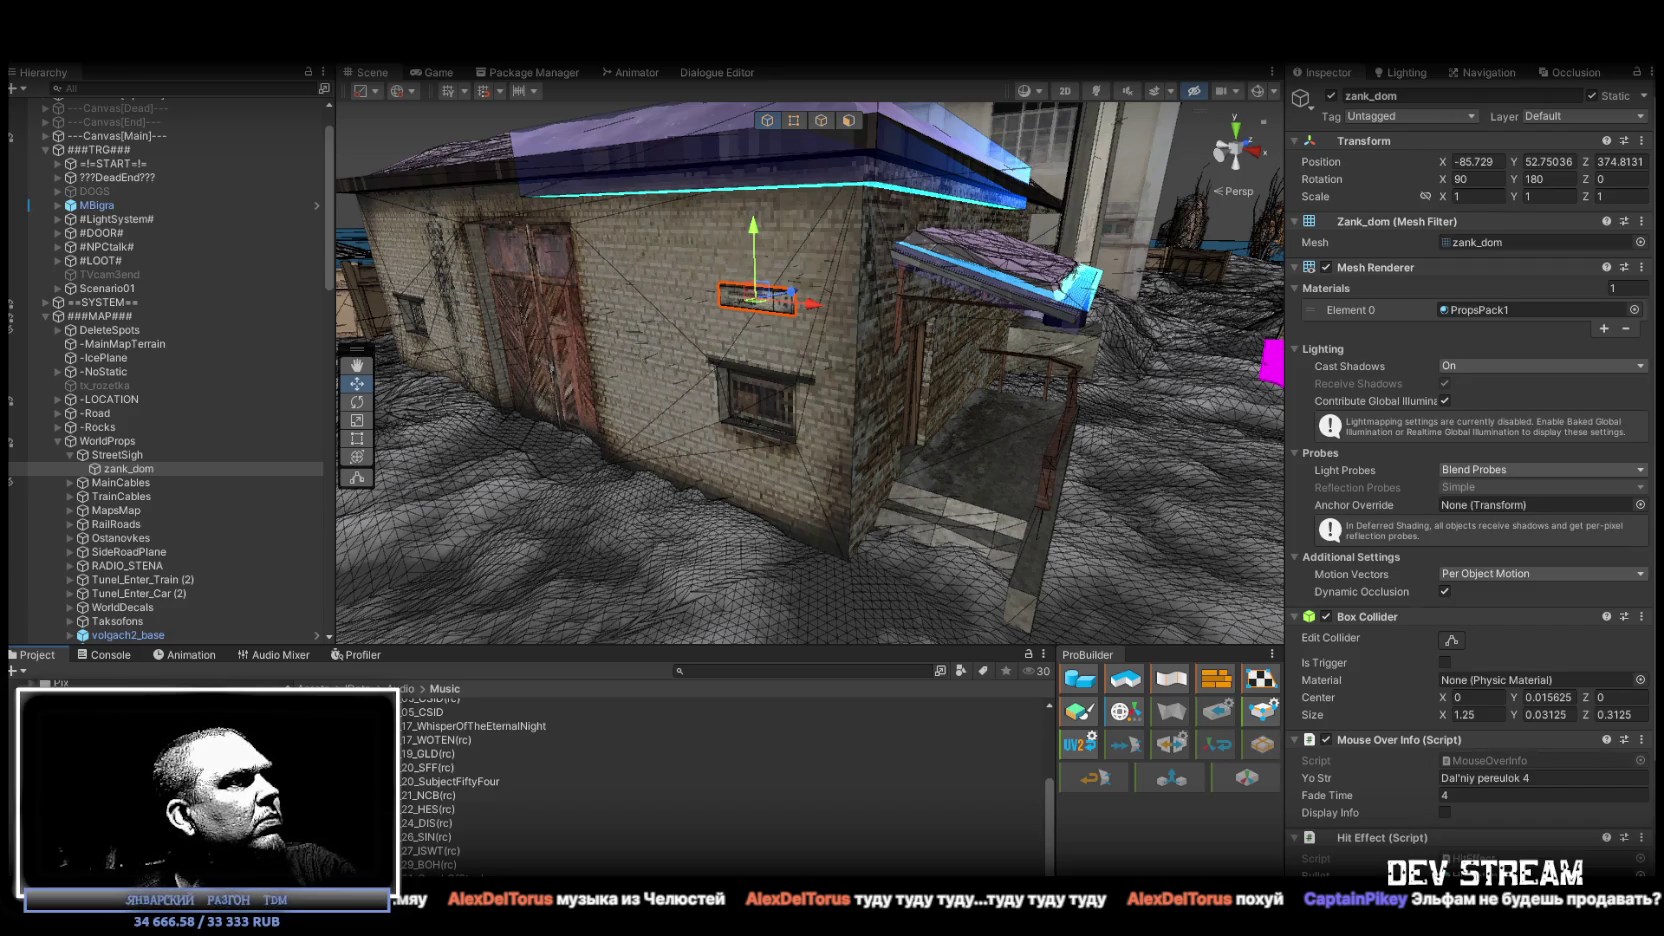
{"action": "scroll", "coordinate": [73, 720], "scroll_direction": "up", "scroll_amount": 2}
Browse DKprops, CarsPref and MapBigProps in the Project window and open the Detals folder.
{"action": "scroll", "coordinate": [73, 720], "scroll_direction": "down", "scroll_amount": 1}
{"action": "scroll", "coordinate": [73, 720], "scroll_direction": "up", "scroll_amount": 5}
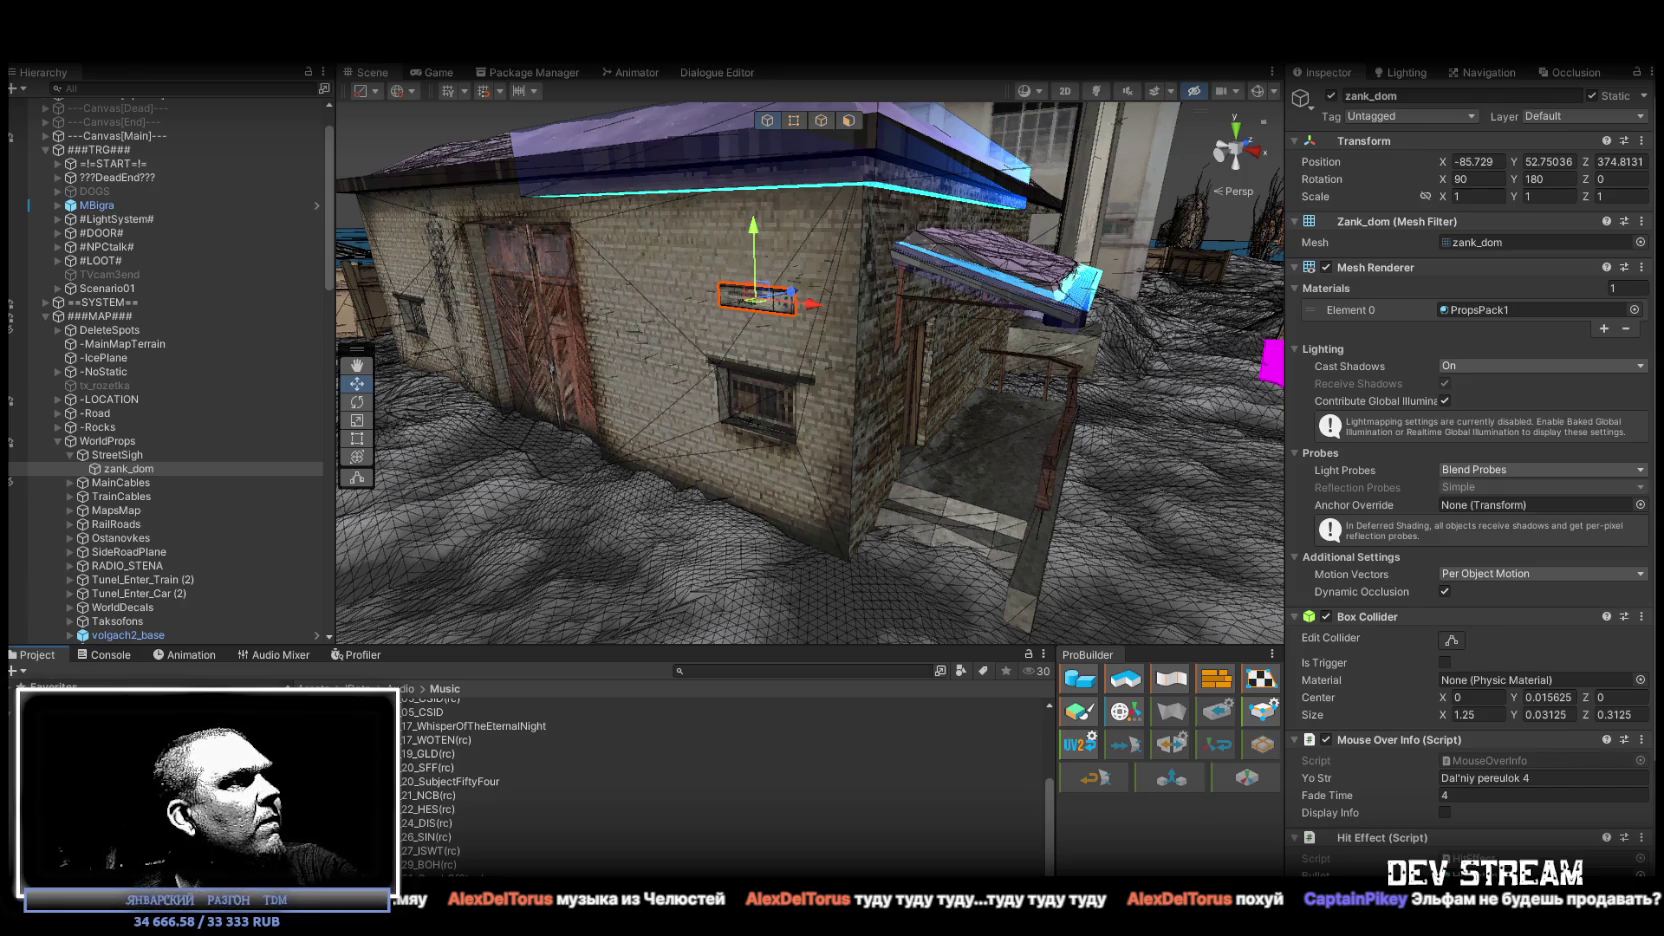
{"action": "scroll", "coordinate": [73, 720], "scroll_direction": "down", "scroll_amount": 6}
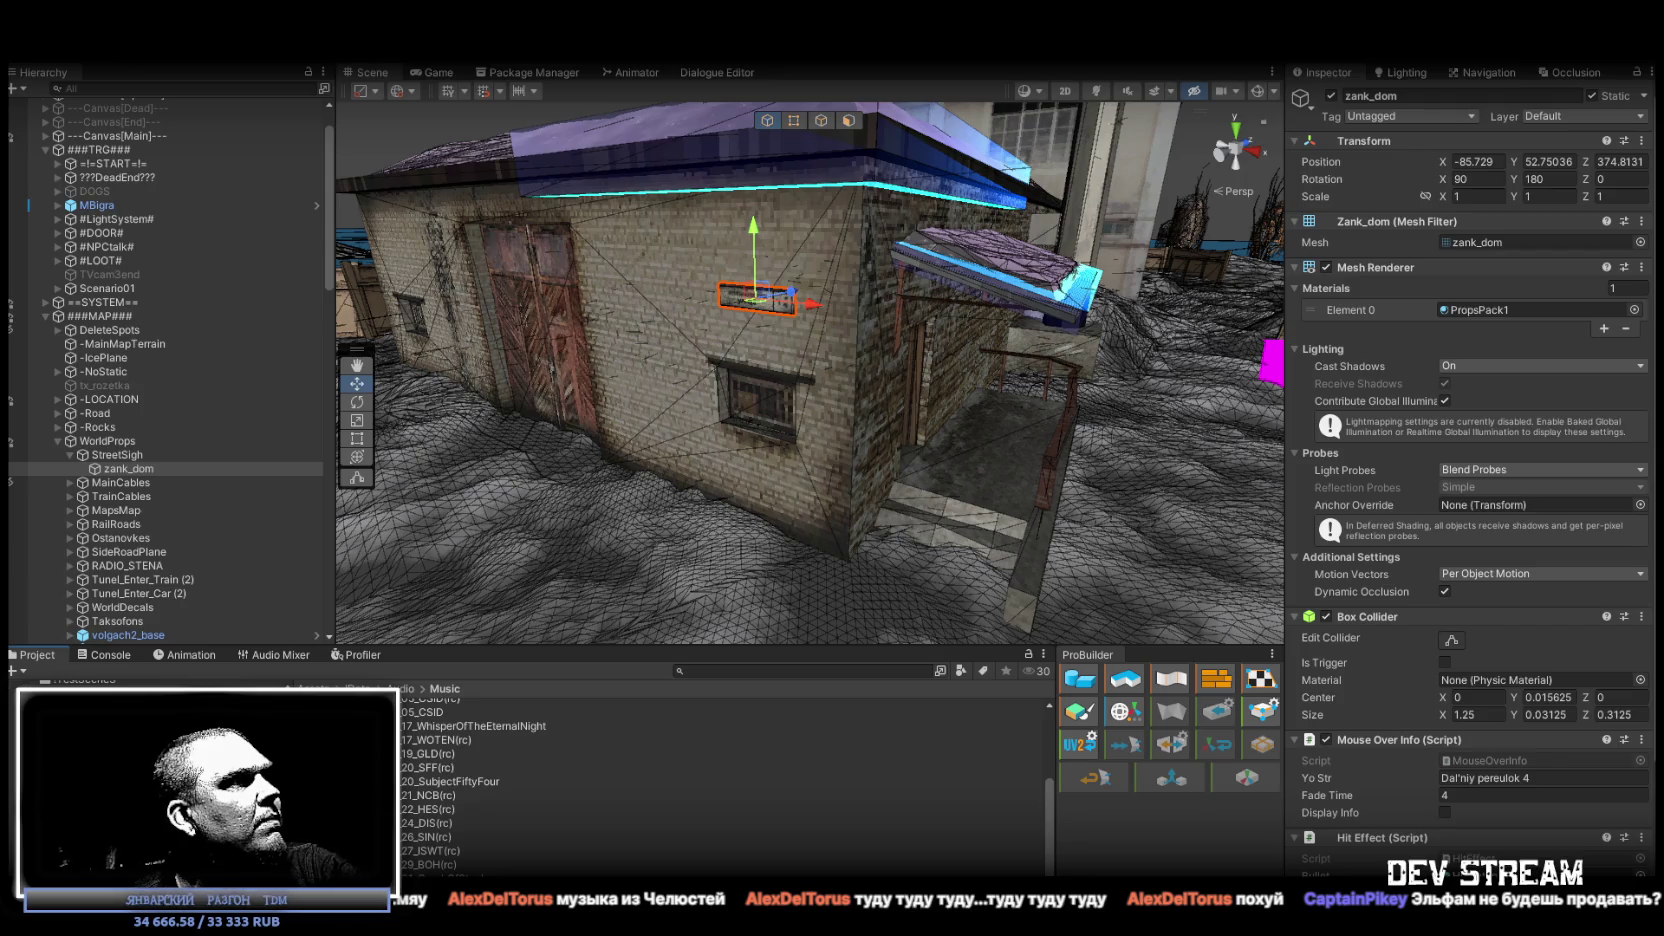
{"action": "left_click", "coordinate": [73, 811]}
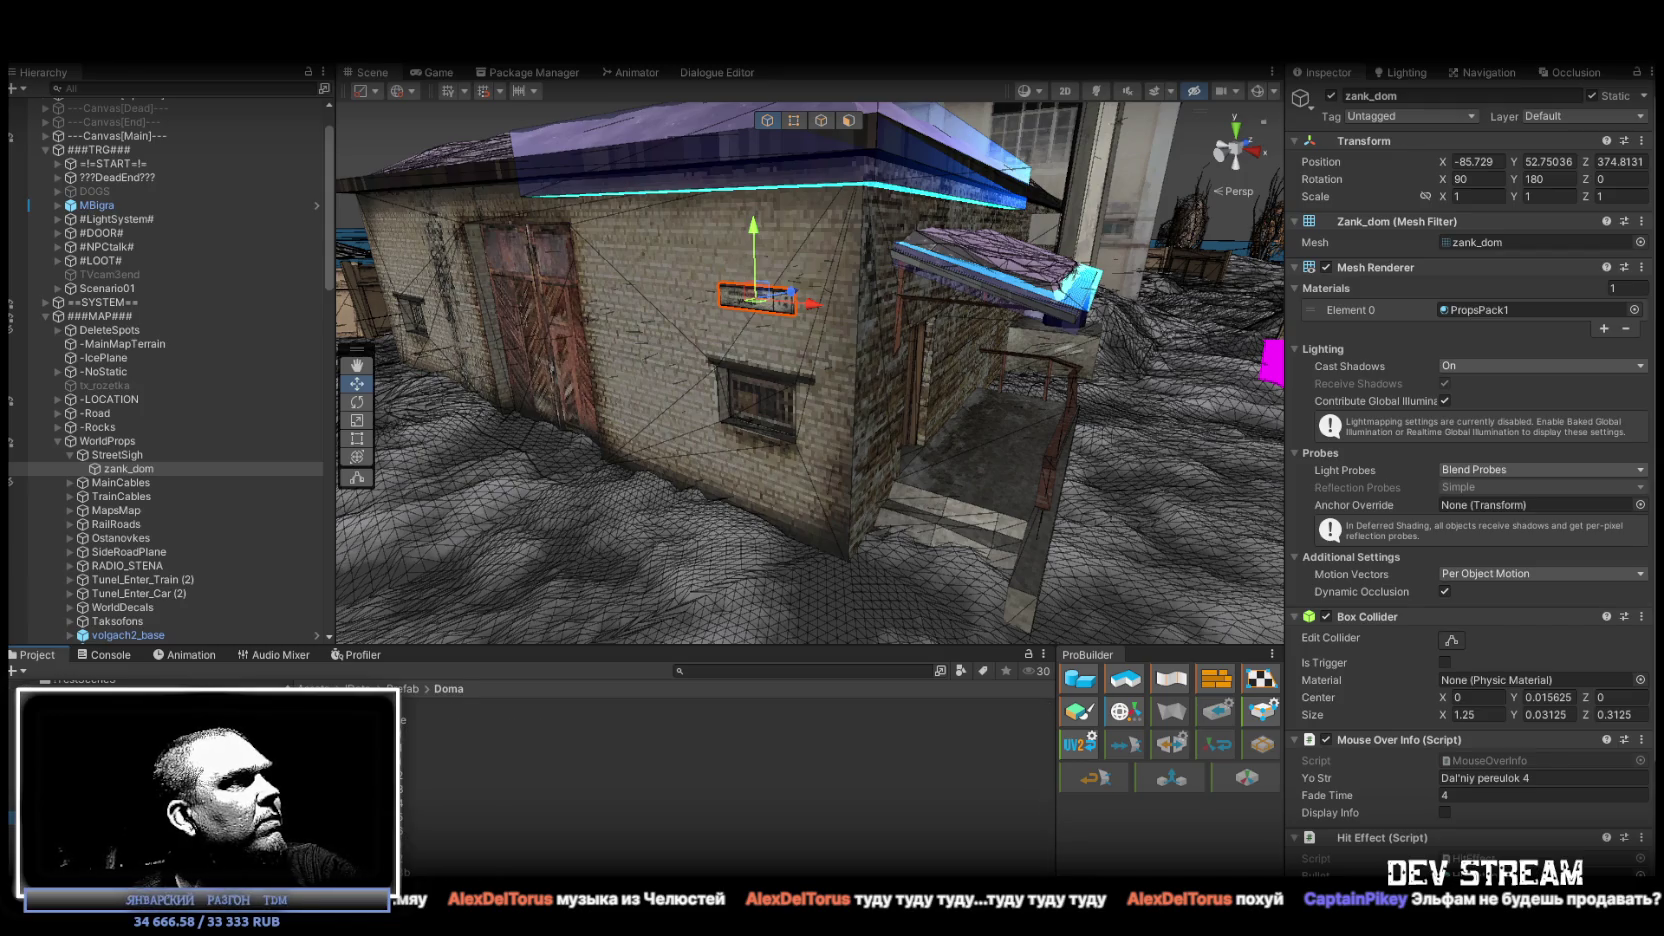
{"action": "left_click", "coordinate": [73, 797]}
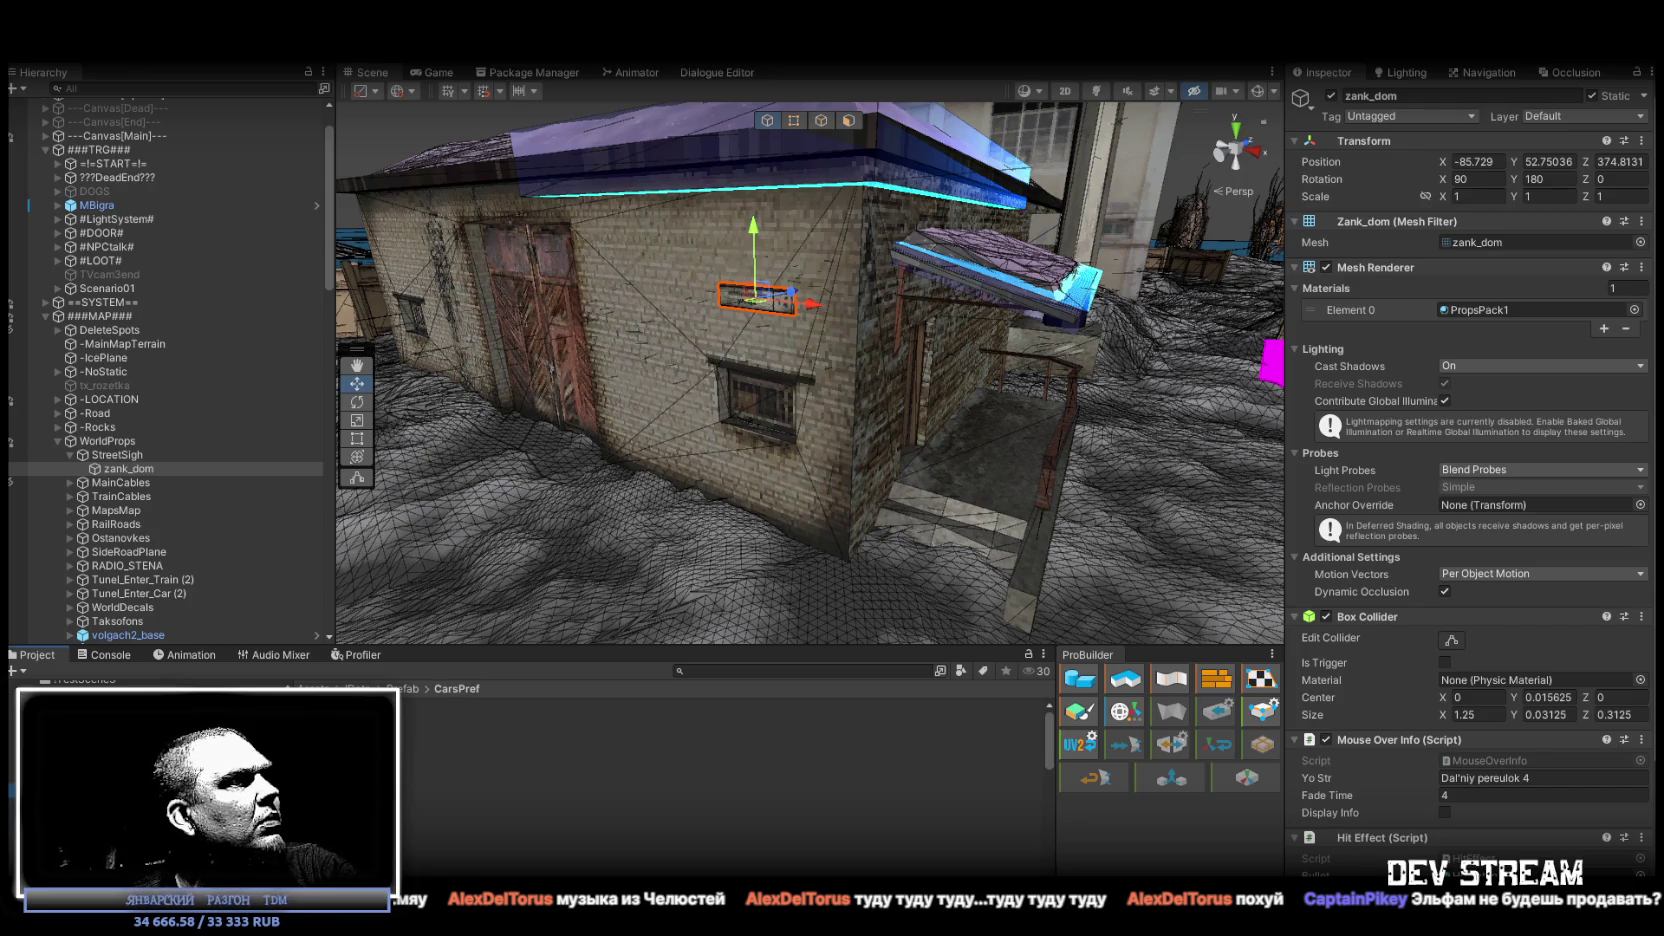
{"action": "left_click", "coordinate": [73, 825]}
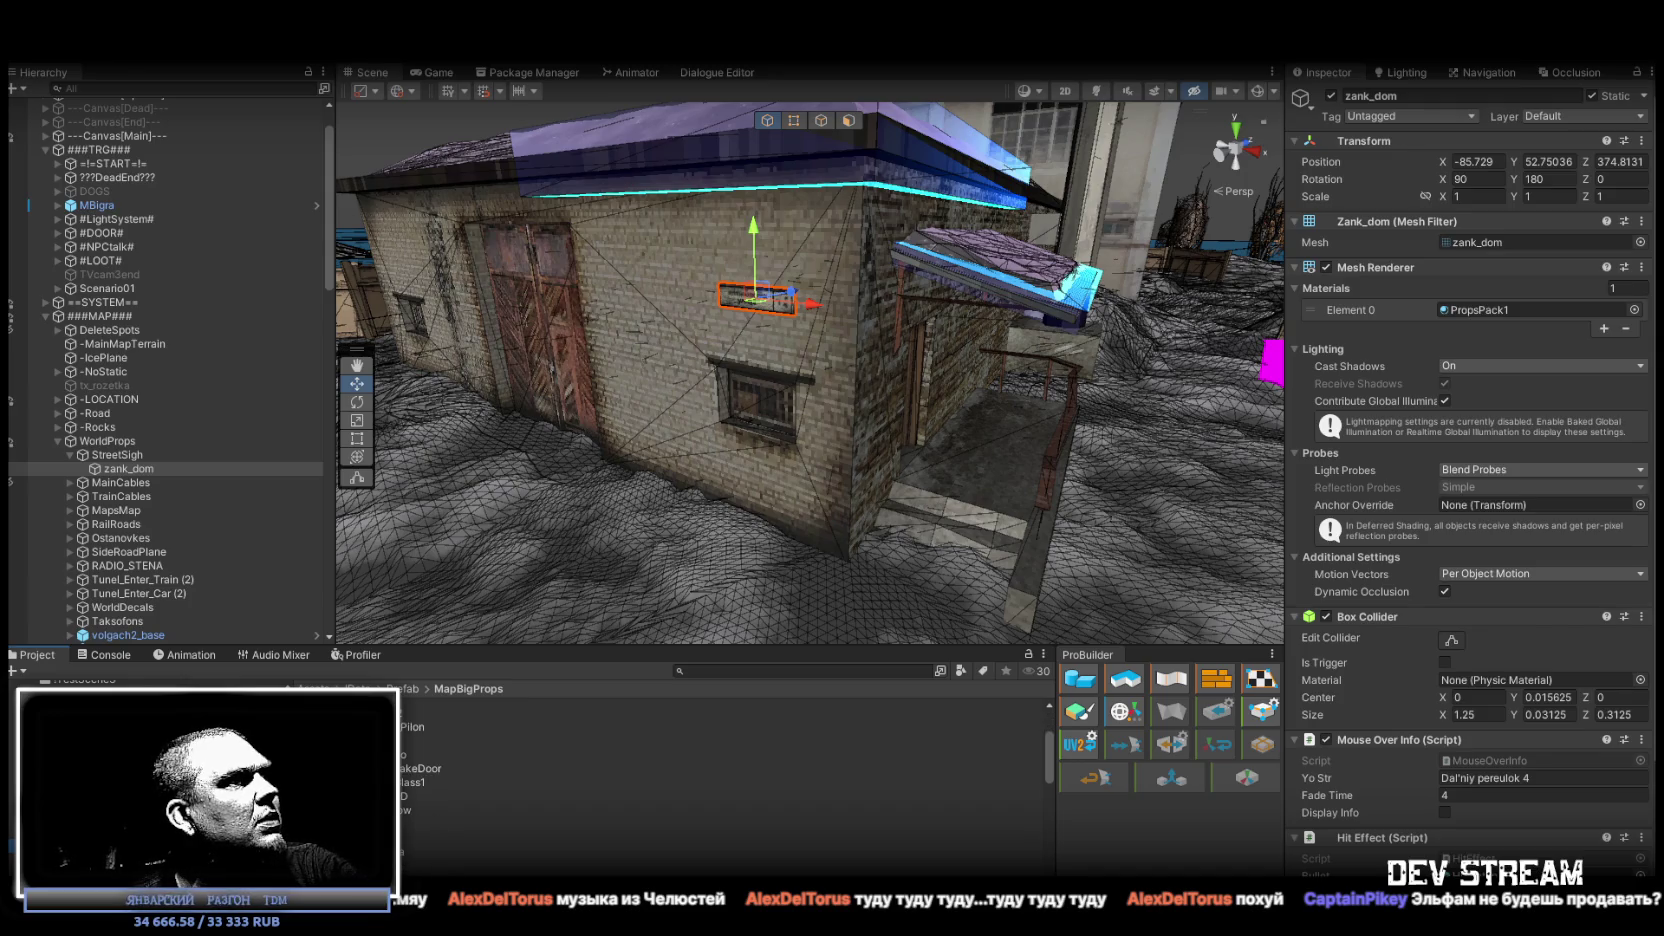
{"action": "double_click", "coordinate": [405, 720]}
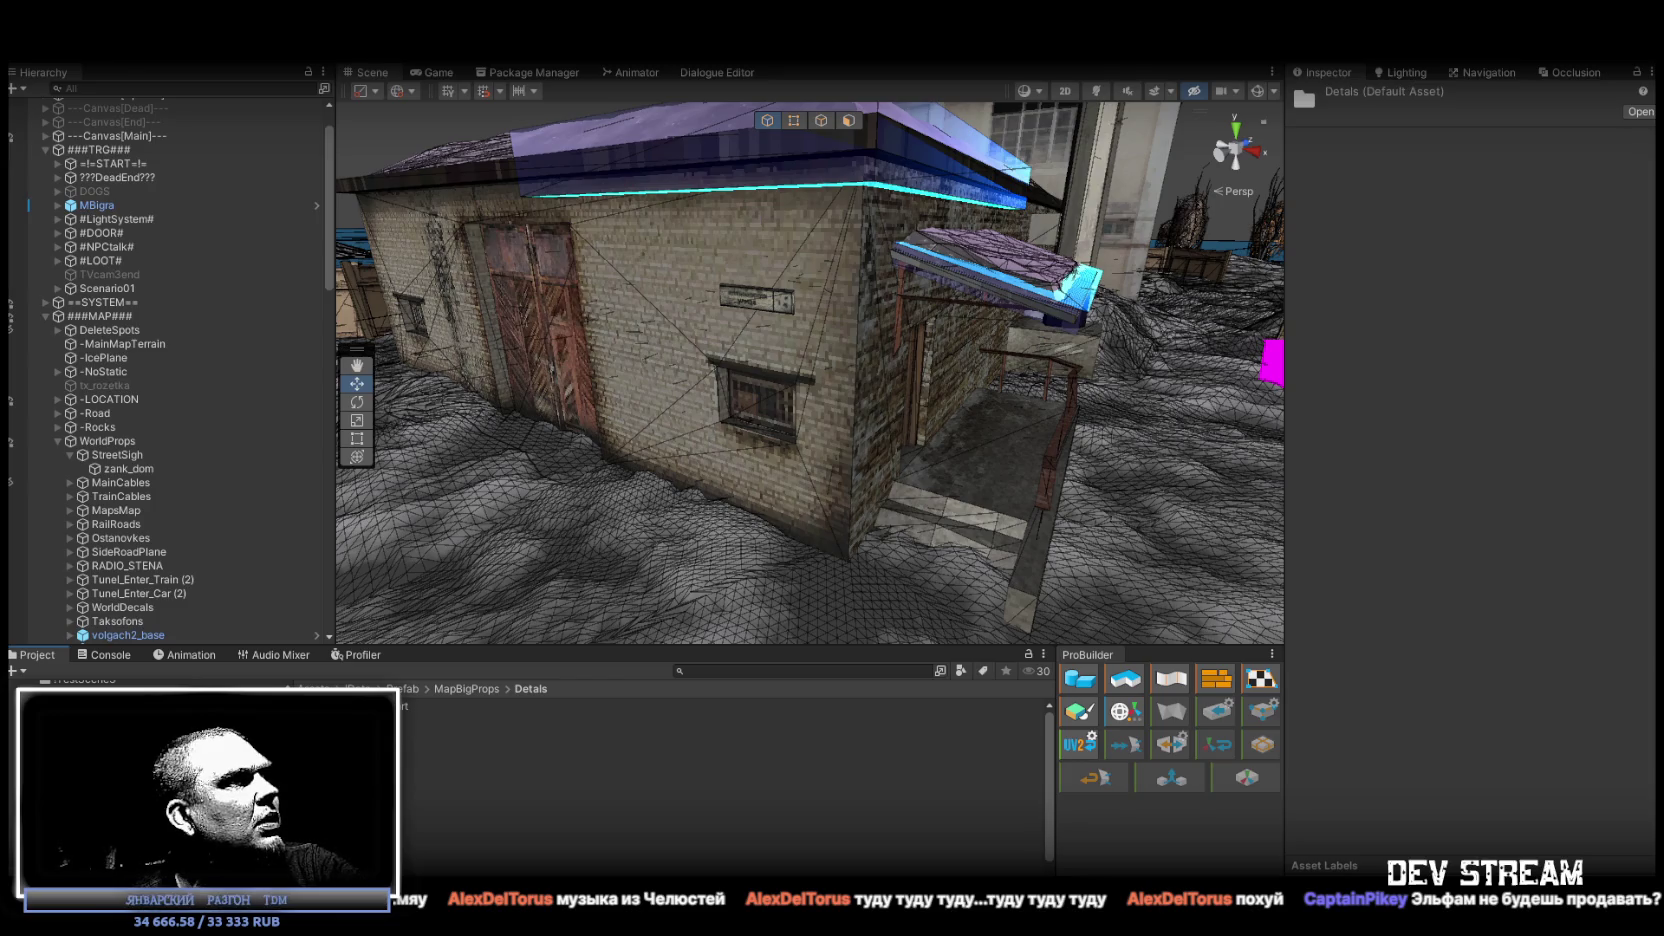
Rename the zank_int prefab in the Detals folder to znak_int.
{"action": "scroll", "coordinate": [413, 808], "scroll_direction": "up", "scroll_amount": 2}
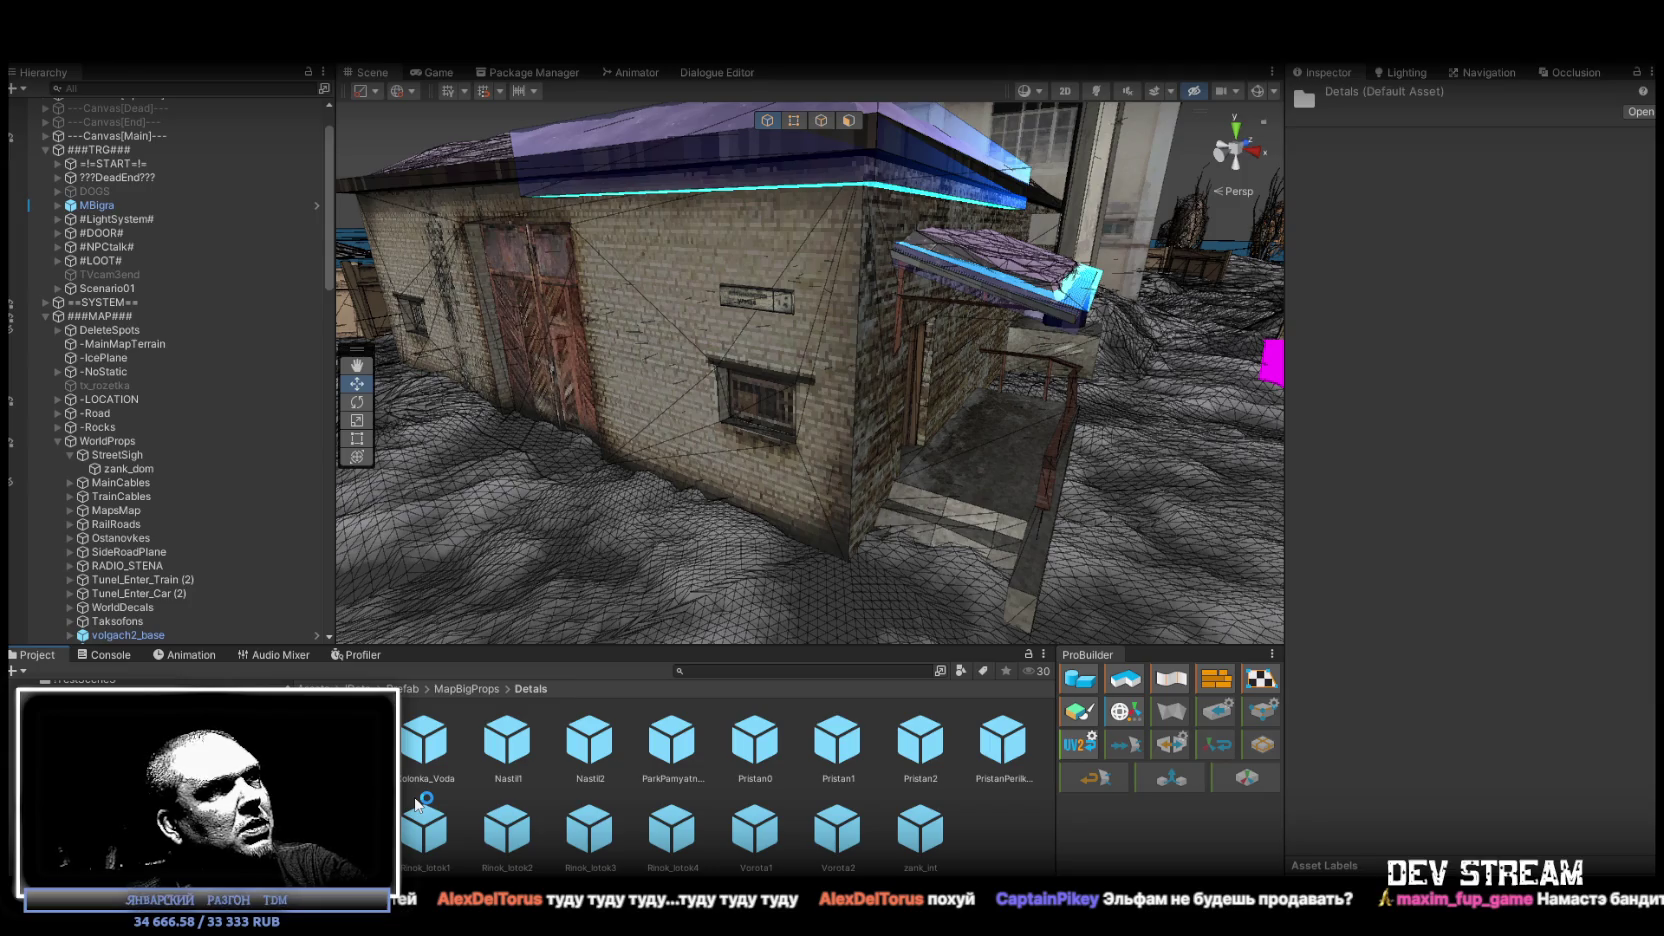
{"action": "left_click", "coordinate": [937, 843]}
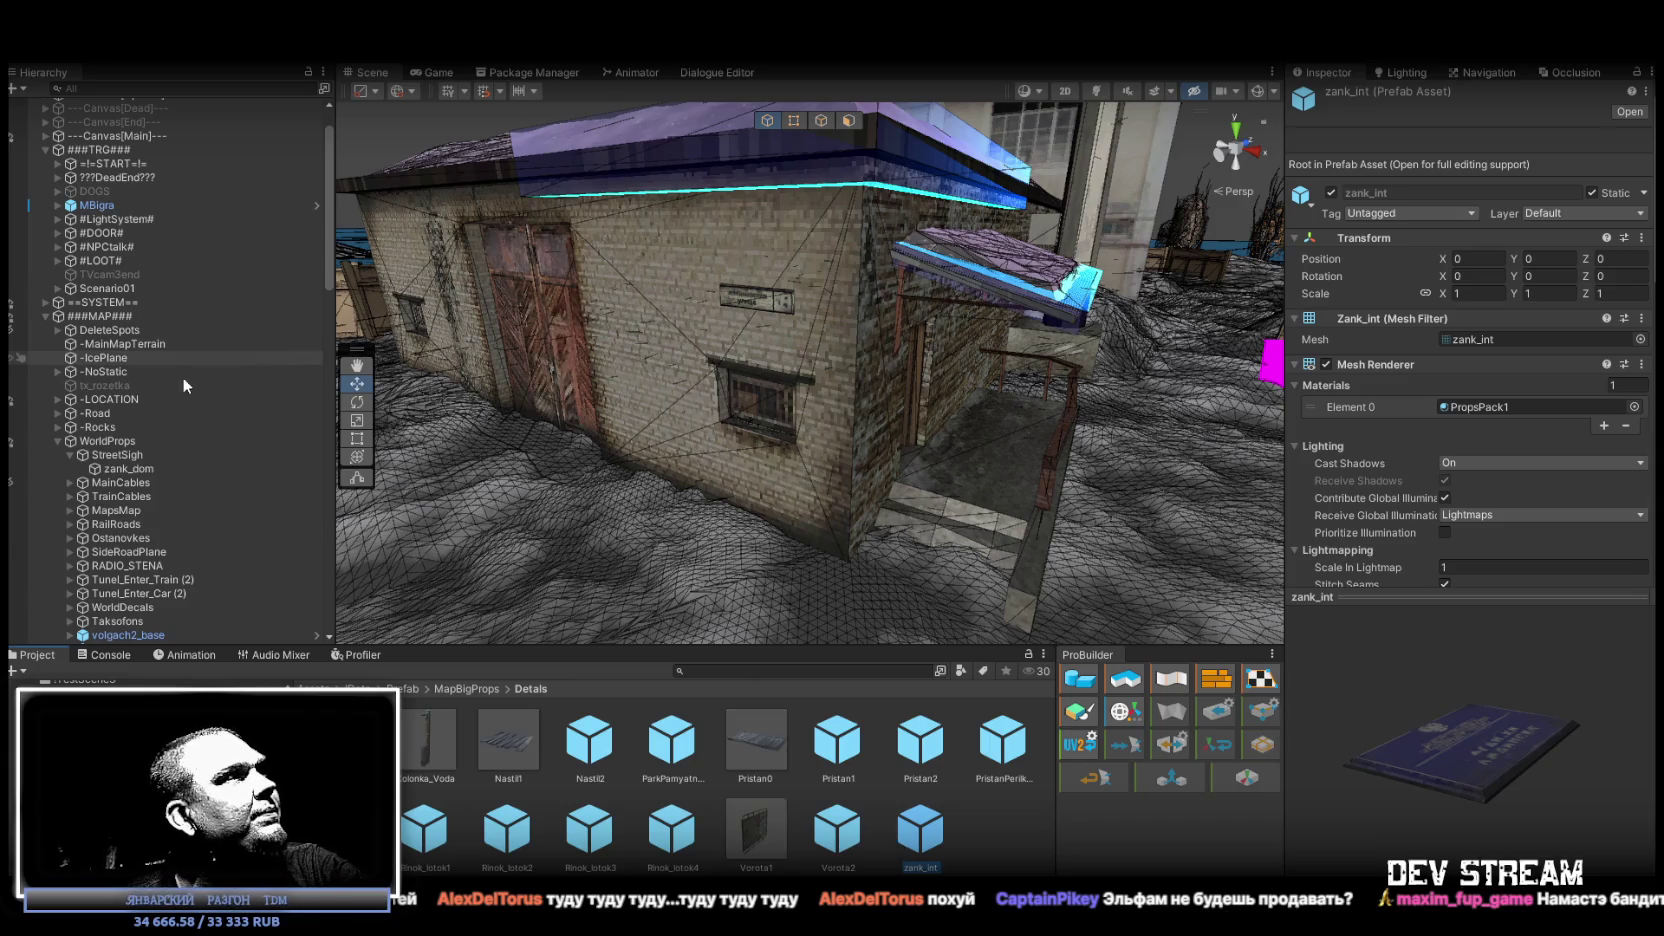
{"action": "left_click", "coordinate": [121, 472]}
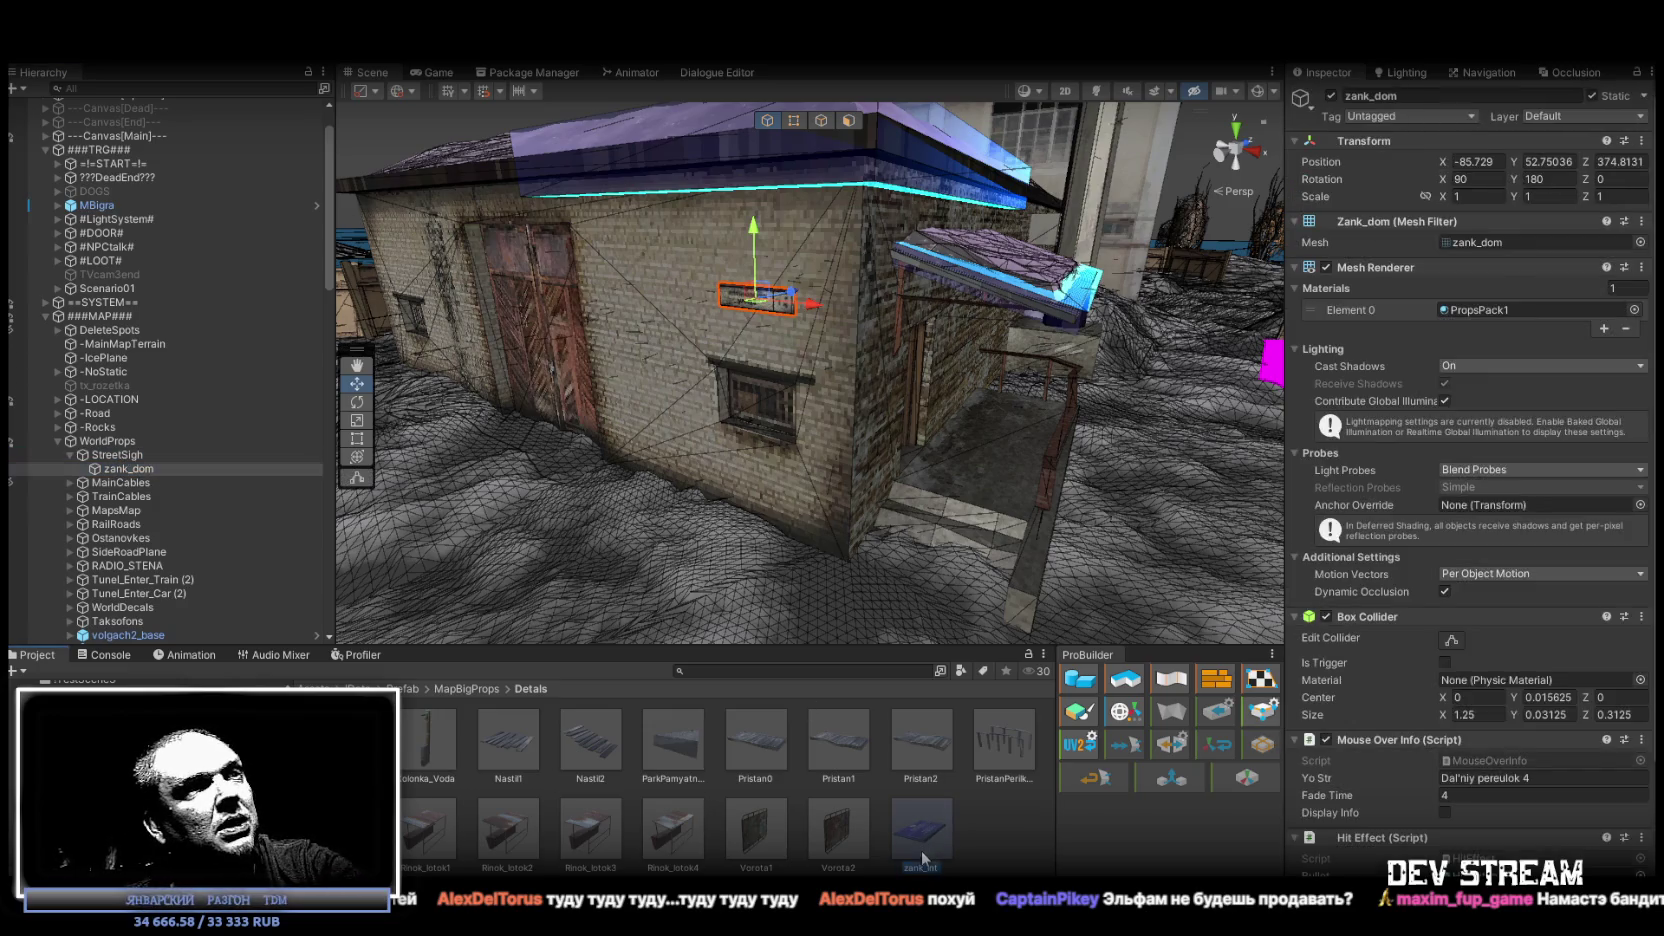
{"action": "left_click", "coordinate": [925, 858]}
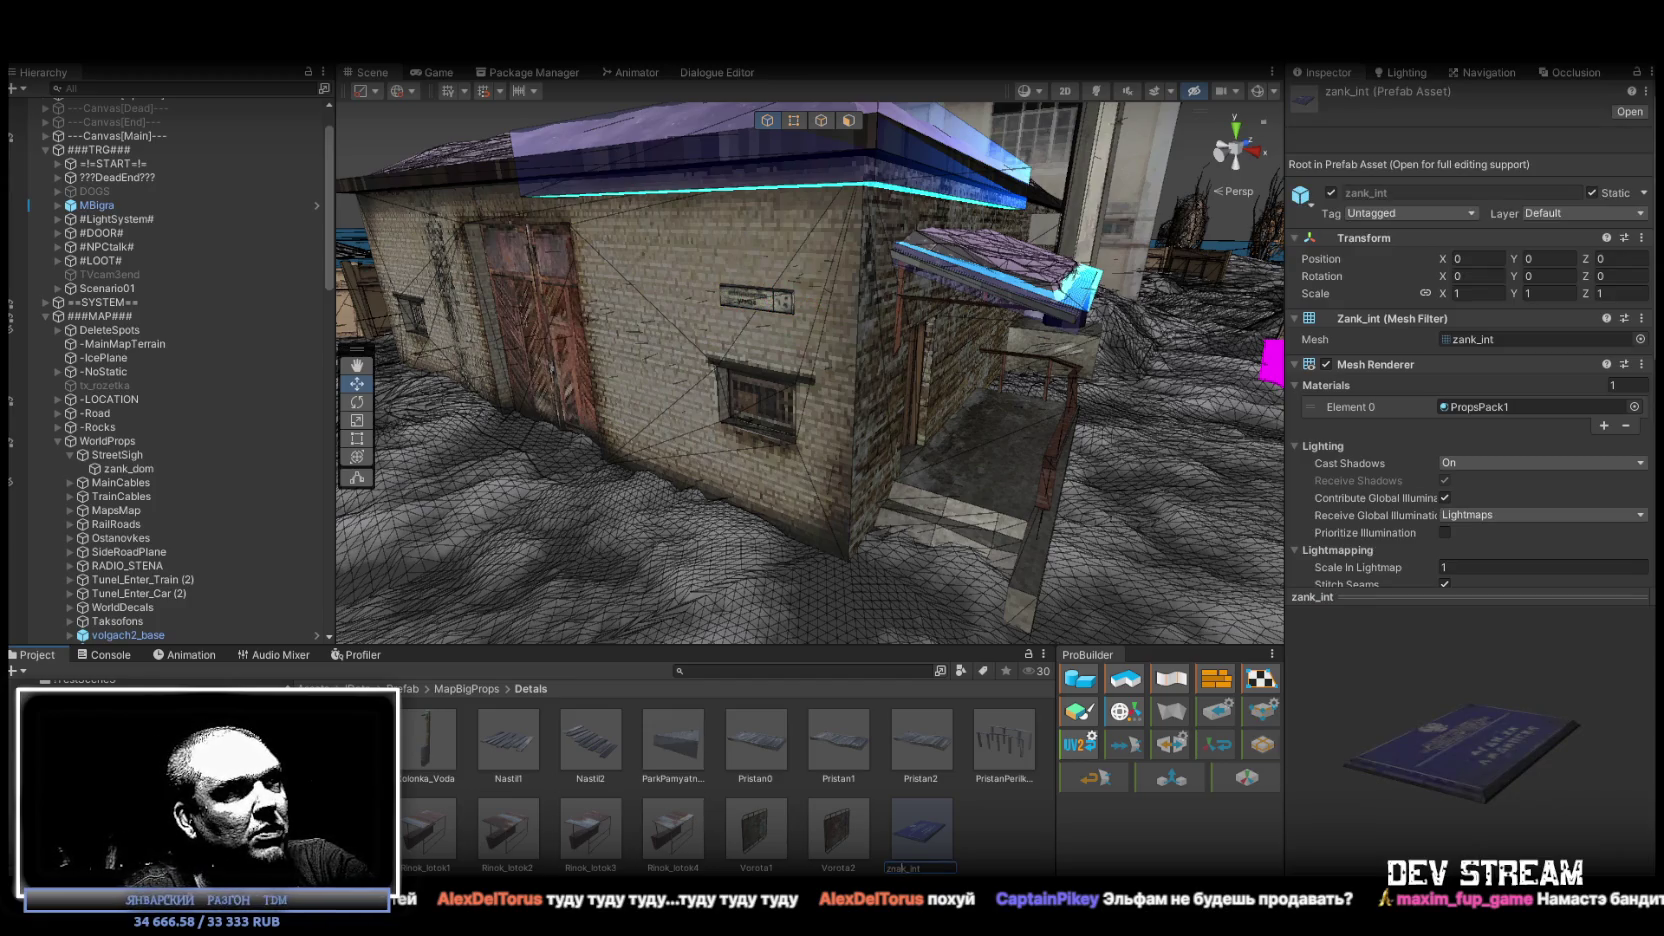
{"action": "key", "text": "Return"}
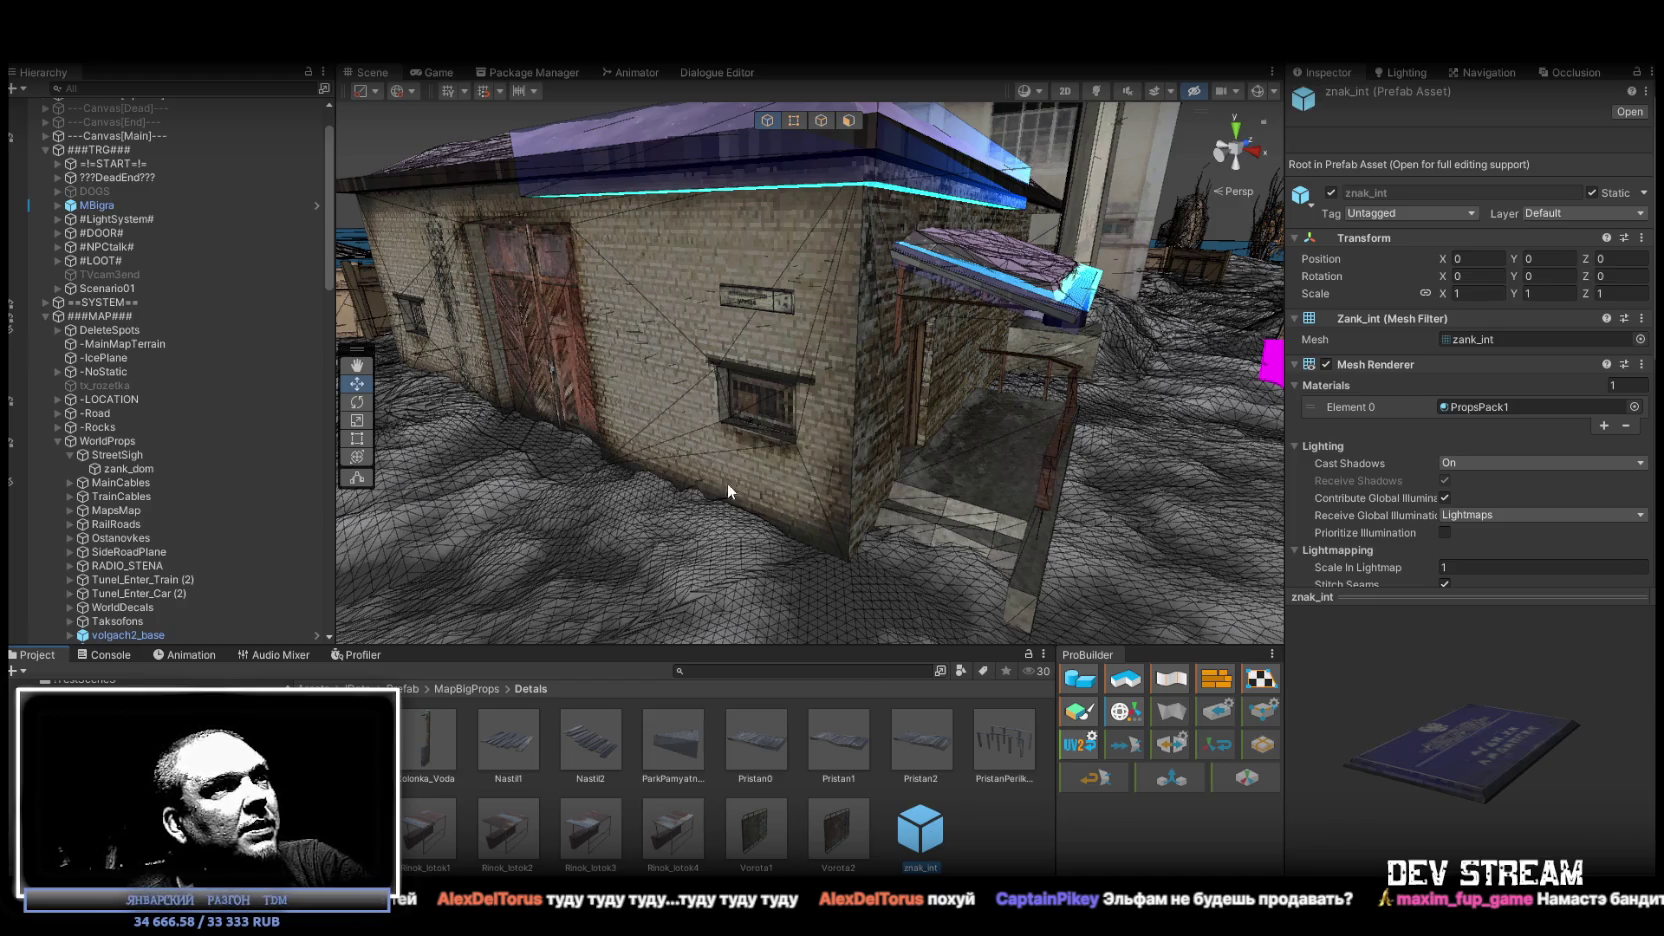
Rename the zank_dom sign in the Hierarchy to znak_dom.
{"action": "left_click", "coordinate": [114, 470]}
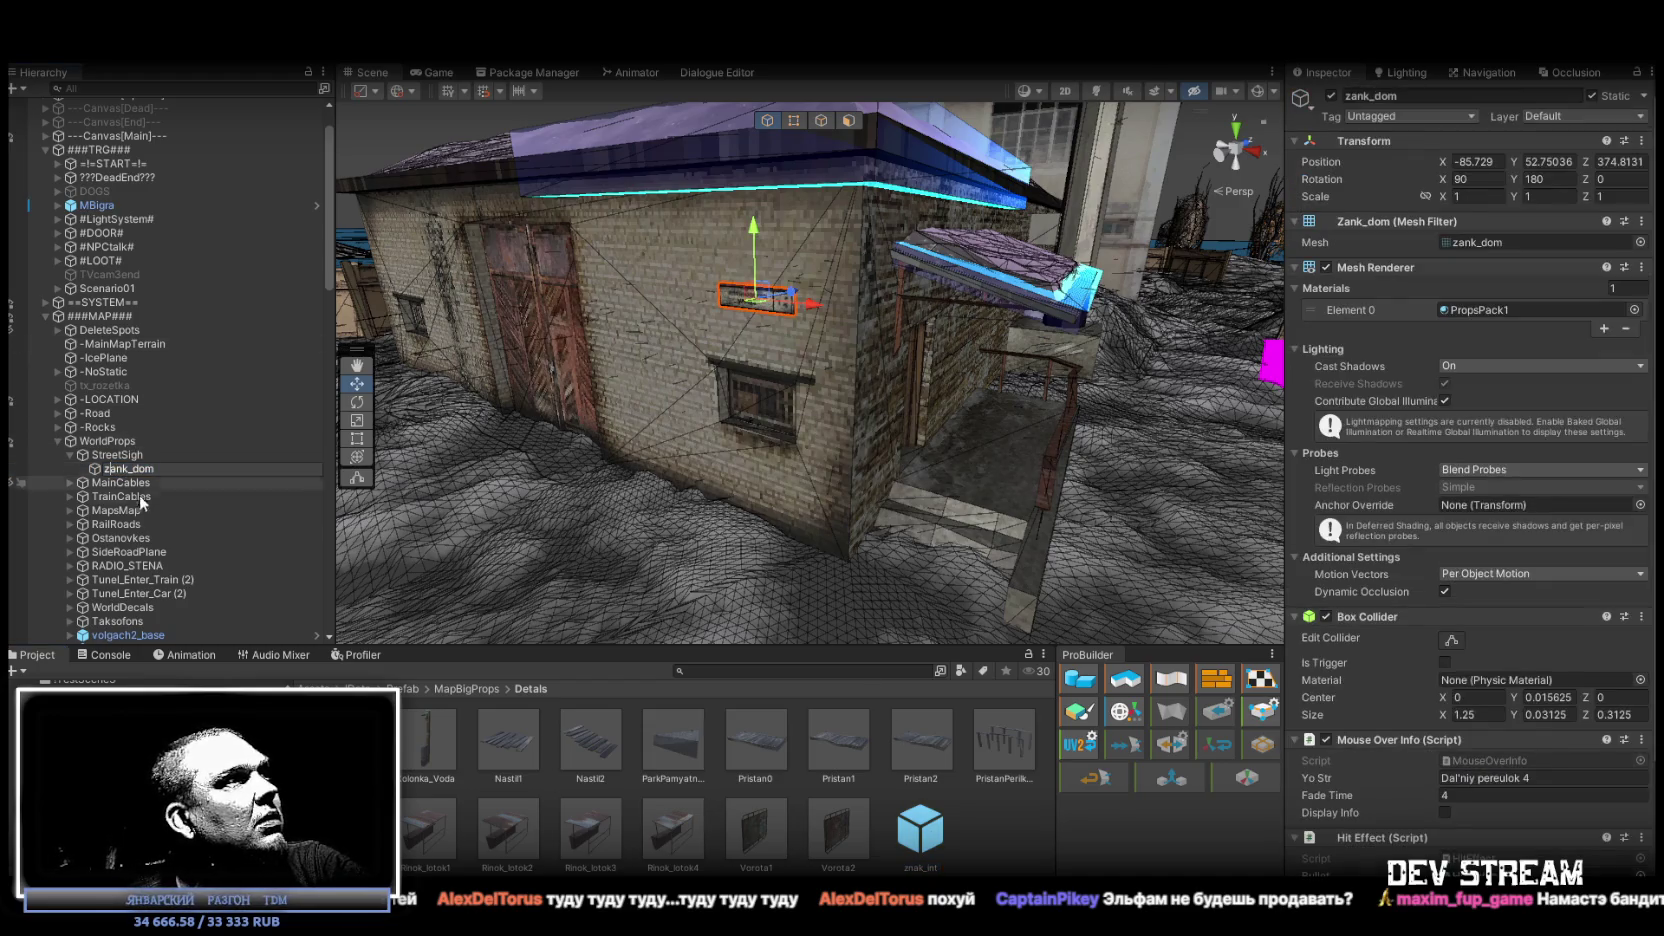
{"action": "type", "text": "n"}
{"action": "key", "text": "Return"}
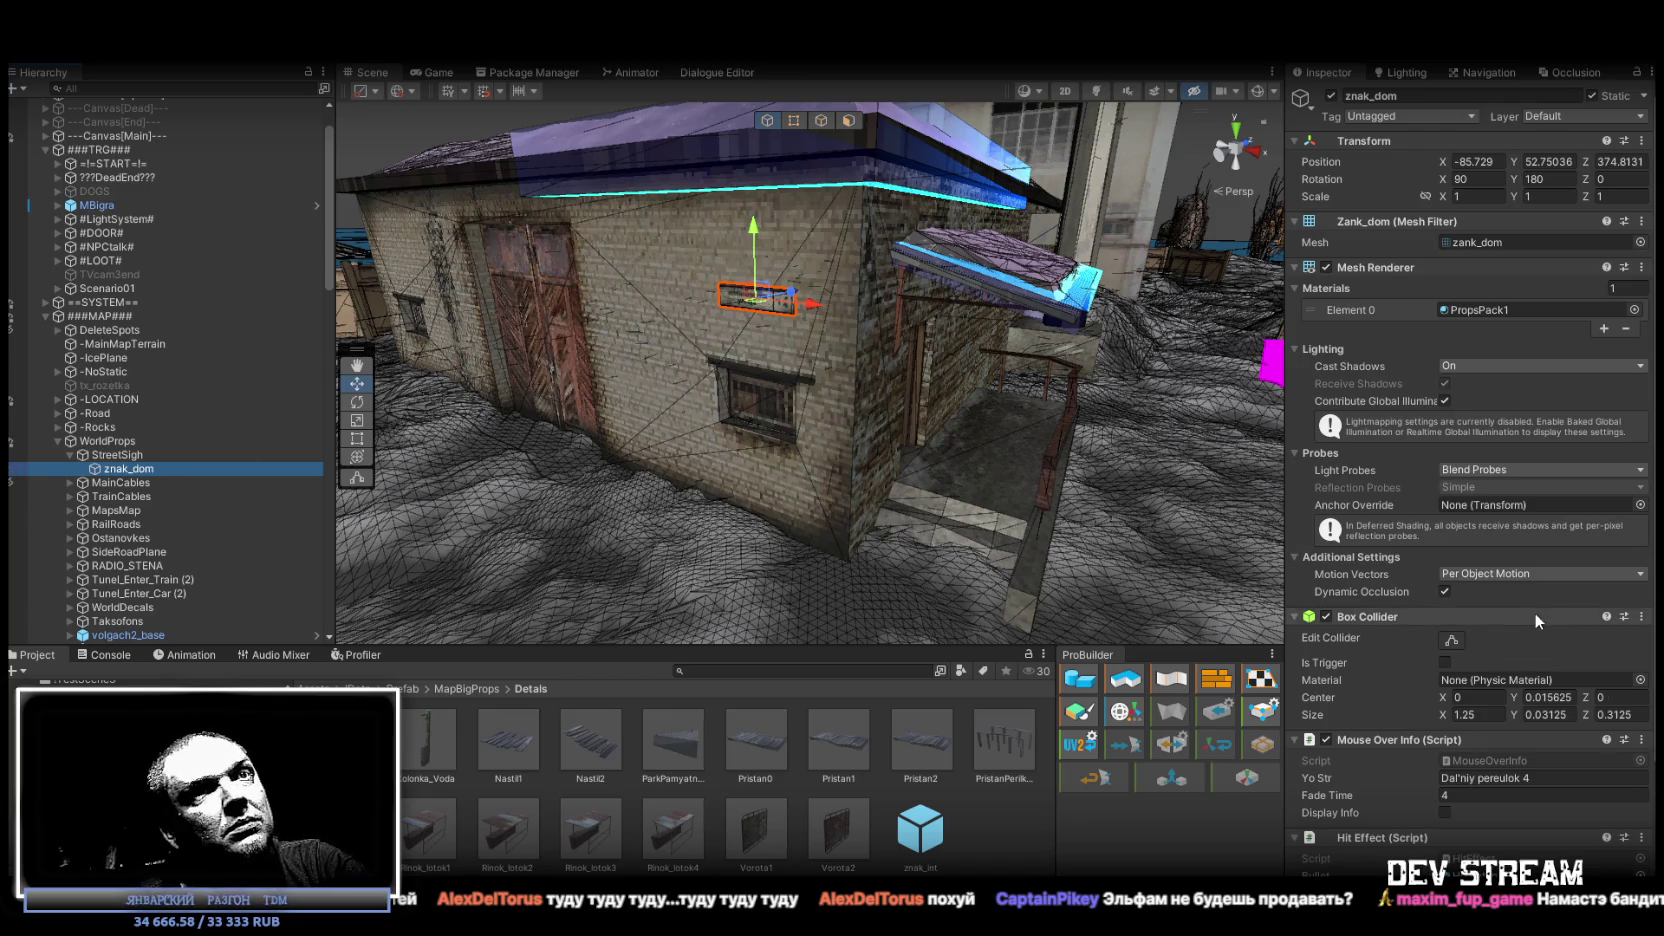
{"action": "mouse_move", "coordinate": [610, 380]}
{"action": "left_mouse_down"}
{"action": "mouse_move", "coordinate": [592, 377]}
{"action": "mouse_move", "coordinate": [605, 335]}
{"action": "left_mouse_up"}
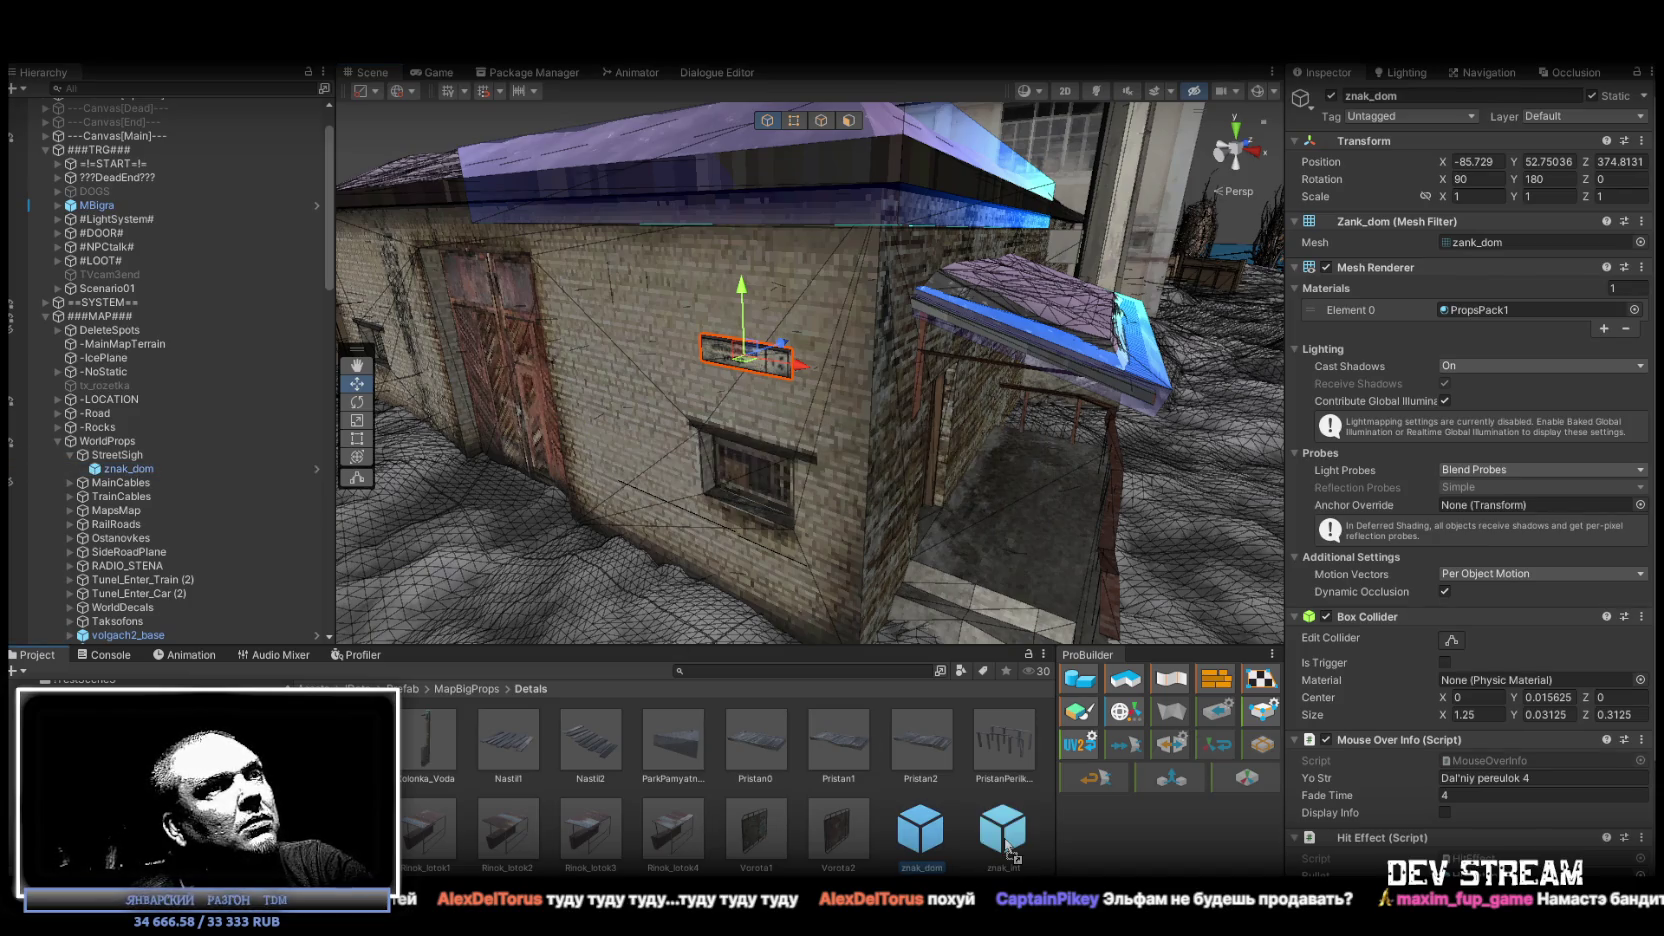
Set the znak_dom prefab's Position X, Y, Z and Rotation X, Y all to 0.
{"action": "left_click", "coordinate": [128, 468]}
{"action": "left_click", "coordinate": [942, 843]}
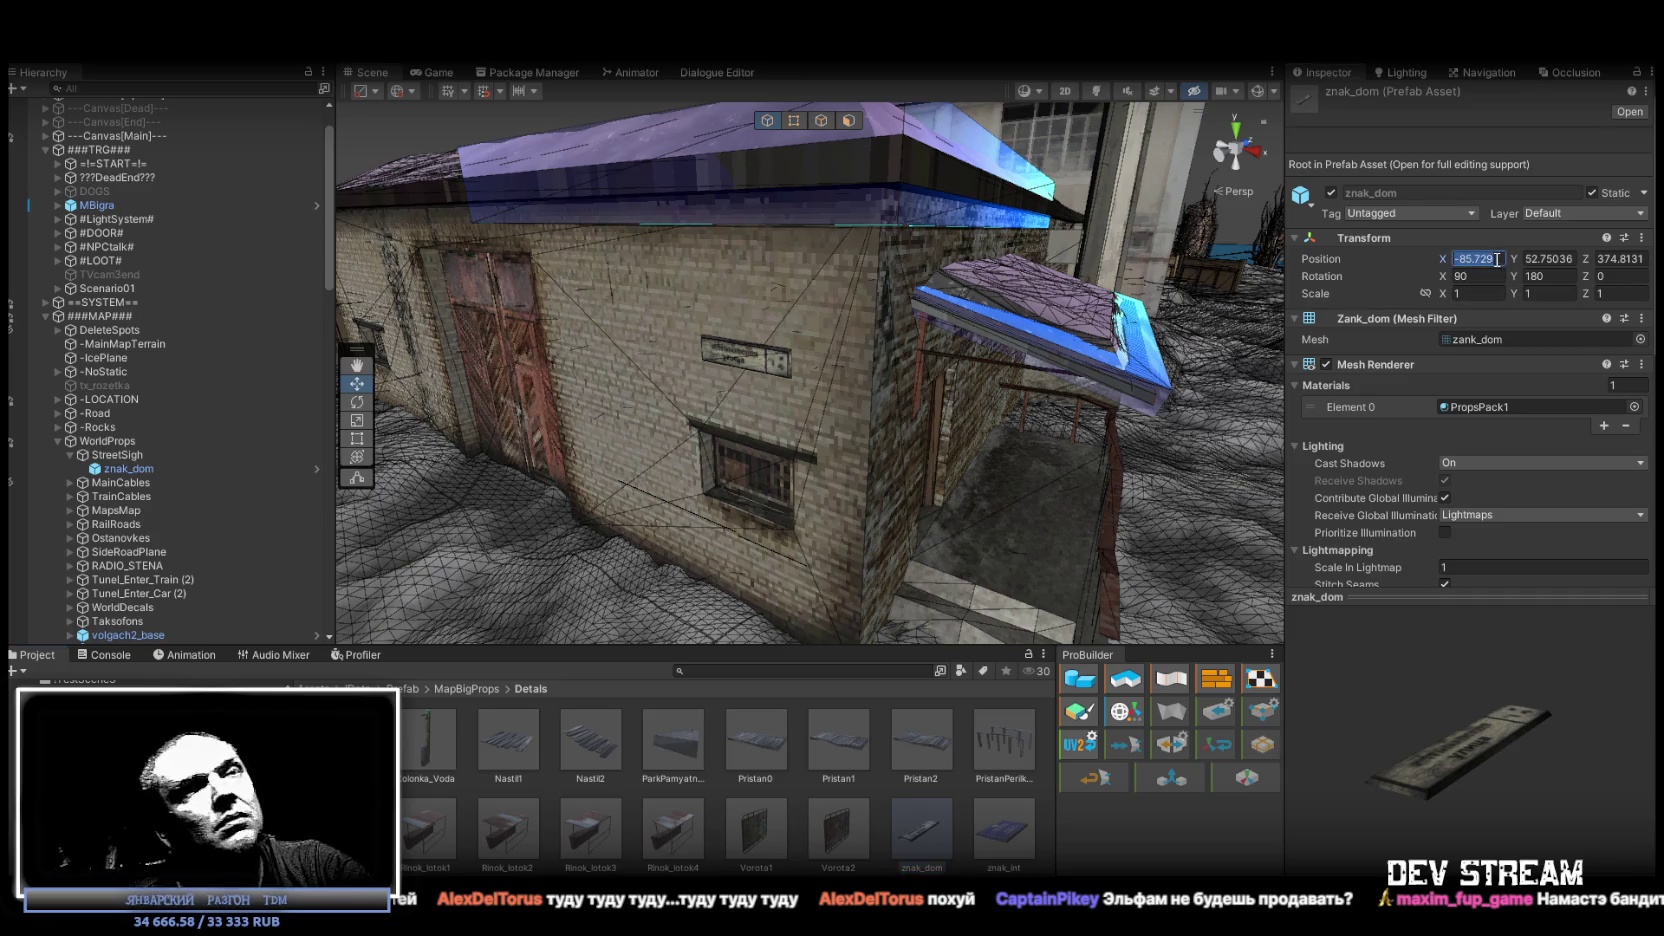
{"action": "left_click", "coordinate": [1497, 259]}
{"action": "type", "text": "0"}
{"action": "left_click", "coordinate": [1475, 276]}
{"action": "type", "text": "0"}
{"action": "left_click", "coordinate": [1562, 267]}
{"action": "type", "text": "0"}
{"action": "left_click", "coordinate": [1550, 259]}
{"action": "type", "text": "0"}
{"action": "left_click", "coordinate": [1629, 259]}
{"action": "type", "text": "0"}
{"action": "left_click", "coordinate": [150, 469]}
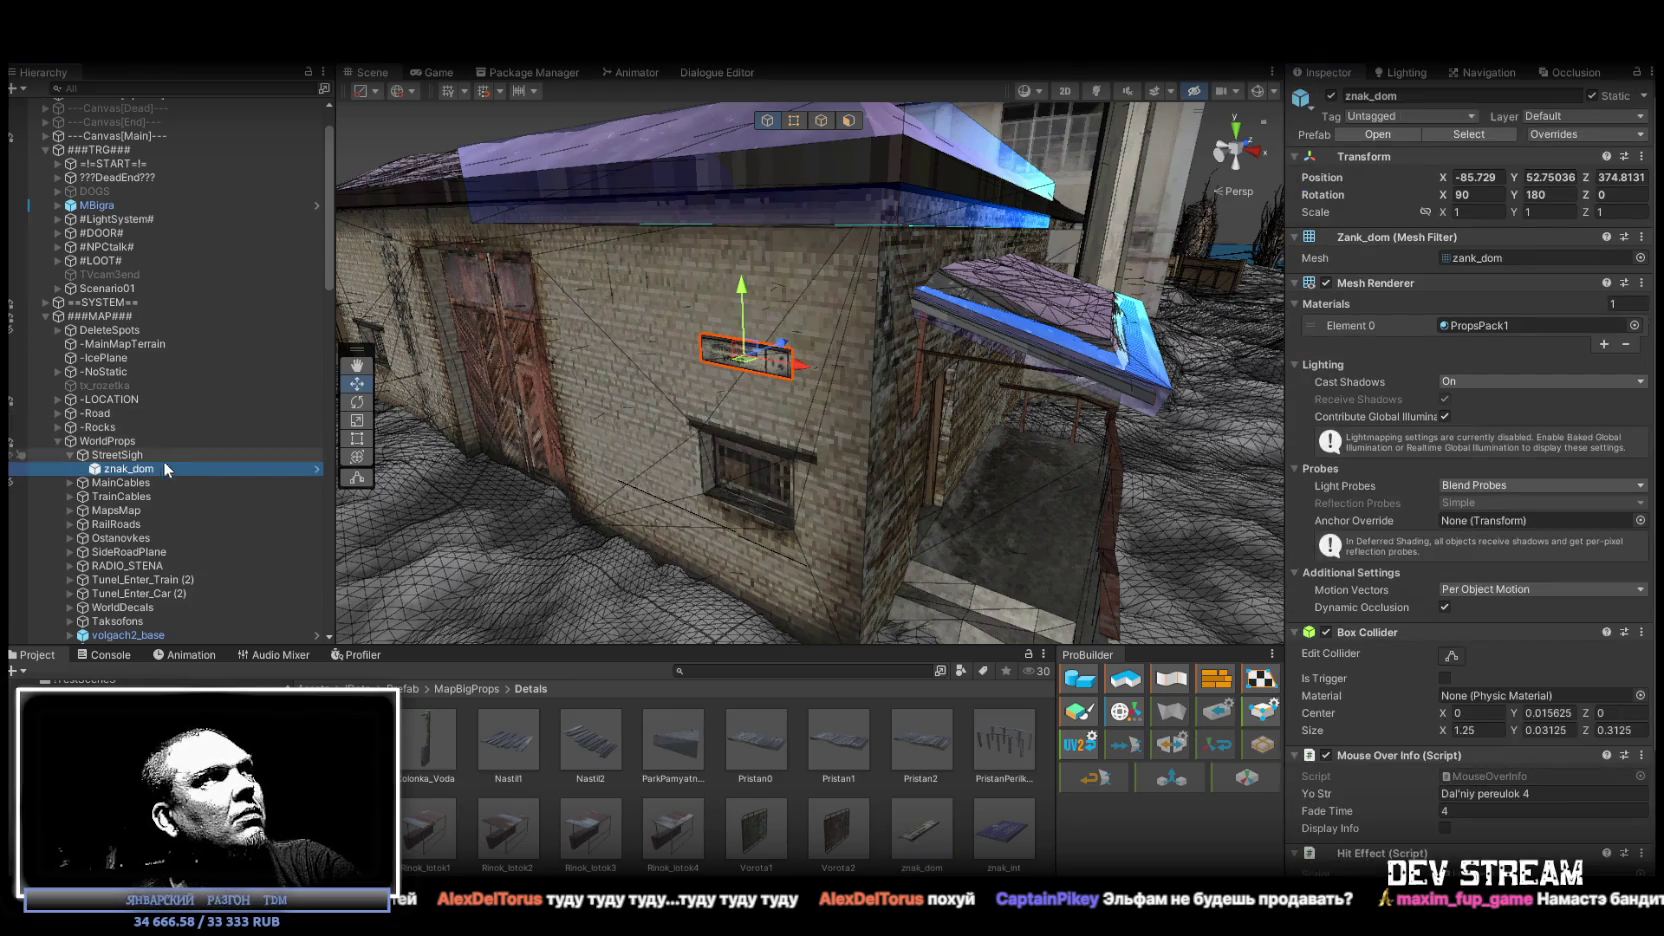
{"action": "left_click", "coordinate": [155, 469]}
Duplicate znak_dom as znak_dom (1), delete the original, and pull out to an aerial view.
{"action": "key", "text": "Return"}
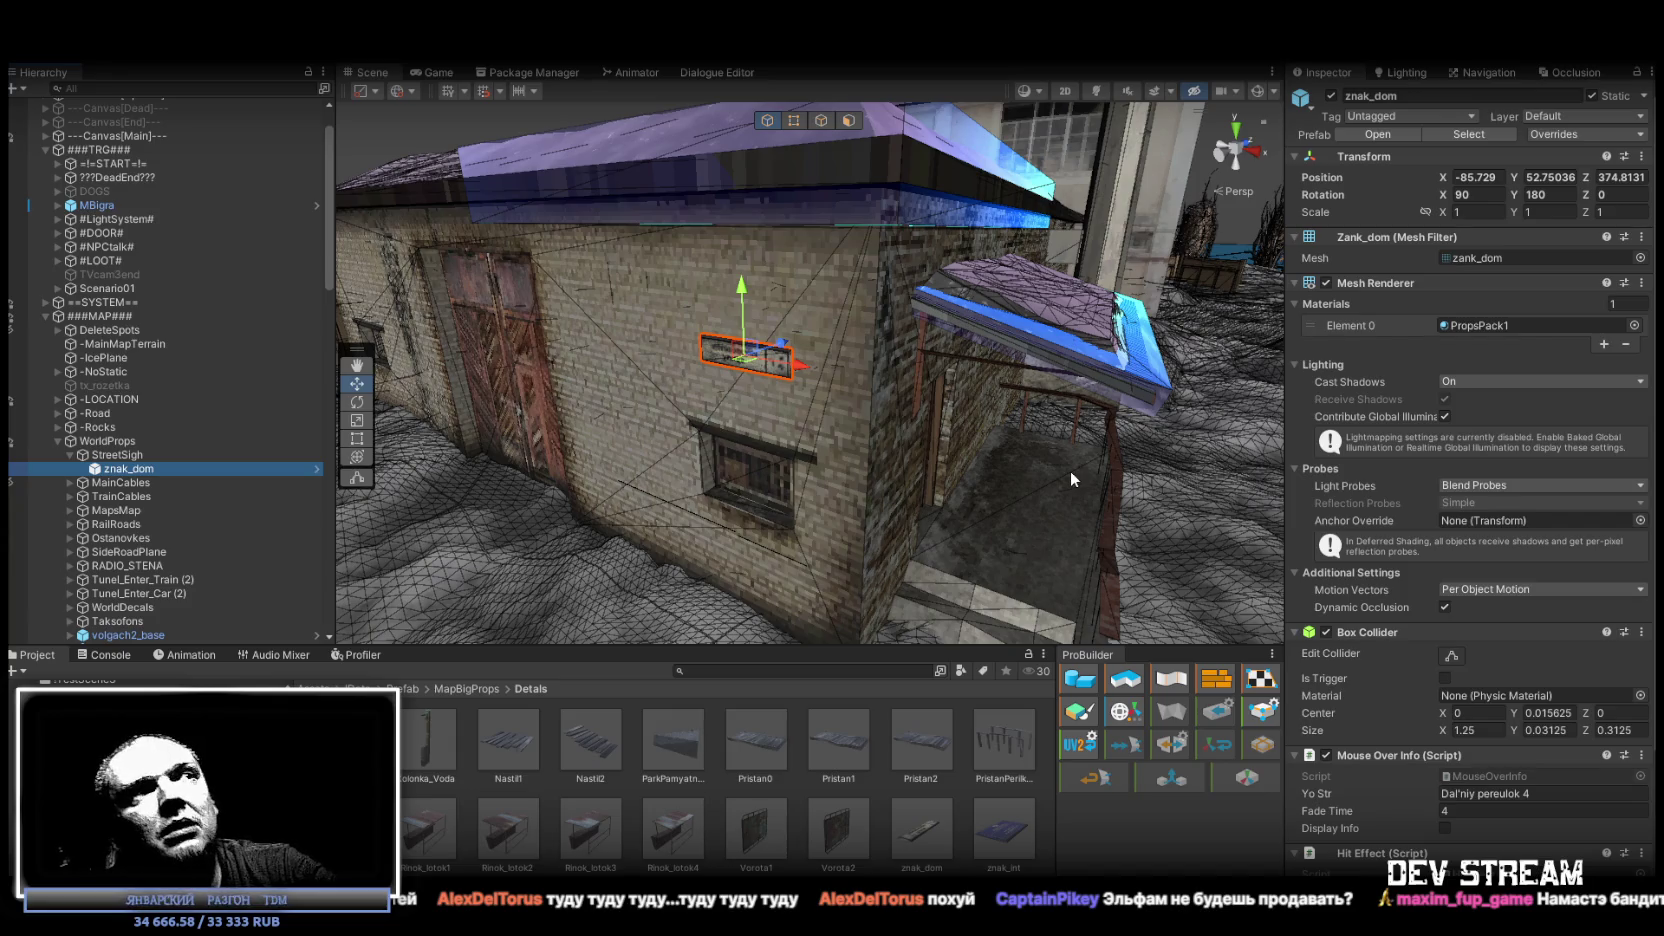
{"action": "left_click", "coordinate": [230, 483]}
{"action": "key", "text": "ctrl+z"}
{"action": "key", "text": "ctrl+d"}
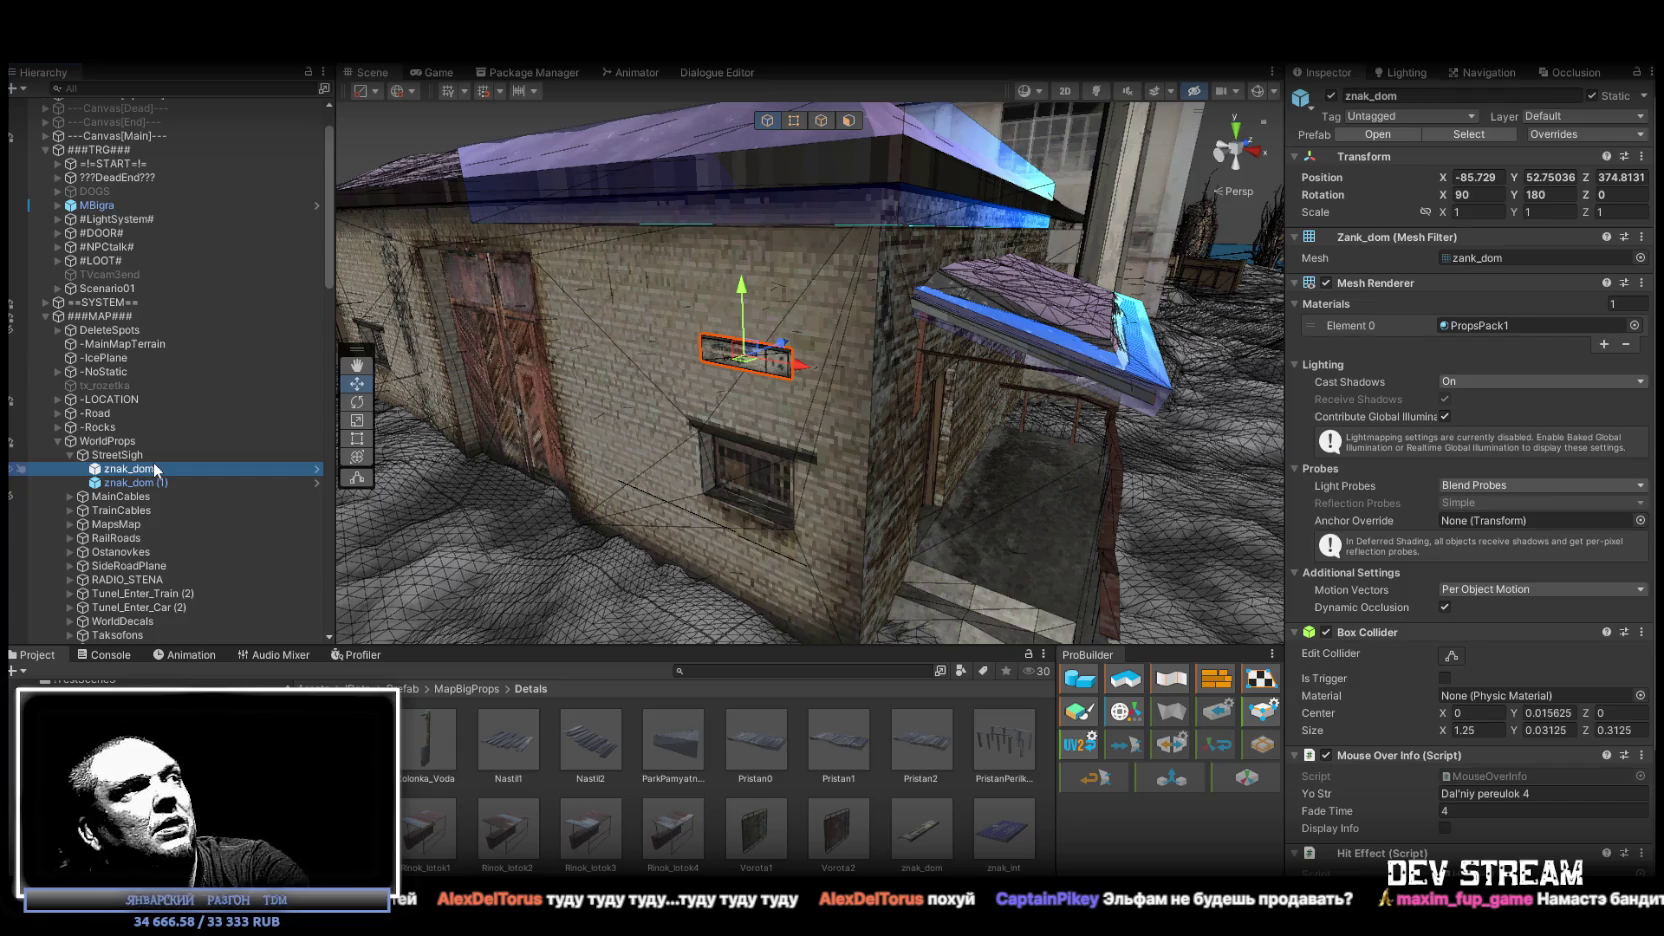
{"action": "key", "text": "Delete"}
{"action": "mouse_move", "coordinate": [866, 470]}
{"action": "left_mouse_down"}
{"action": "mouse_move", "coordinate": [500, 500]}
{"action": "mouse_move", "coordinate": [302, 476]}
{"action": "mouse_move", "coordinate": [337, 537]}
{"action": "mouse_move", "coordinate": [380, 485]}
{"action": "left_mouse_up"}
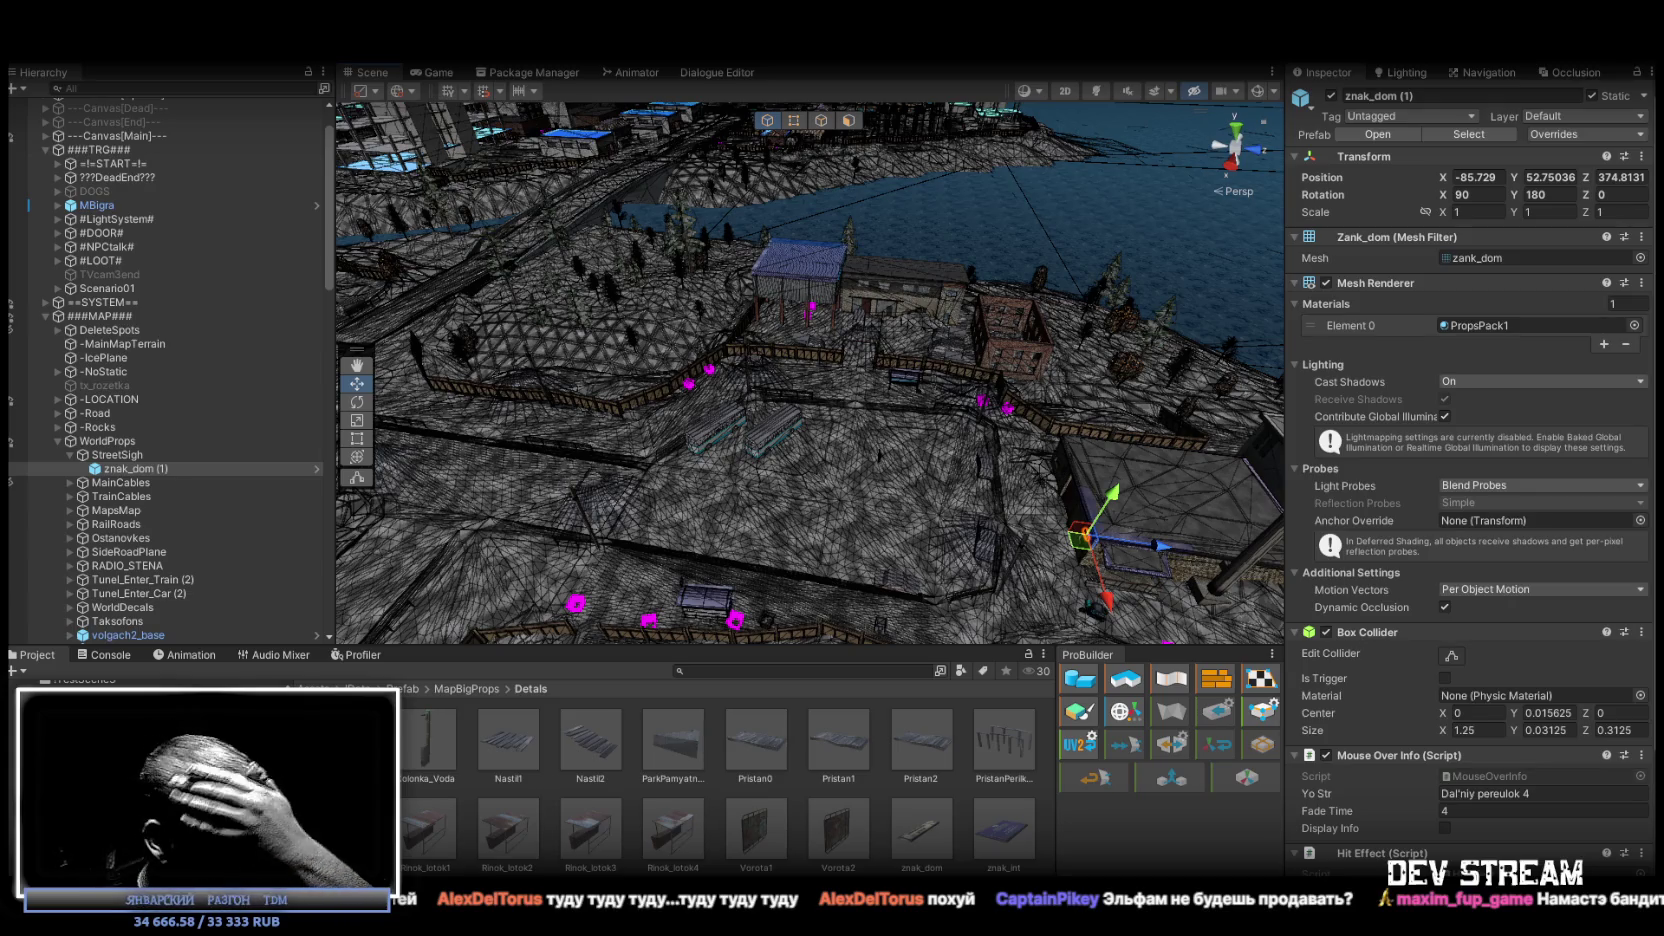
Orbit toward the tall apartment building, fly forward, and select the small d_minimag house.
{"action": "mouse_move", "coordinate": [700, 350]}
{"action": "left_mouse_down"}
{"action": "mouse_move", "coordinate": [537, 253]}
{"action": "mouse_move", "coordinate": [560, 246]}
{"action": "mouse_move", "coordinate": [548, 283]}
{"action": "mouse_move", "coordinate": [733, 300]}
{"action": "mouse_move", "coordinate": [828, 281]}
{"action": "left_mouse_up"}
{"action": "key", "text": "w"}
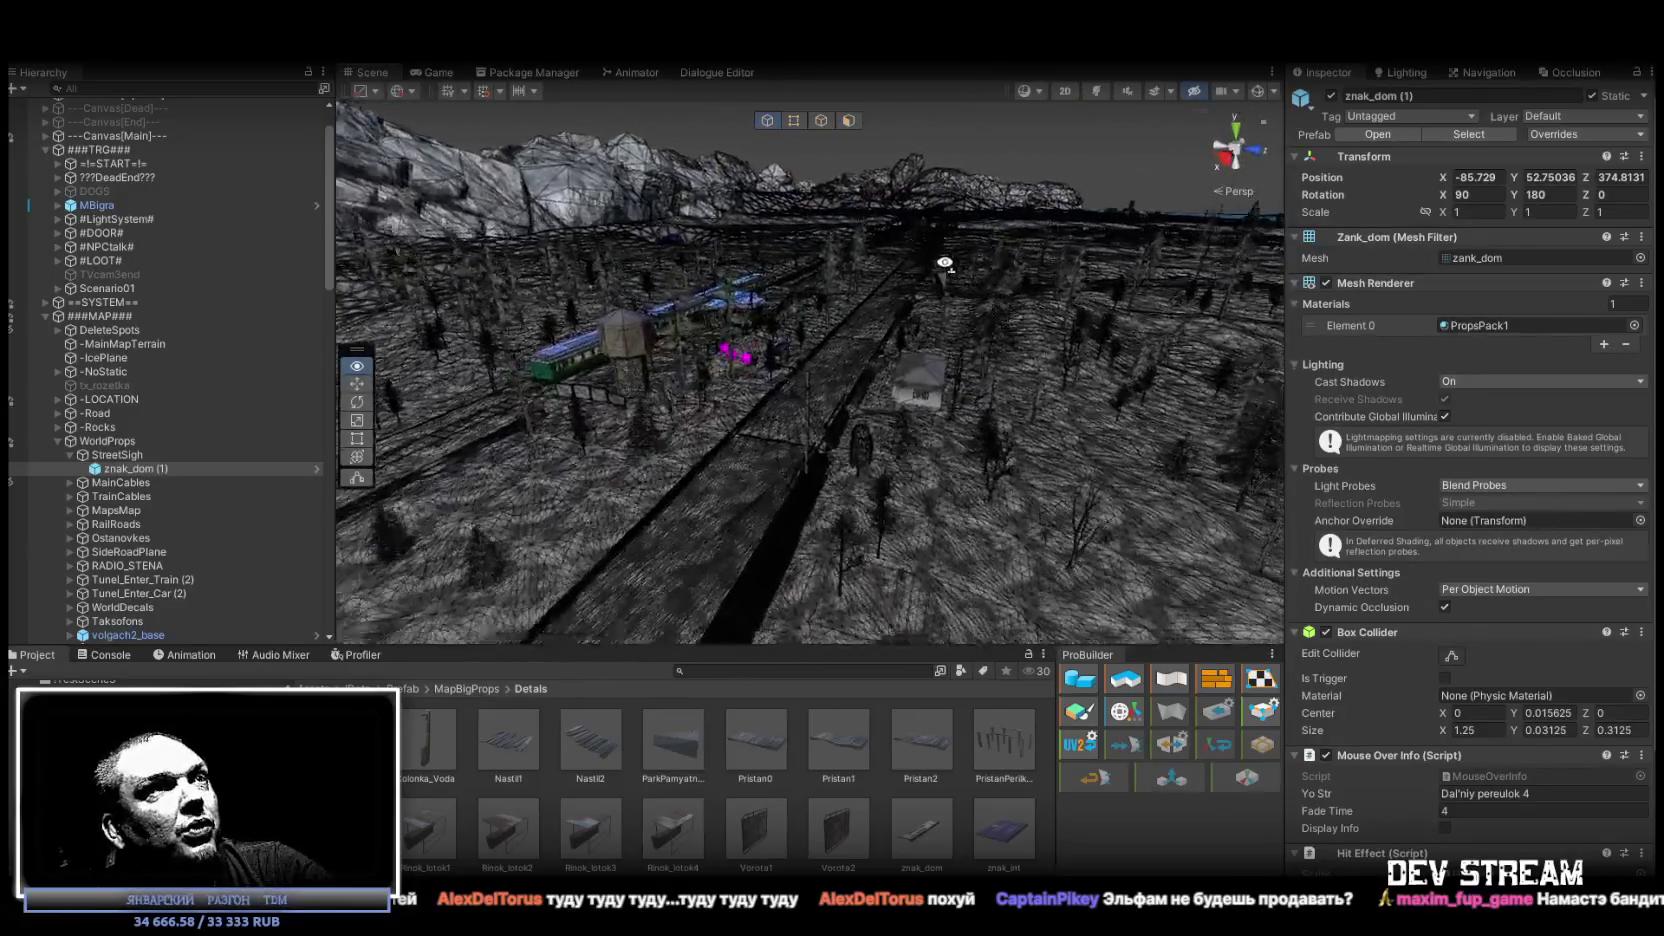
{"action": "left_click", "coordinate": [1003, 373]}
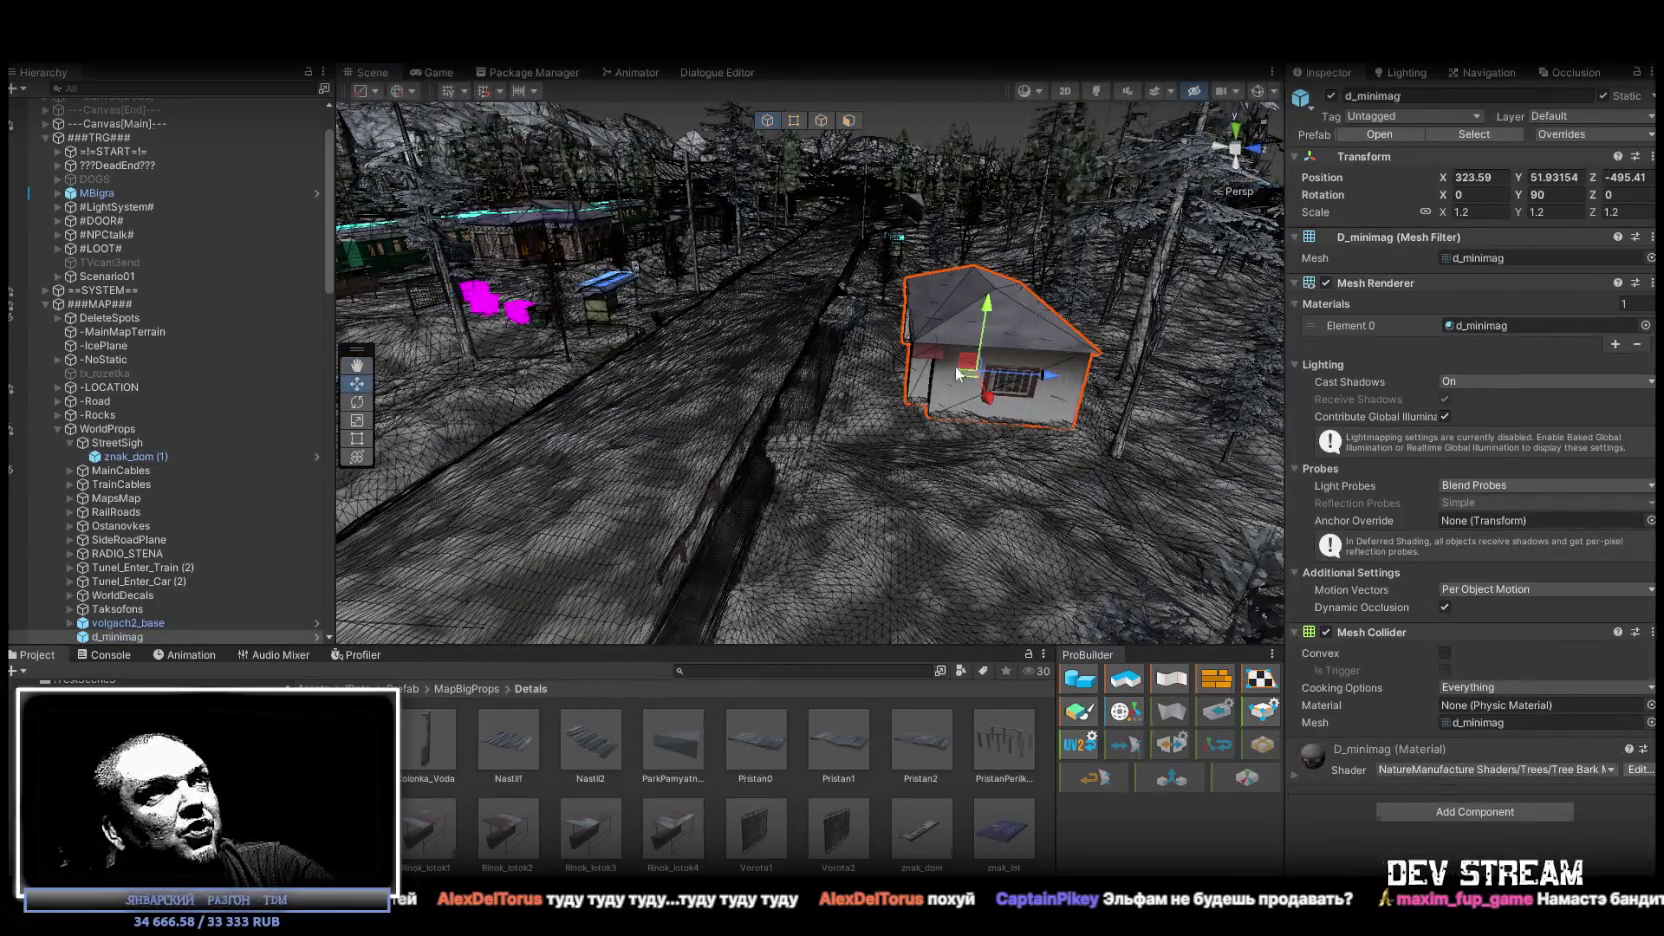
Fly around the terrain until the selected d_minimag house sits right of centre in view.
{"action": "key", "text": "w"}
{"action": "key", "text": "w"}
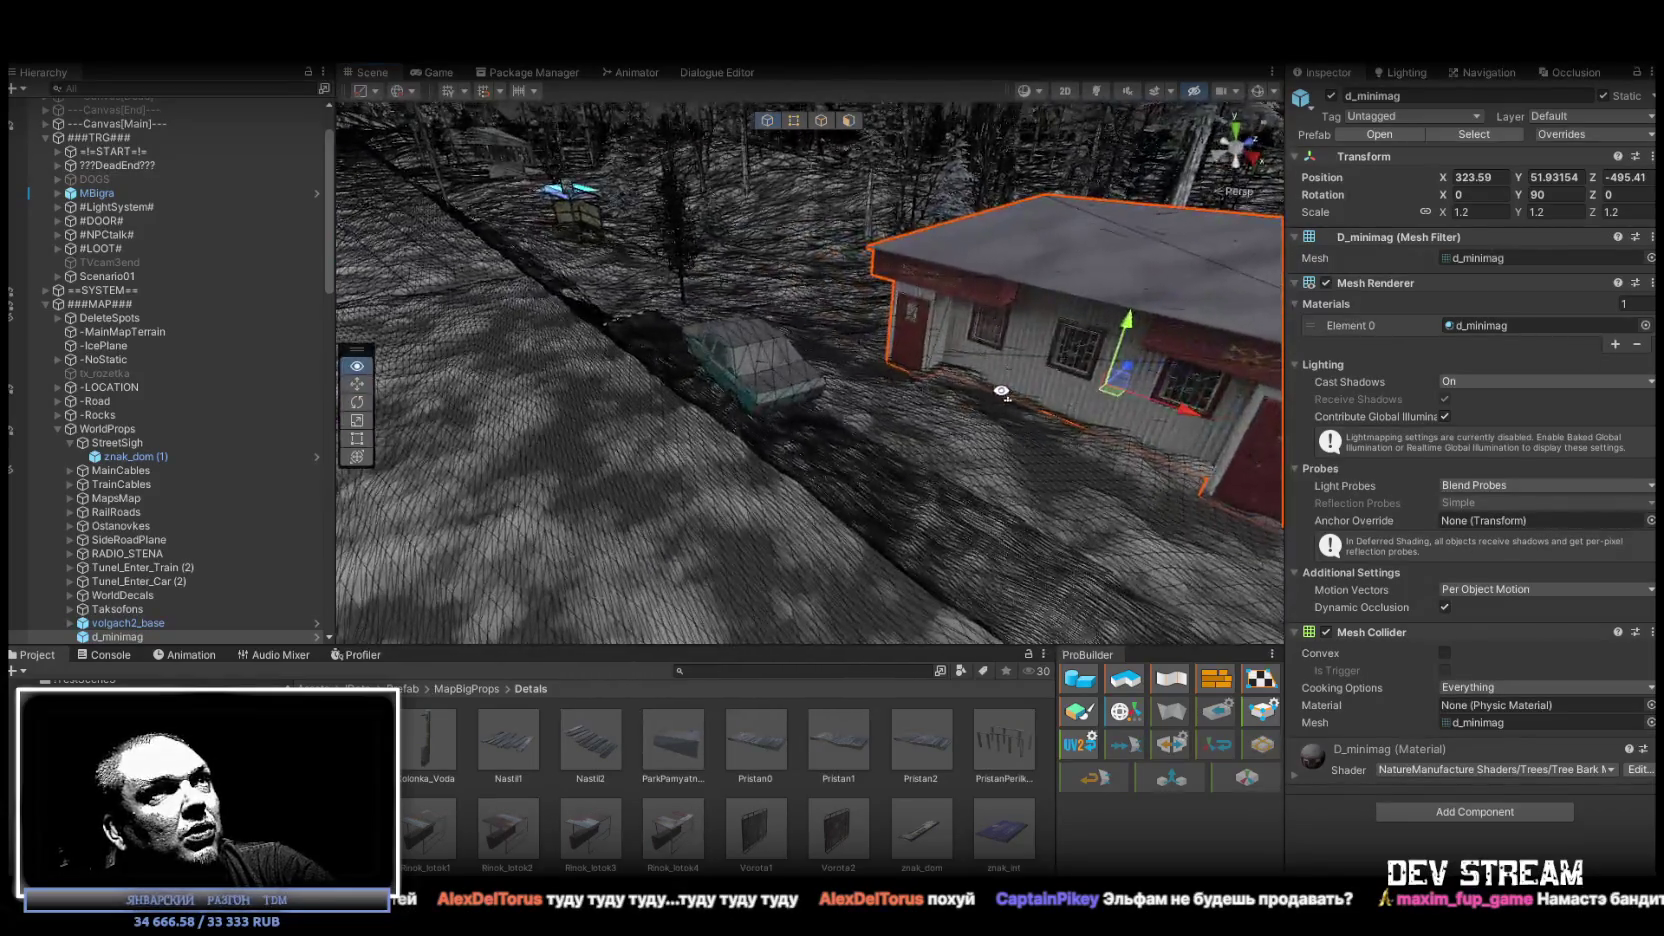
{"action": "key", "text": "w"}
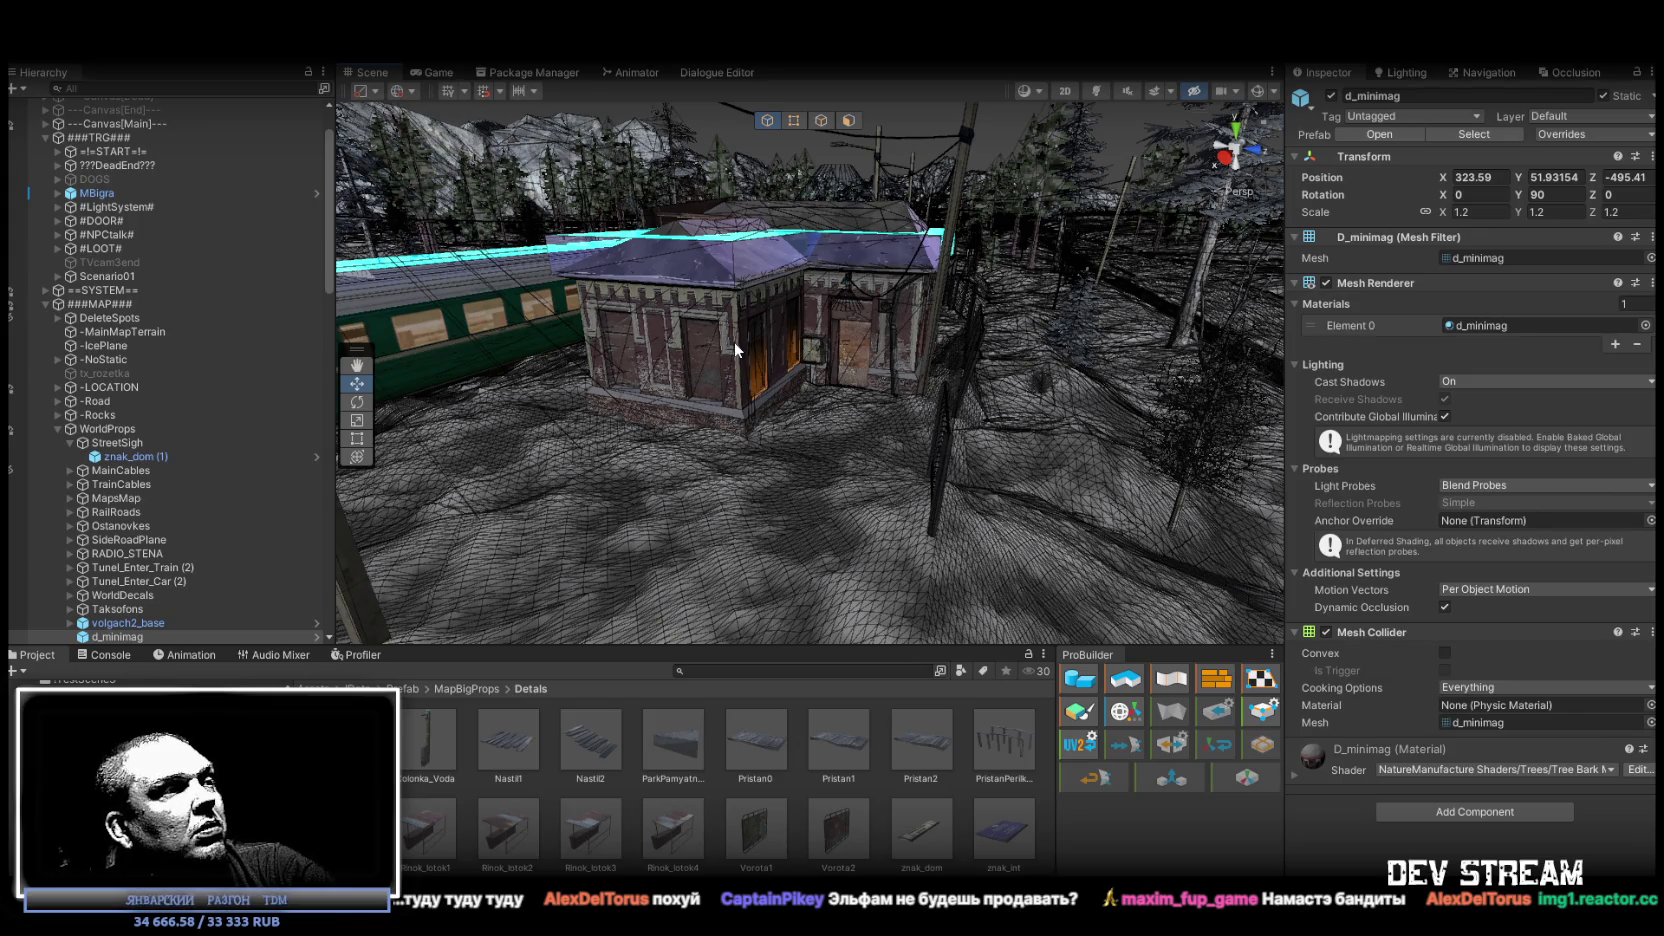
{"action": "key", "text": "s"}
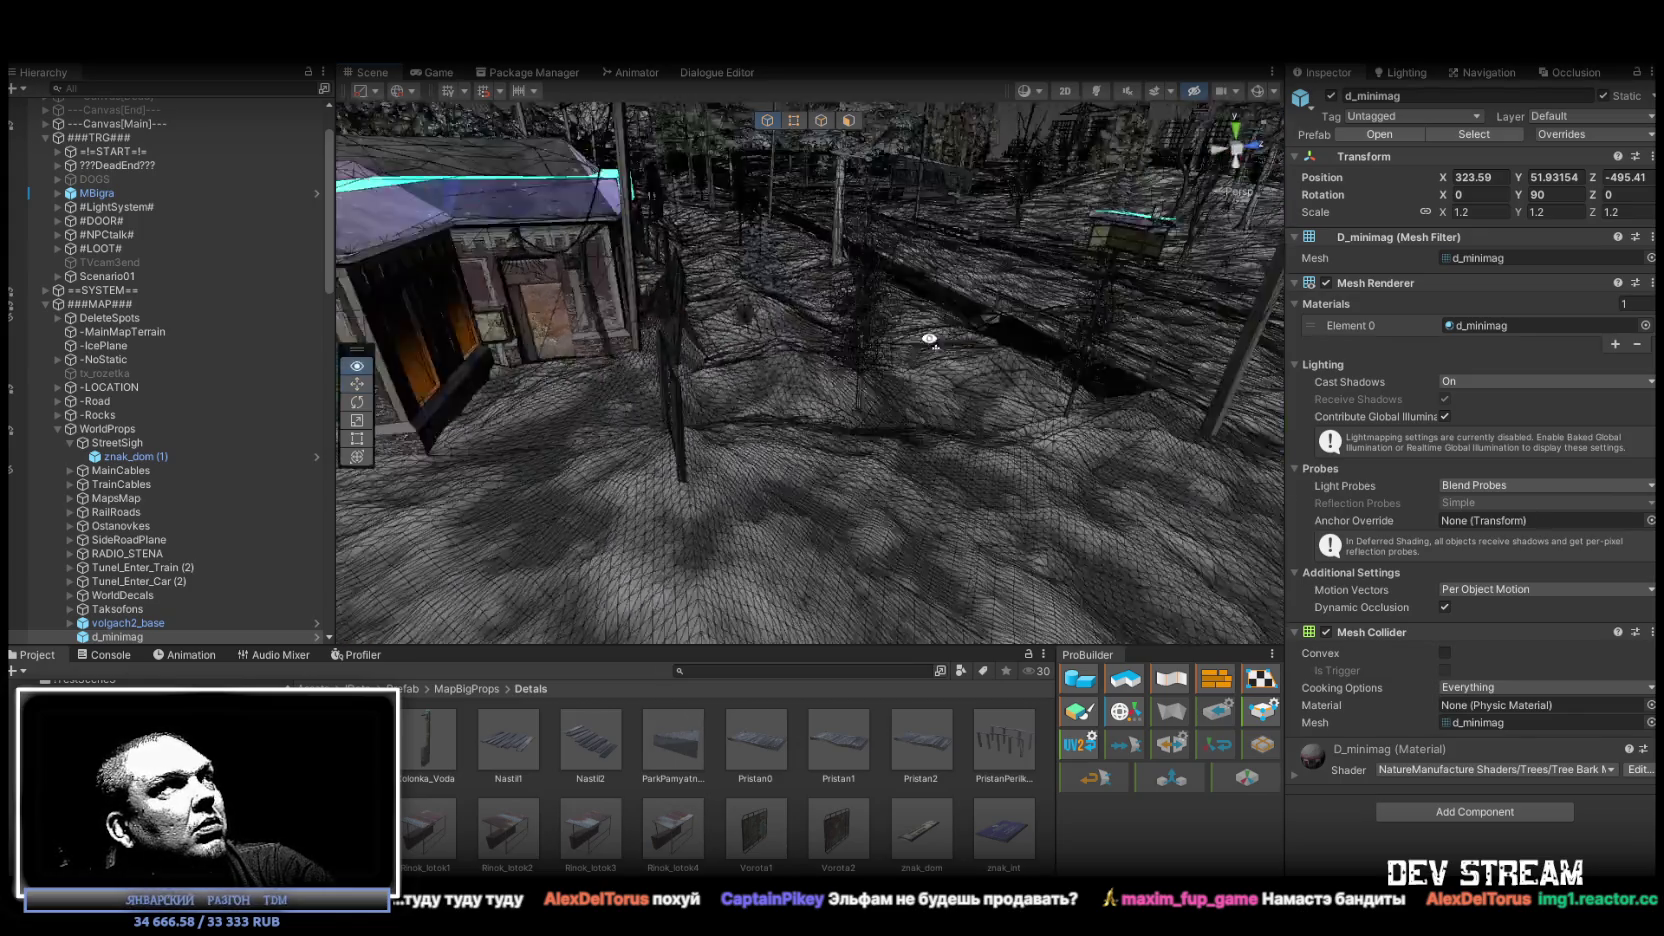
{"action": "key", "text": "w"}
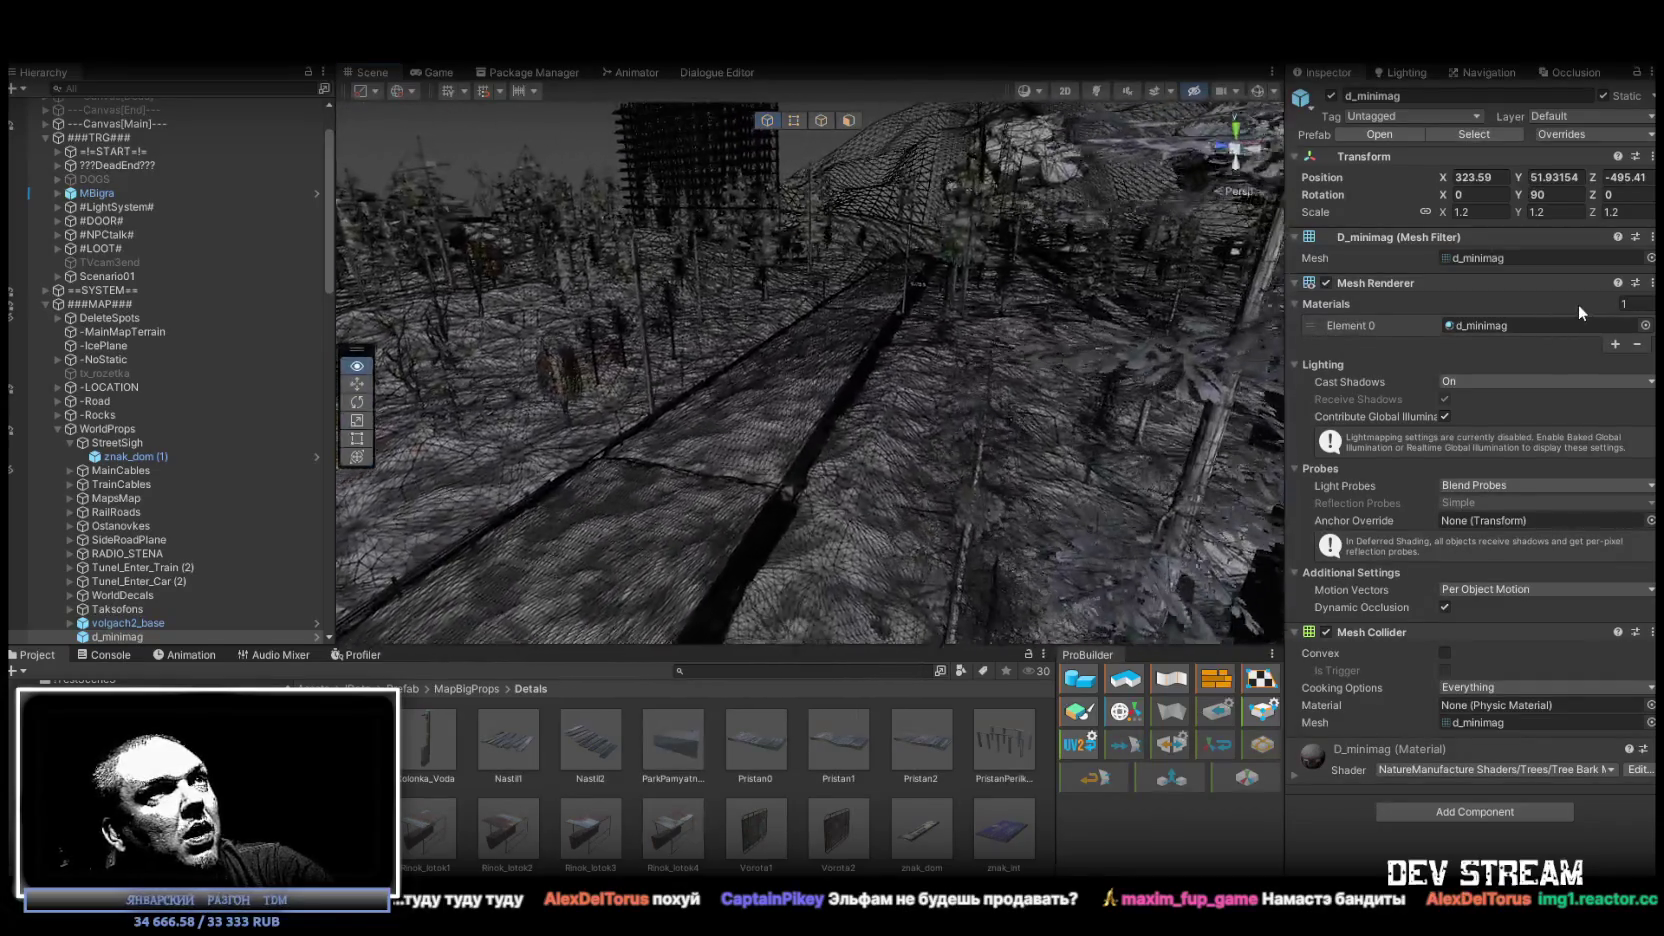
{"action": "key", "text": "s"}
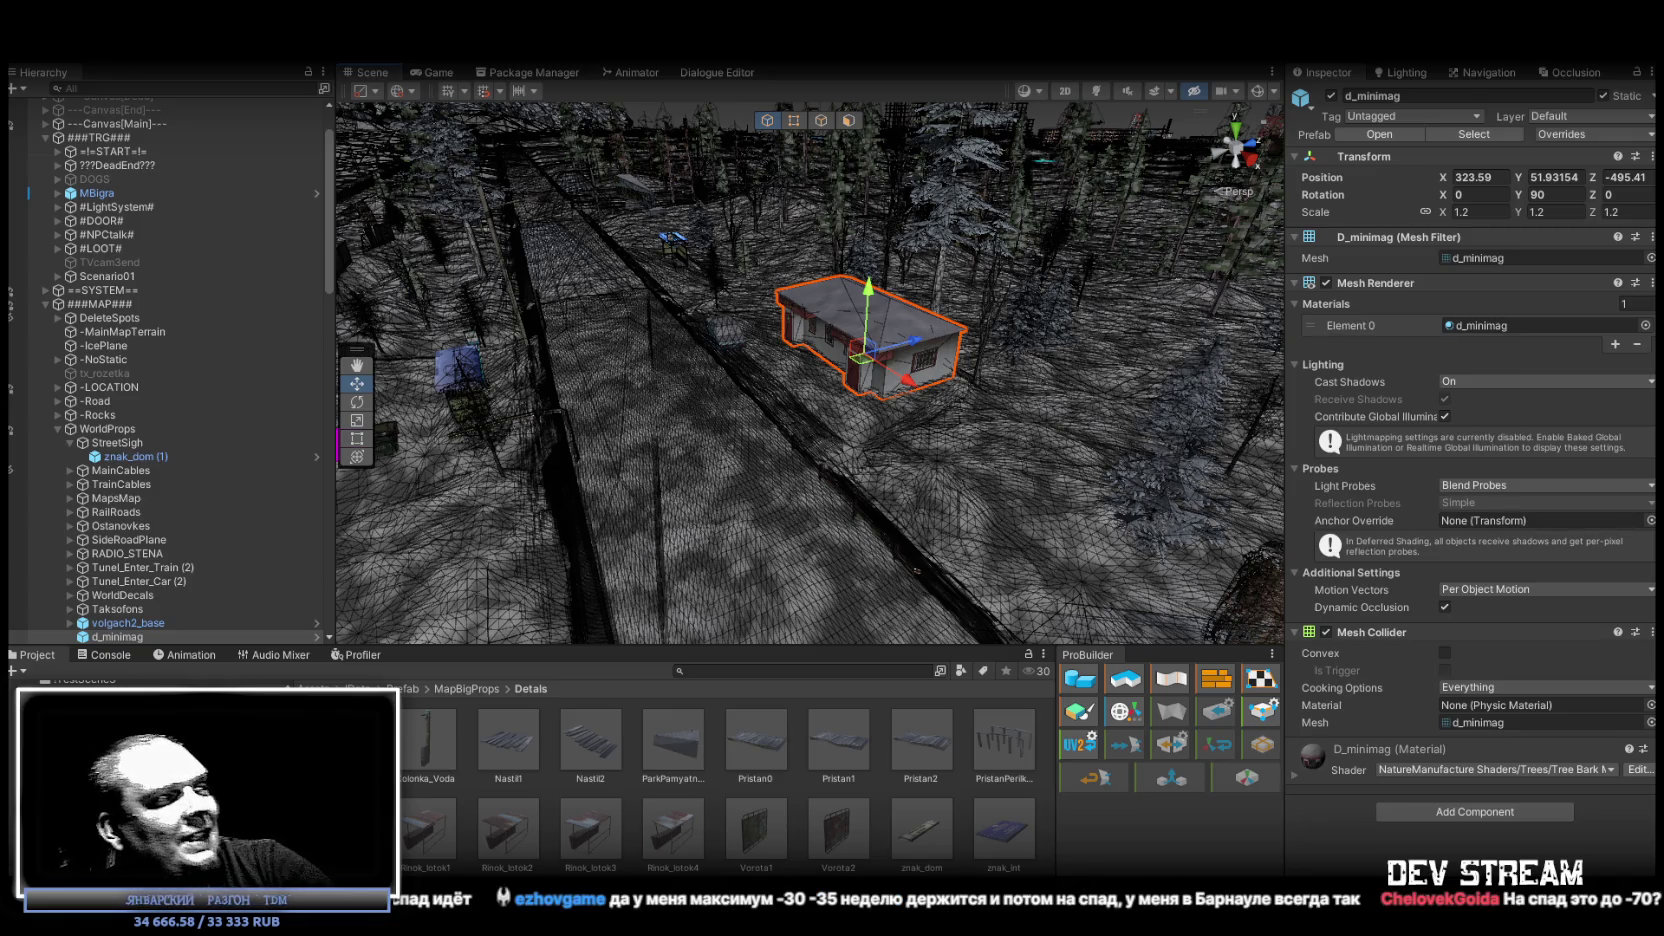
{"action": "mouse_move", "coordinate": [663, 367]}
{"action": "left_mouse_down"}
{"action": "mouse_move", "coordinate": [760, 382]}
{"action": "mouse_move", "coordinate": [710, 350]}
{"action": "mouse_move", "coordinate": [740, 354]}
{"action": "left_mouse_up"}
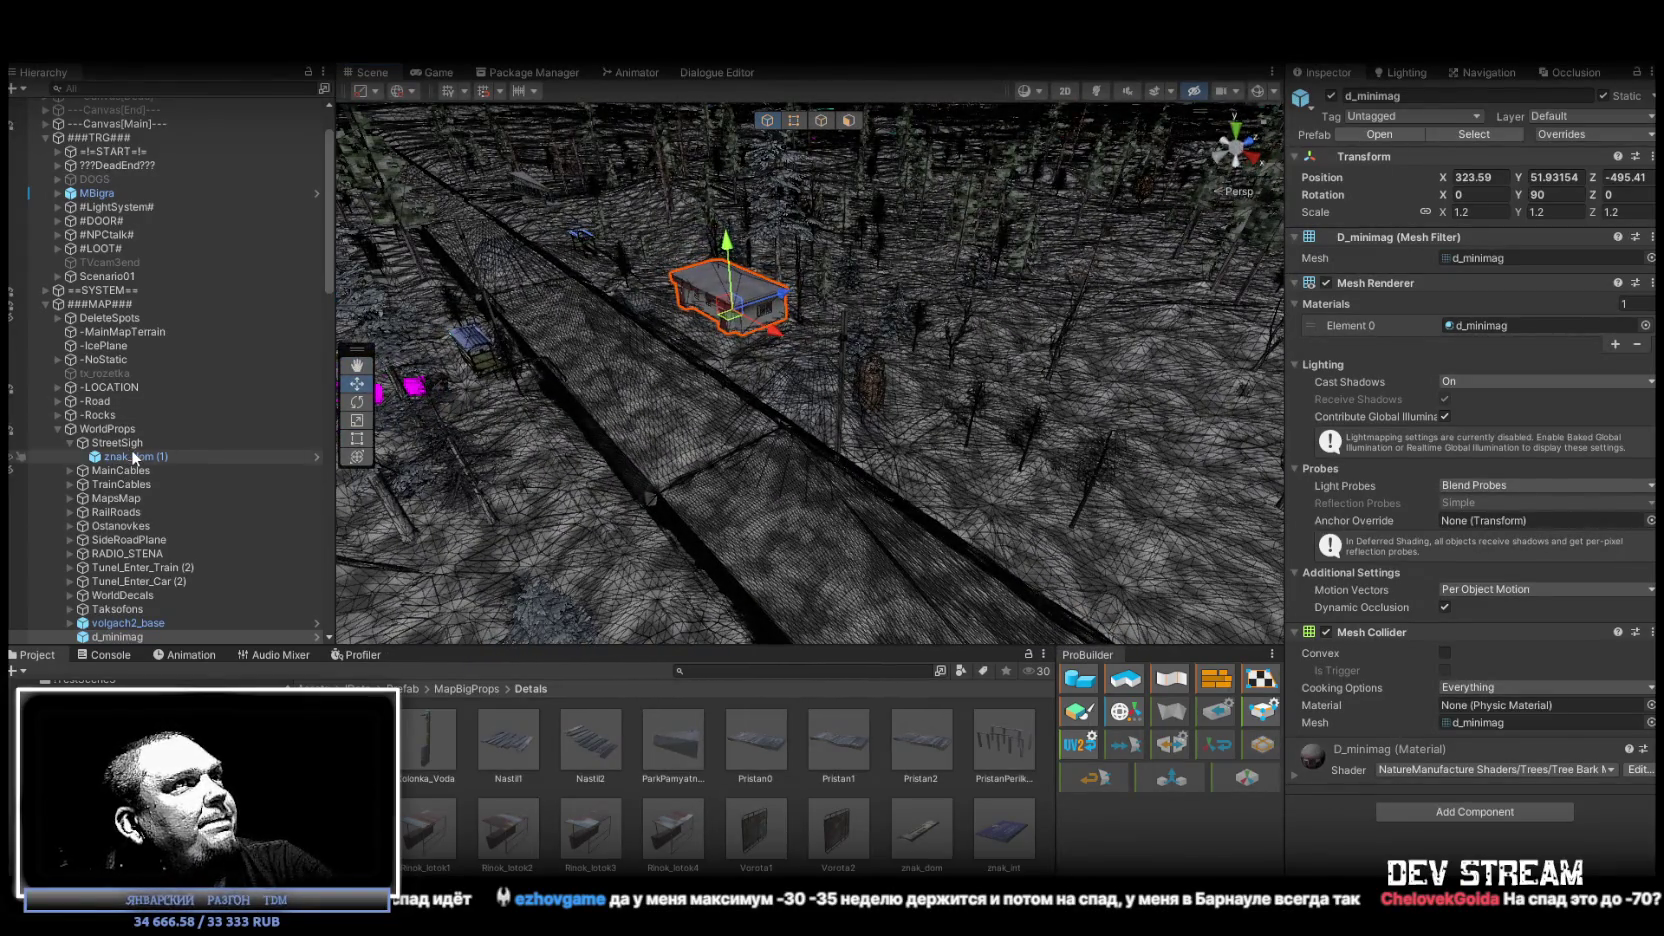
{"action": "left_click", "coordinate": [134, 457]}
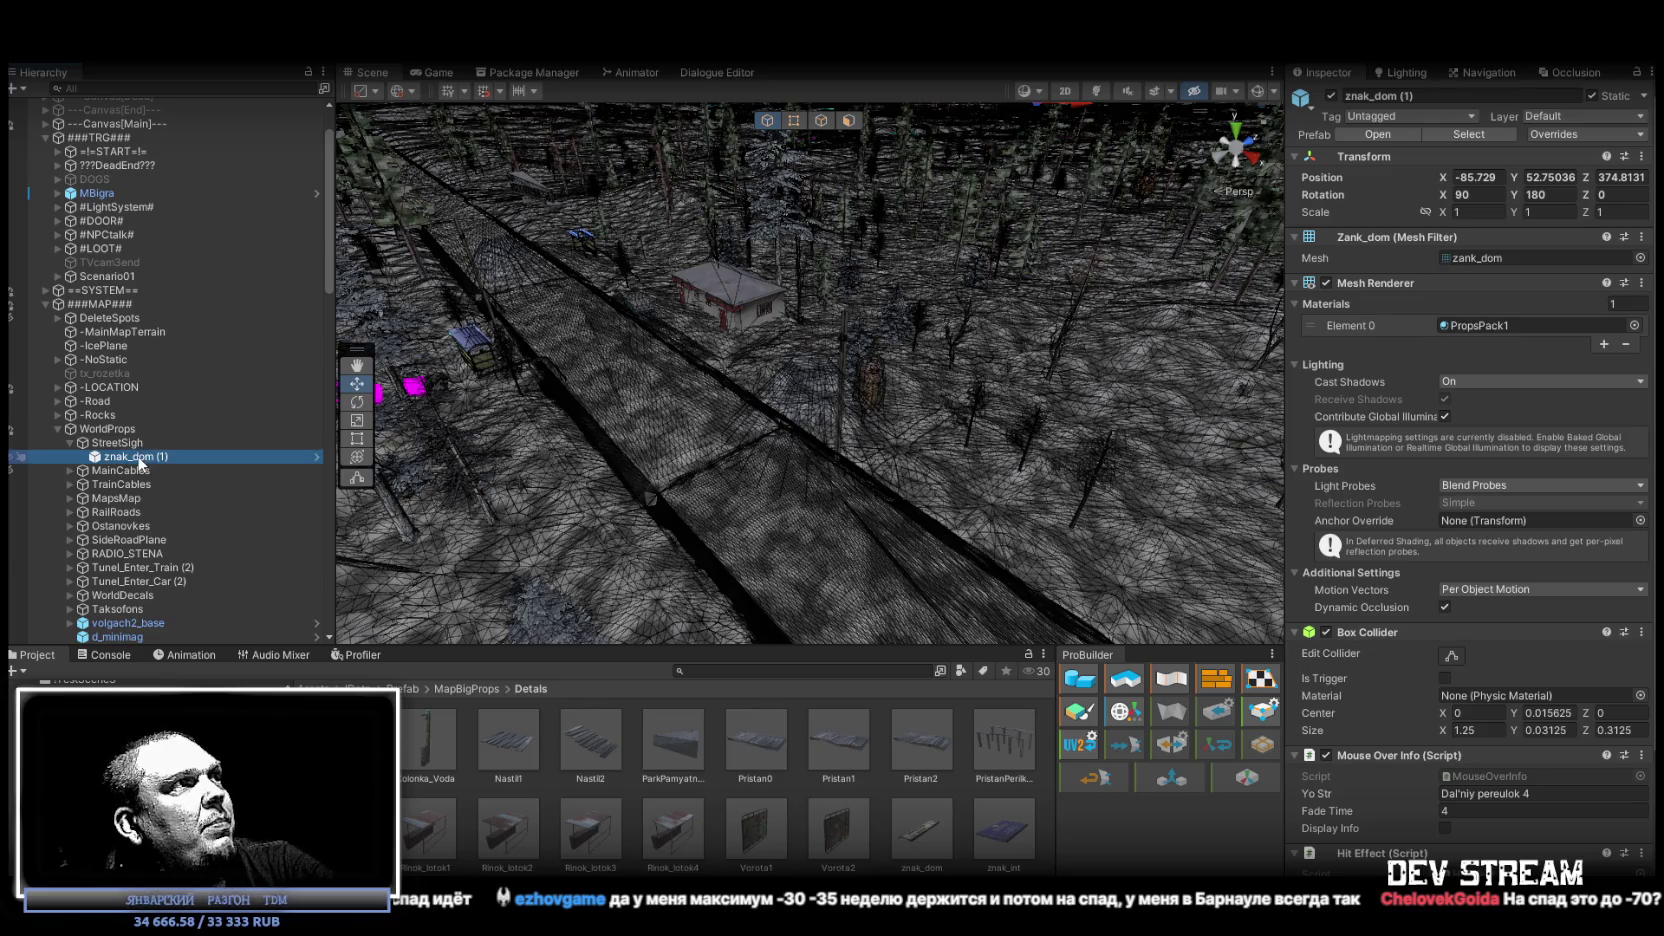
{"action": "left_click_drag", "start_coordinate": [960, 292], "coordinate": [994, 292]}
{"action": "left_click", "coordinate": [128, 458]}
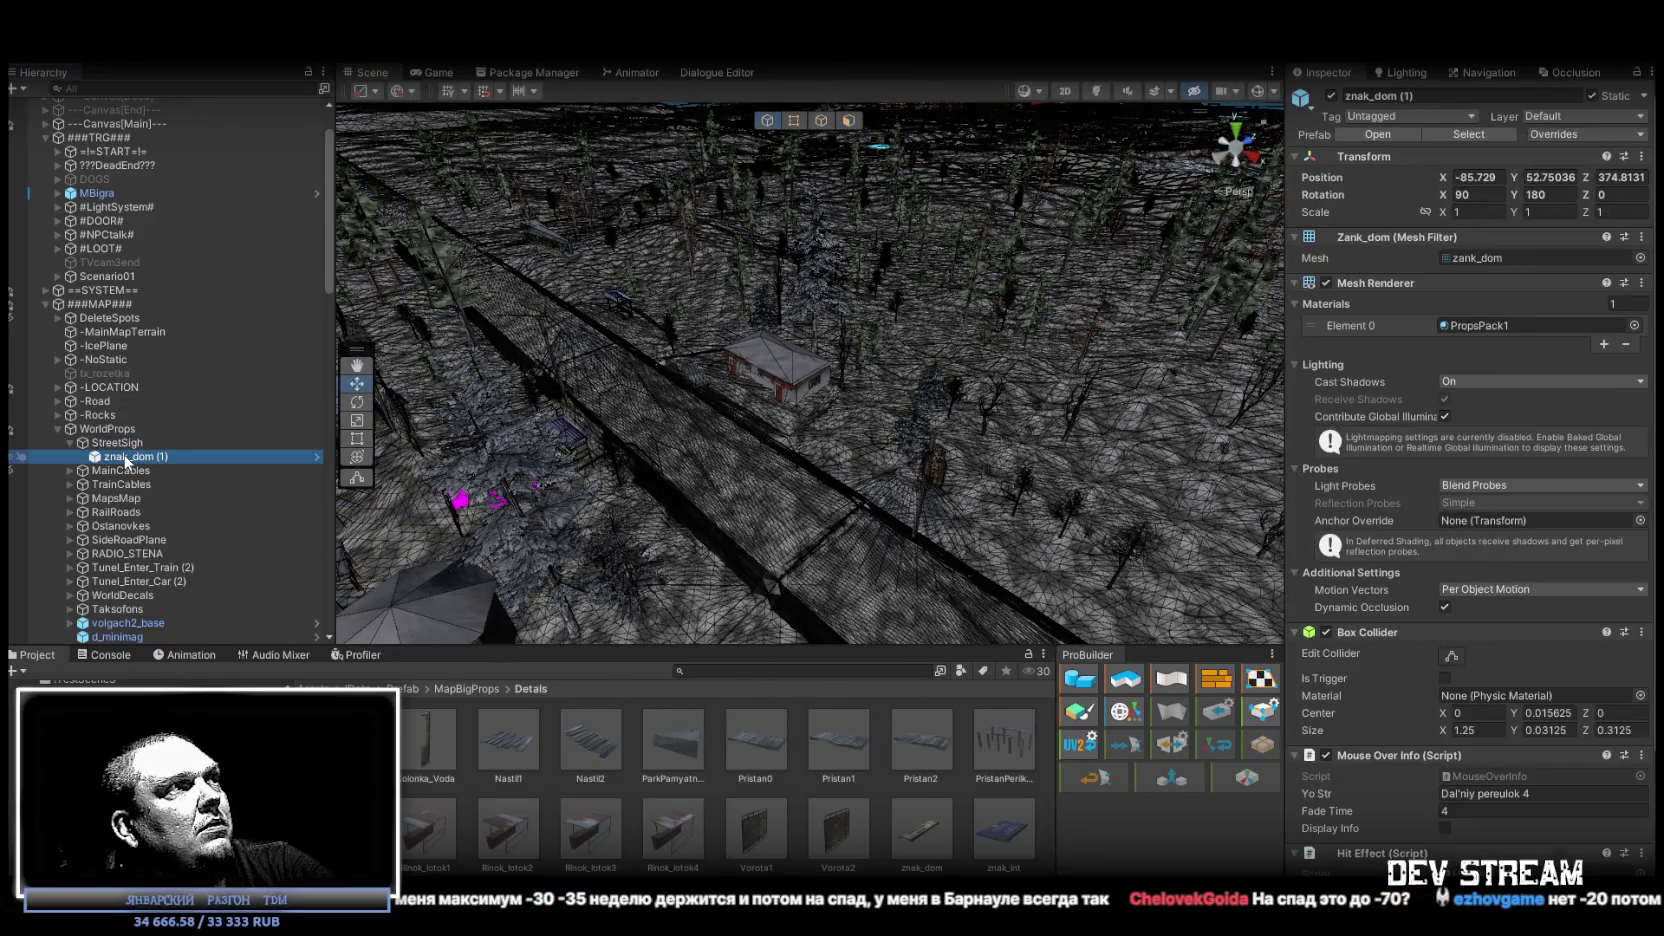
{"action": "scroll", "coordinate": [1005, 153], "scroll_direction": "down", "scroll_amount": 3}
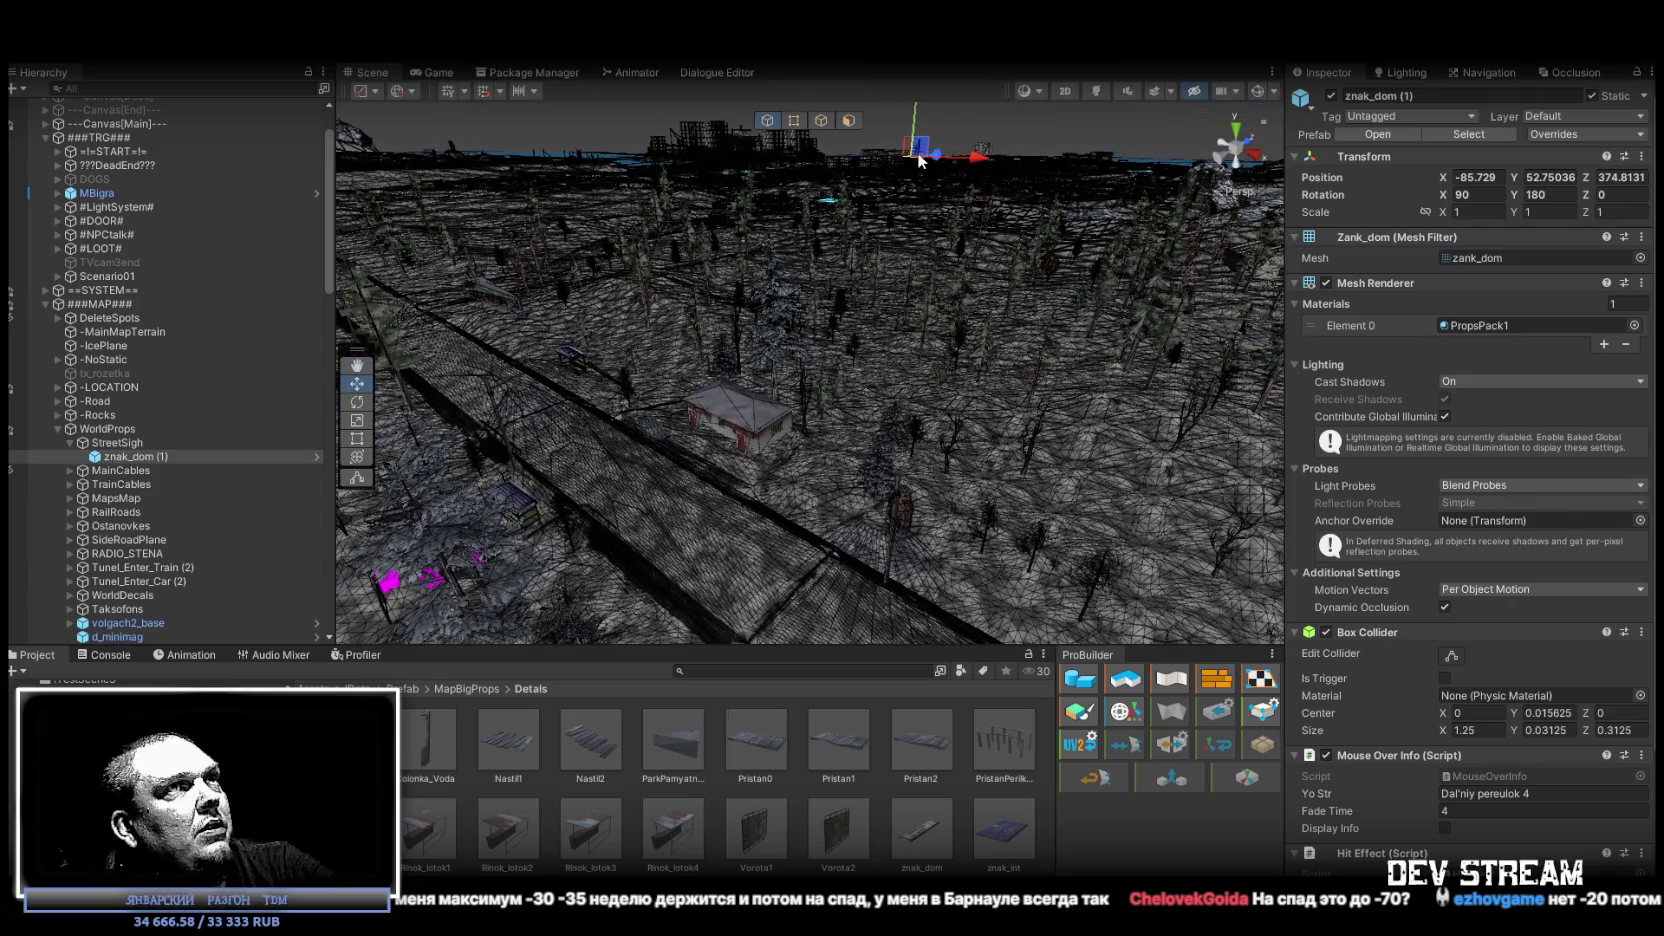
{"action": "left_click_drag", "start_coordinate": [915, 165], "coordinate": [757, 457]}
Face the house's window wall and raise znak_dom (1) up the wall beneath the roof edge.
{"action": "scroll", "coordinate": [868, 408], "scroll_direction": "up", "scroll_amount": 10}
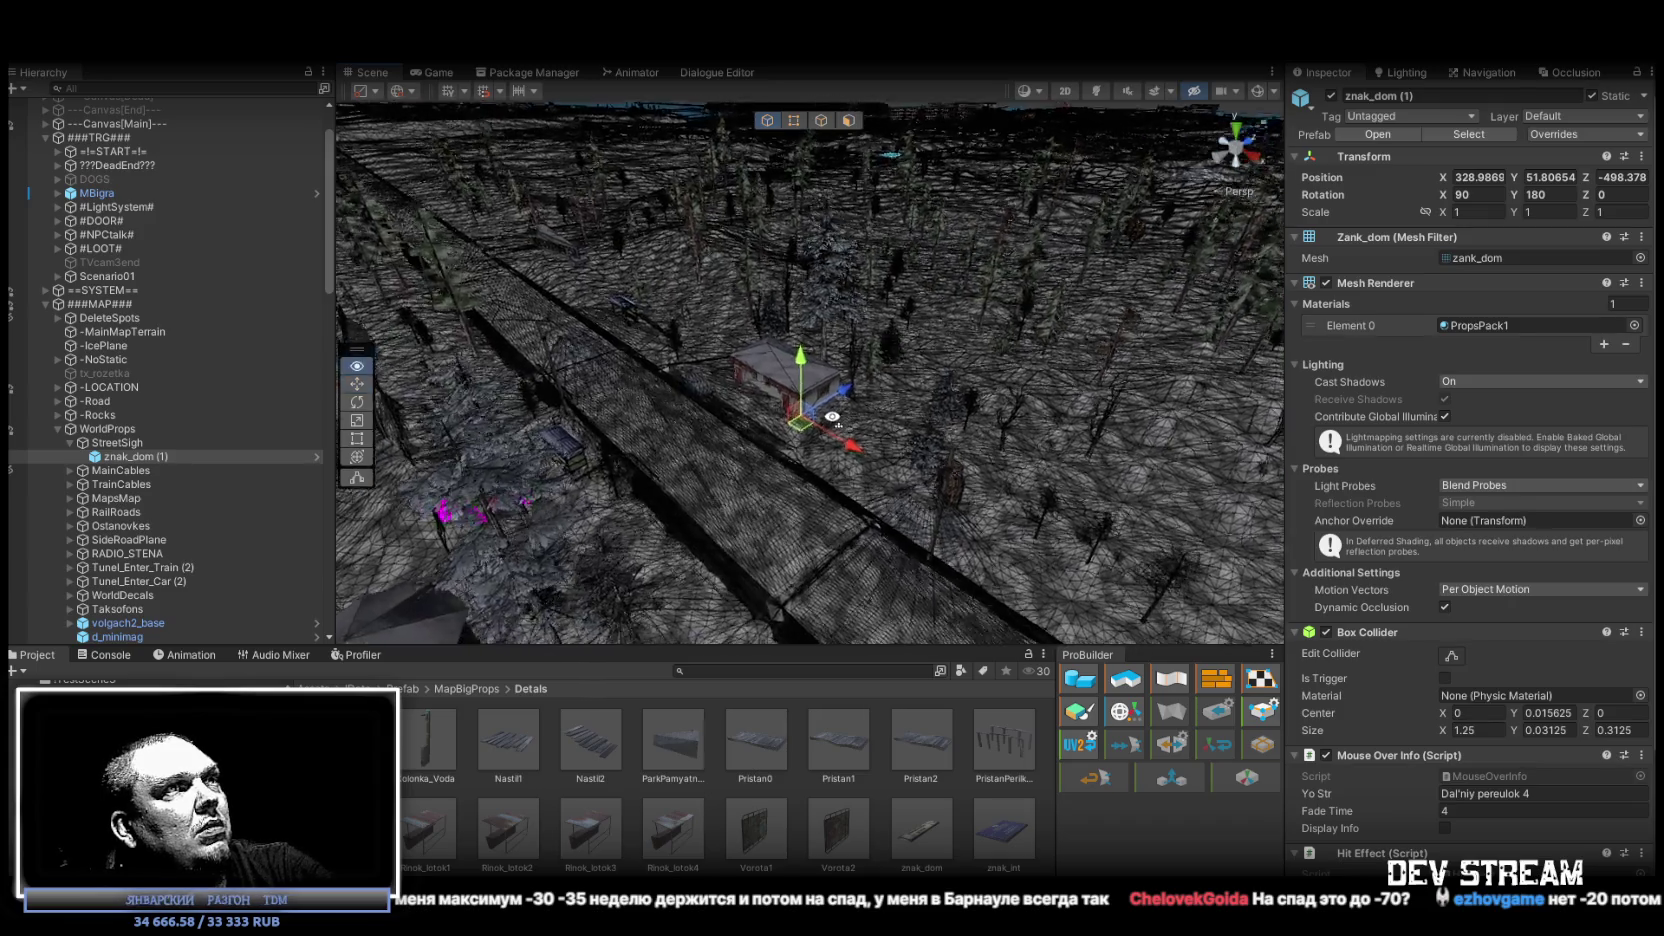
{"action": "scroll", "coordinate": [866, 287], "scroll_direction": "down", "scroll_amount": 10}
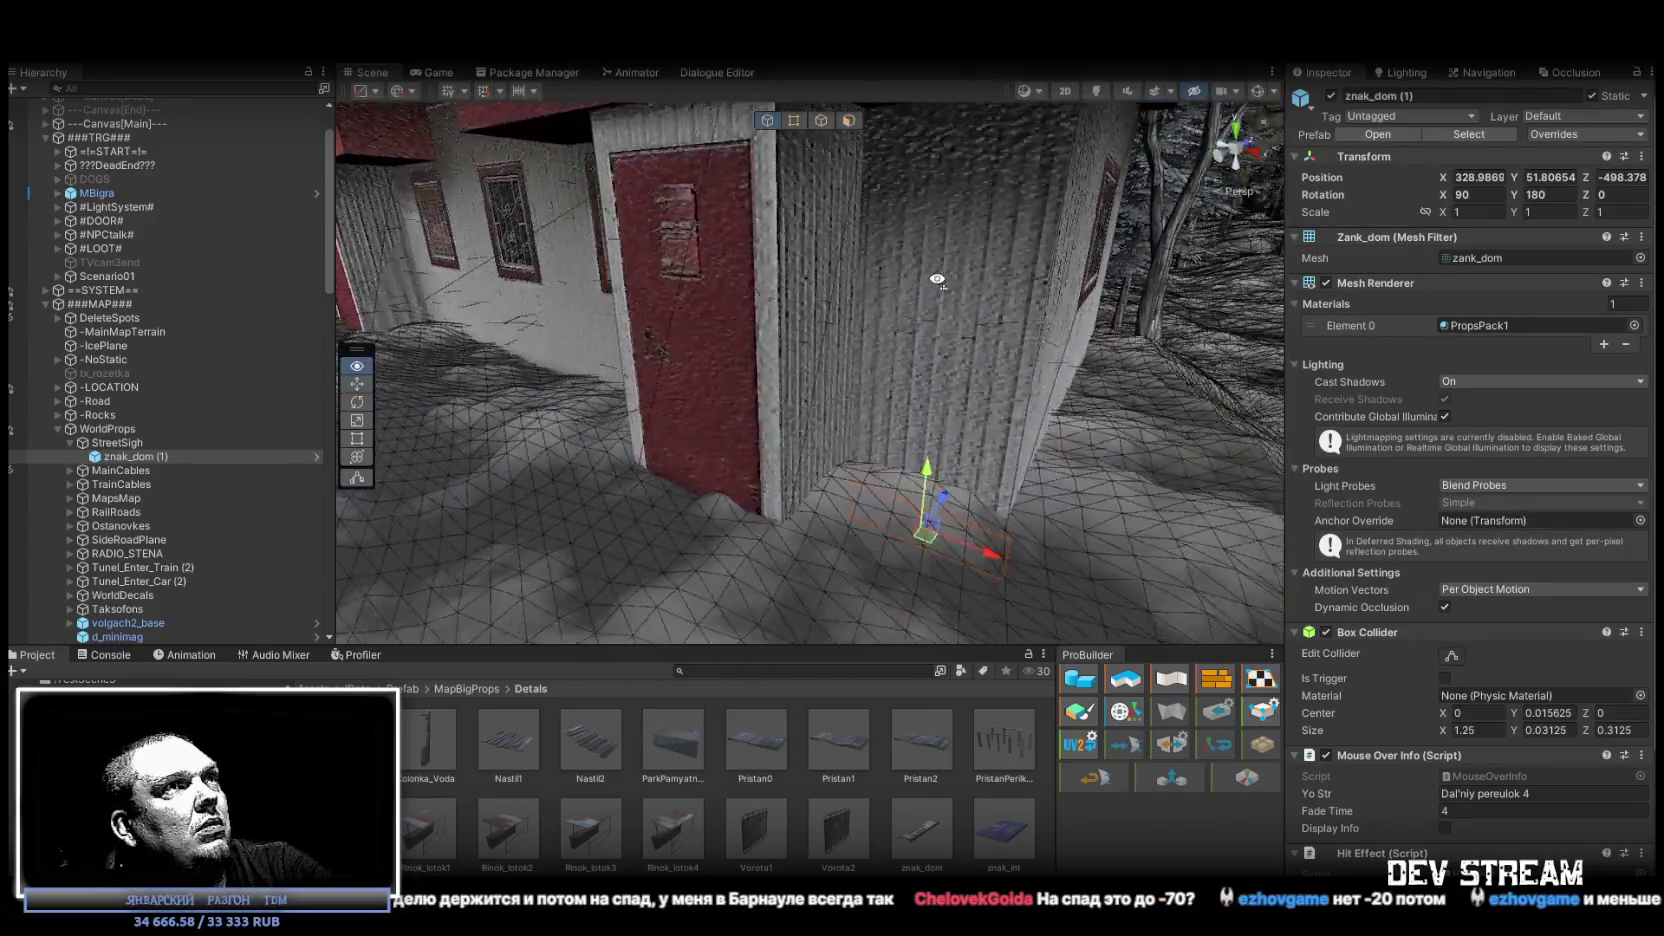
{"action": "mouse_move", "coordinate": [985, 304]}
{"action": "left_mouse_down"}
{"action": "mouse_move", "coordinate": [1002, 289]}
{"action": "mouse_move", "coordinate": [758, 263]}
{"action": "mouse_move", "coordinate": [916, 412]}
{"action": "left_mouse_up"}
{"action": "mouse_move", "coordinate": [880, 560]}
{"action": "left_mouse_down"}
{"action": "mouse_move", "coordinate": [900, 406]}
{"action": "mouse_move", "coordinate": [888, 245]}
{"action": "left_mouse_up"}
{"action": "mouse_move", "coordinate": [819, 307]}
{"action": "left_mouse_down"}
{"action": "mouse_move", "coordinate": [985, 250]}
{"action": "mouse_move", "coordinate": [1136, 283]}
{"action": "mouse_move", "coordinate": [900, 285]}
{"action": "mouse_move", "coordinate": [910, 274]}
{"action": "mouse_move", "coordinate": [1067, 268]}
{"action": "mouse_move", "coordinate": [916, 292]}
{"action": "mouse_move", "coordinate": [873, 312]}
{"action": "mouse_move", "coordinate": [895, 322]}
{"action": "mouse_move", "coordinate": [861, 325]}
{"action": "mouse_move", "coordinate": [896, 462]}
{"action": "mouse_move", "coordinate": [956, 266]}
{"action": "mouse_move", "coordinate": [778, 332]}
{"action": "mouse_move", "coordinate": [955, 353]}
{"action": "mouse_move", "coordinate": [700, 327]}
{"action": "mouse_move", "coordinate": [340, 326]}
{"action": "mouse_move", "coordinate": [634, 284]}
{"action": "mouse_move", "coordinate": [900, 552]}
{"action": "mouse_move", "coordinate": [842, 385]}
{"action": "mouse_move", "coordinate": [653, 258]}
{"action": "mouse_move", "coordinate": [834, 224]}
{"action": "mouse_move", "coordinate": [672, 211]}
{"action": "mouse_move", "coordinate": [675, 180]}
{"action": "left_mouse_up"}
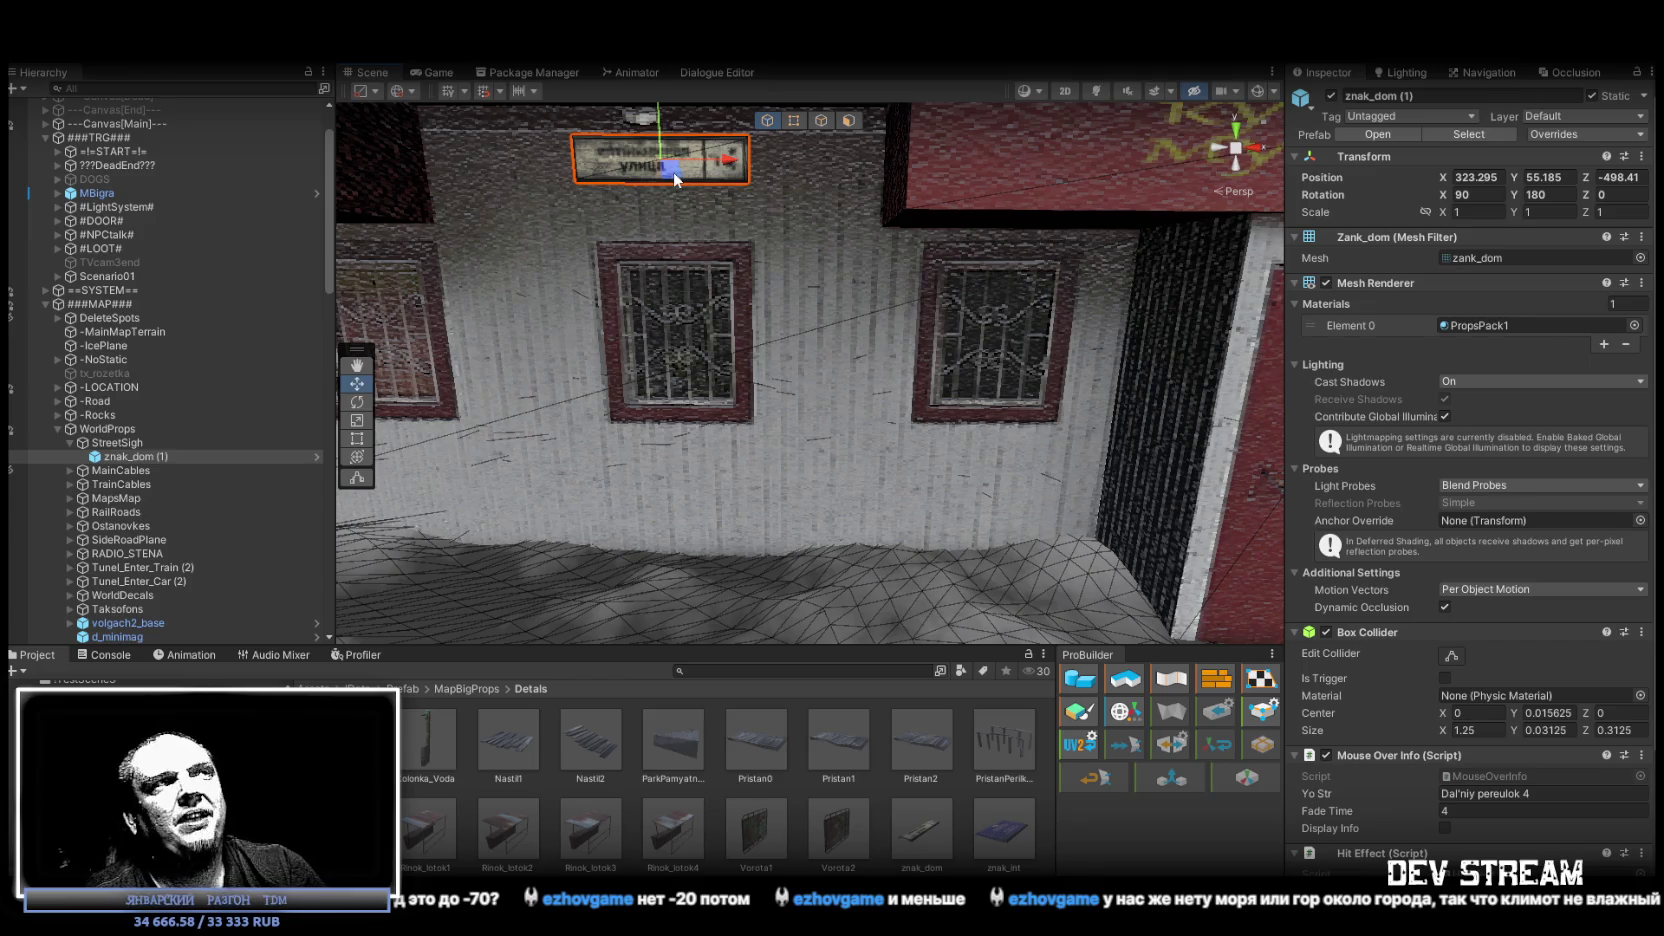
{"action": "left_click_drag", "start_coordinate": [676, 180], "coordinate": [745, 320]}
{"action": "key", "text": "f"}
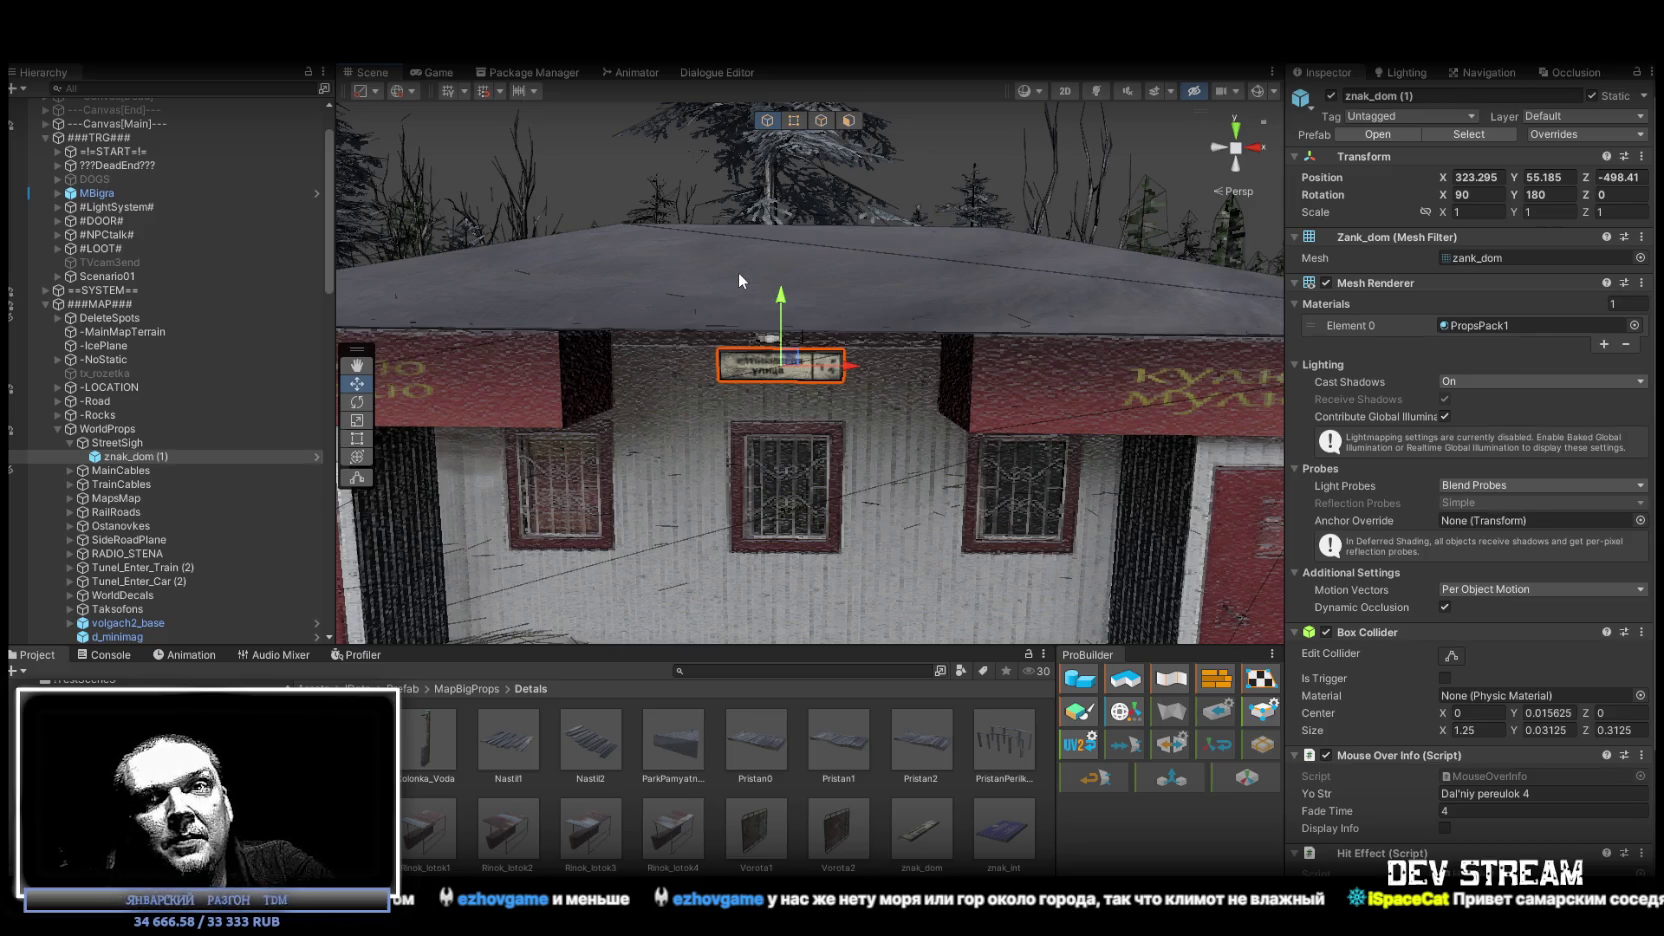
{"action": "mouse_move", "coordinate": [833, 309]}
{"action": "left_mouse_down"}
{"action": "mouse_move", "coordinate": [611, 256]}
{"action": "mouse_move", "coordinate": [791, 371]}
{"action": "mouse_move", "coordinate": [795, 395]}
{"action": "left_mouse_up"}
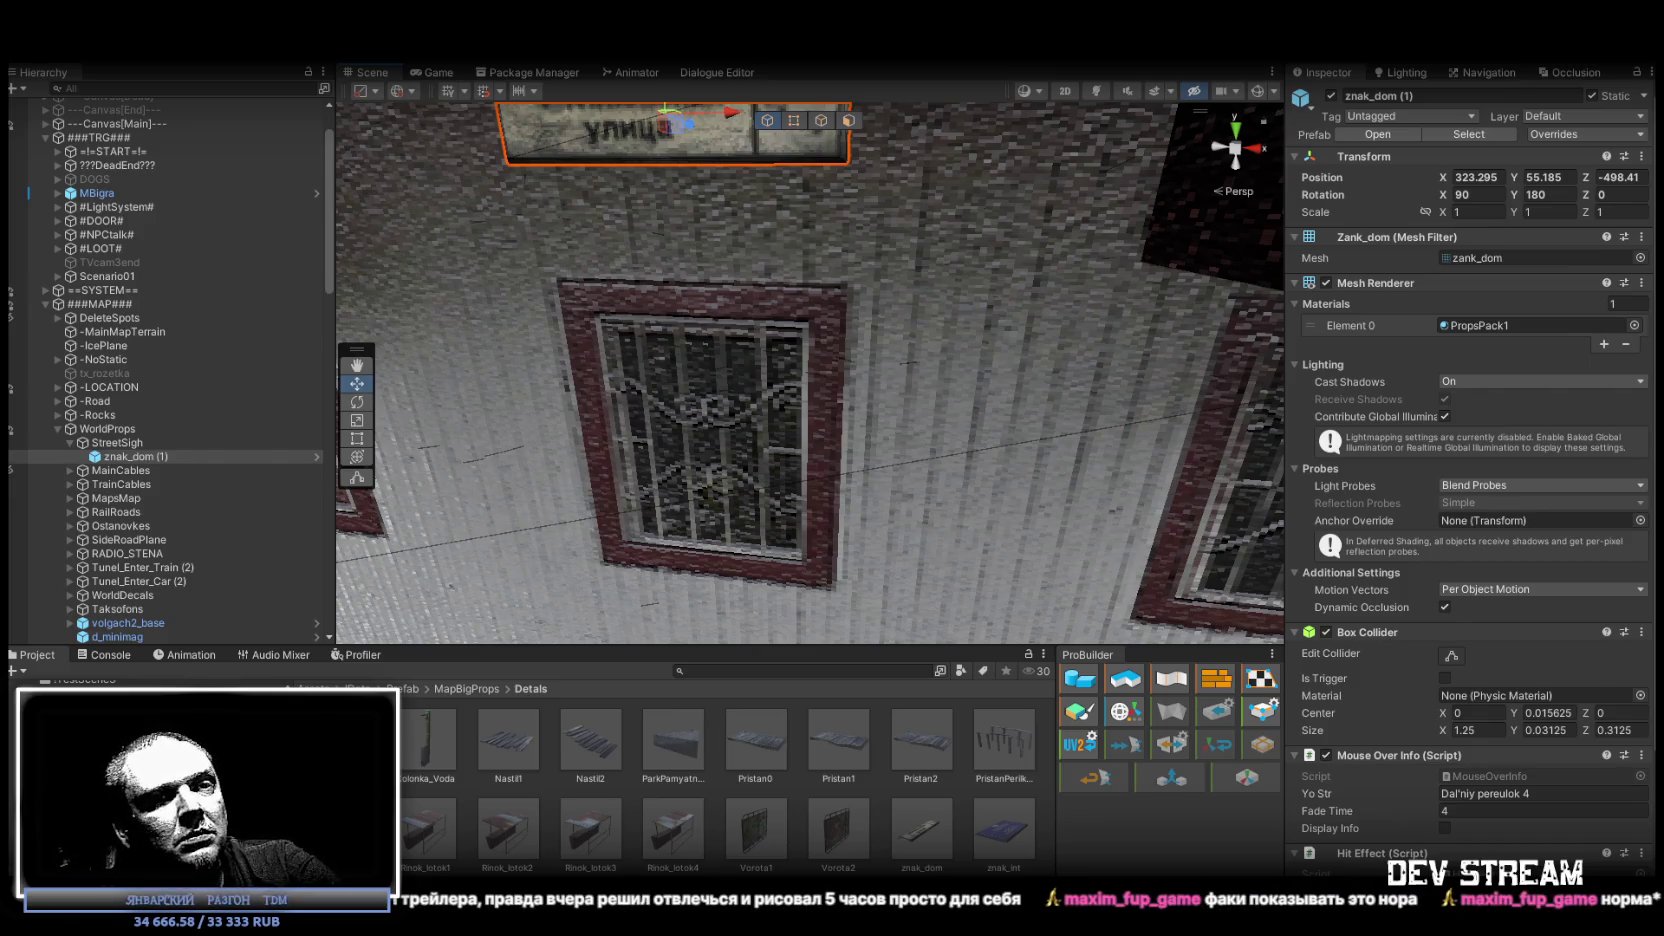
{"action": "key", "text": "alt+Tab"}
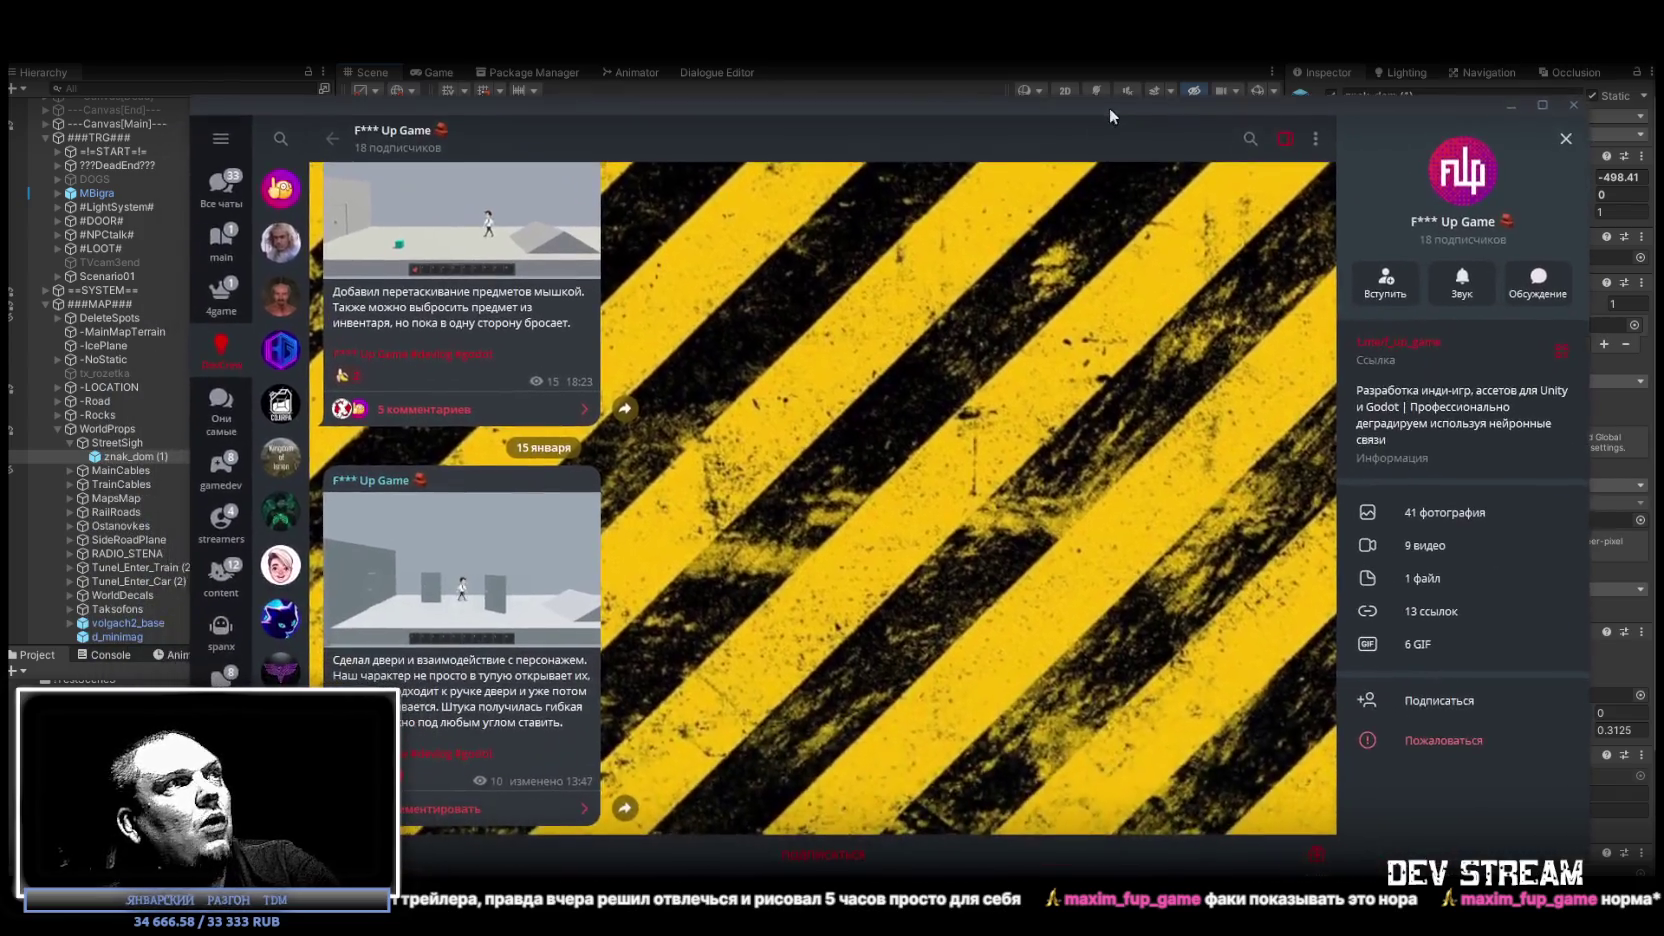
{"action": "left_click", "coordinate": [470, 620]}
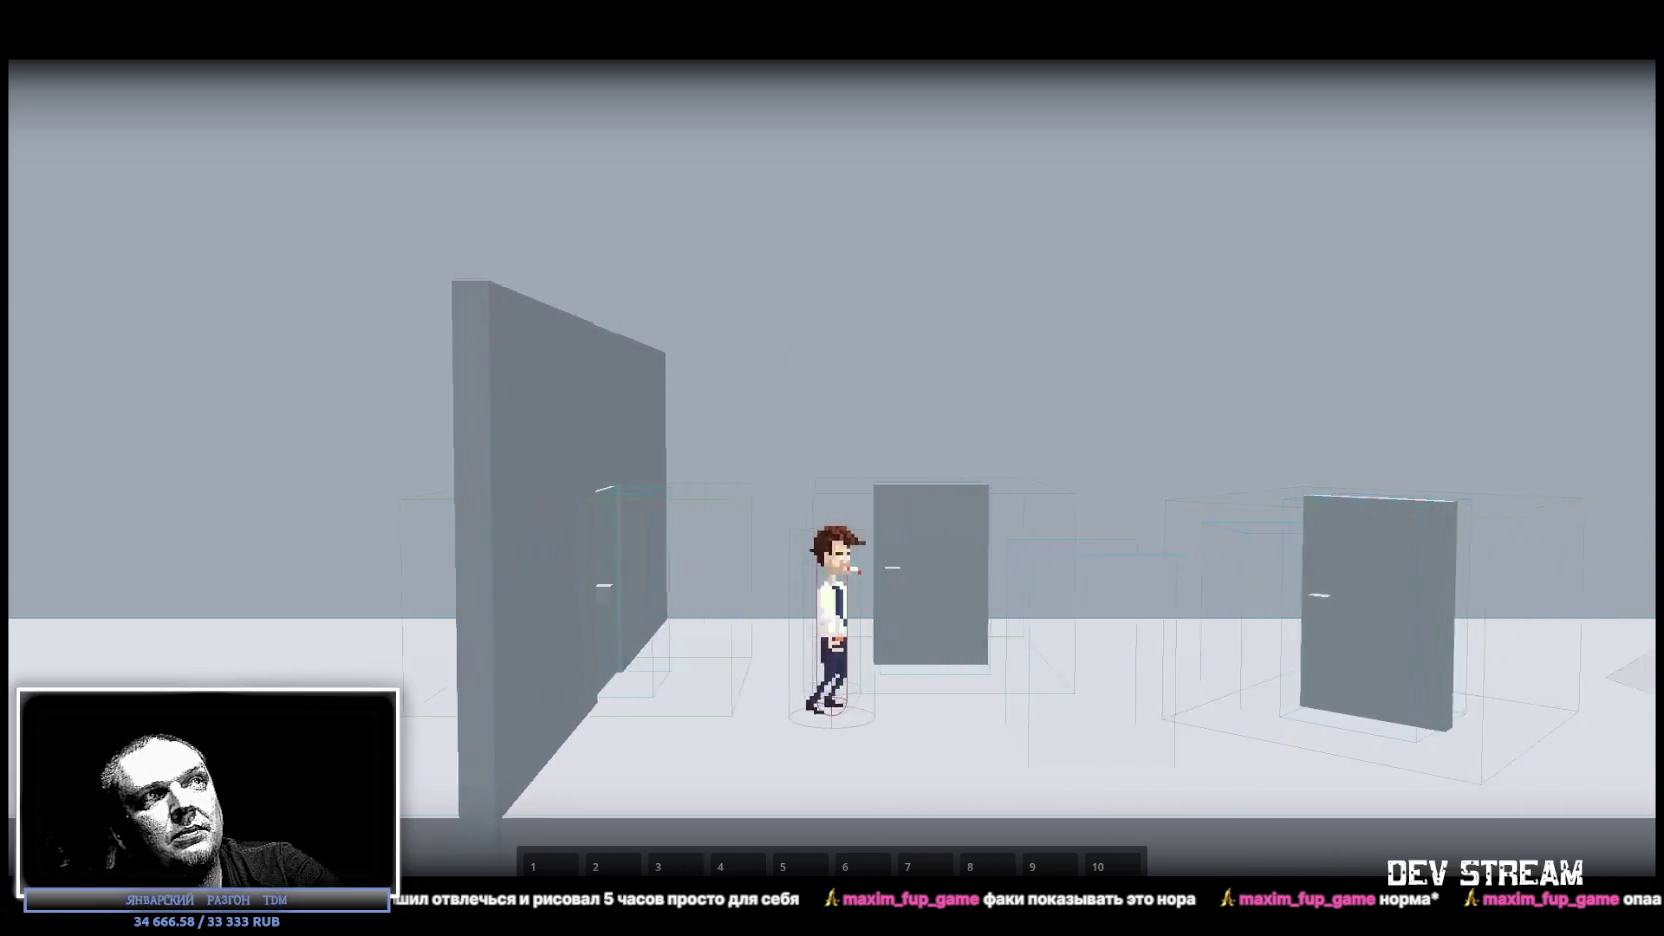
{"action": "key", "text": "Escape"}
{"action": "scroll", "coordinate": [682, 644], "scroll_direction": "up", "scroll_amount": 3}
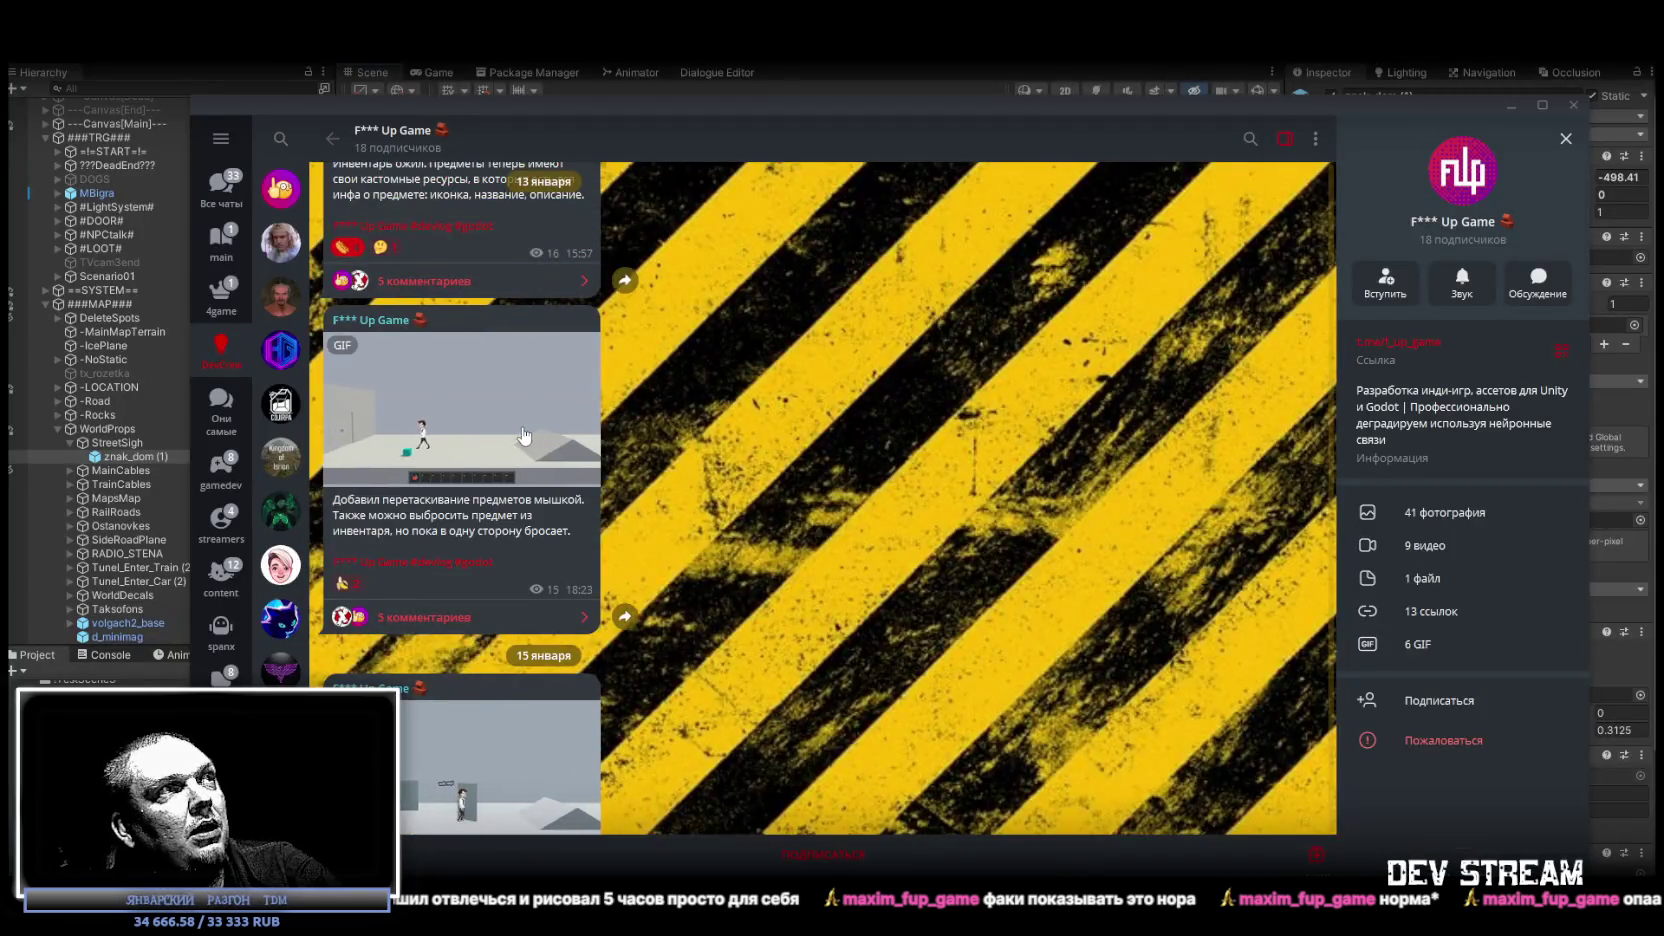
{"action": "left_click", "coordinate": [530, 440]}
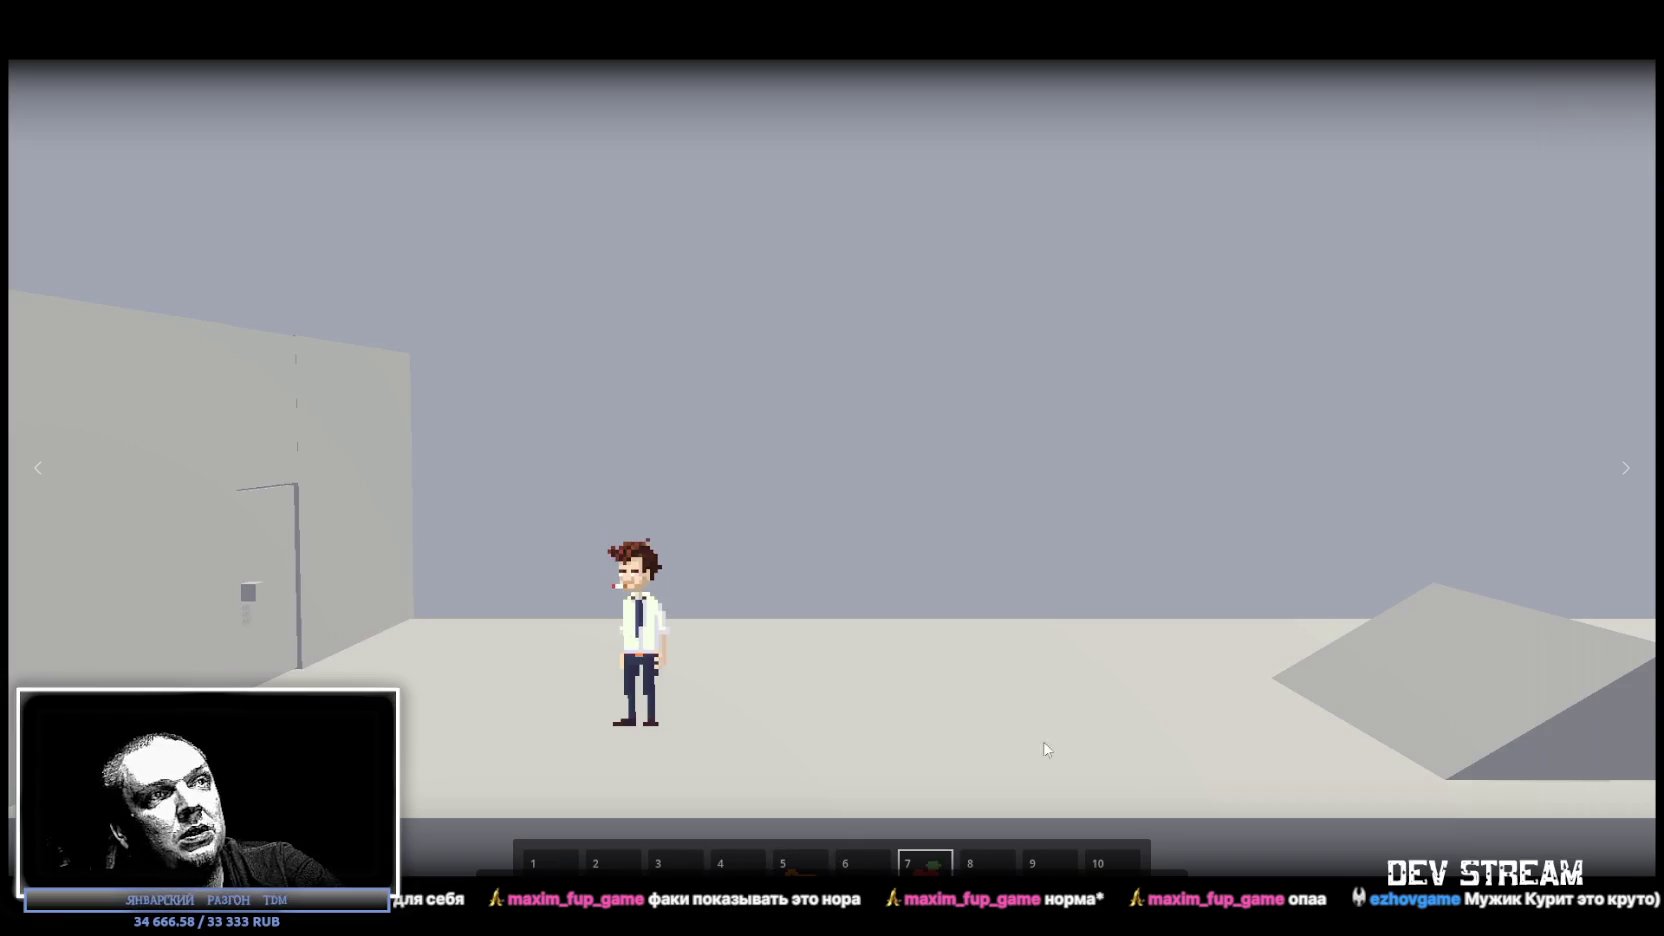
{"action": "key", "text": "Escape"}
{"action": "scroll", "coordinate": [497, 388], "scroll_direction": "up", "scroll_amount": 3}
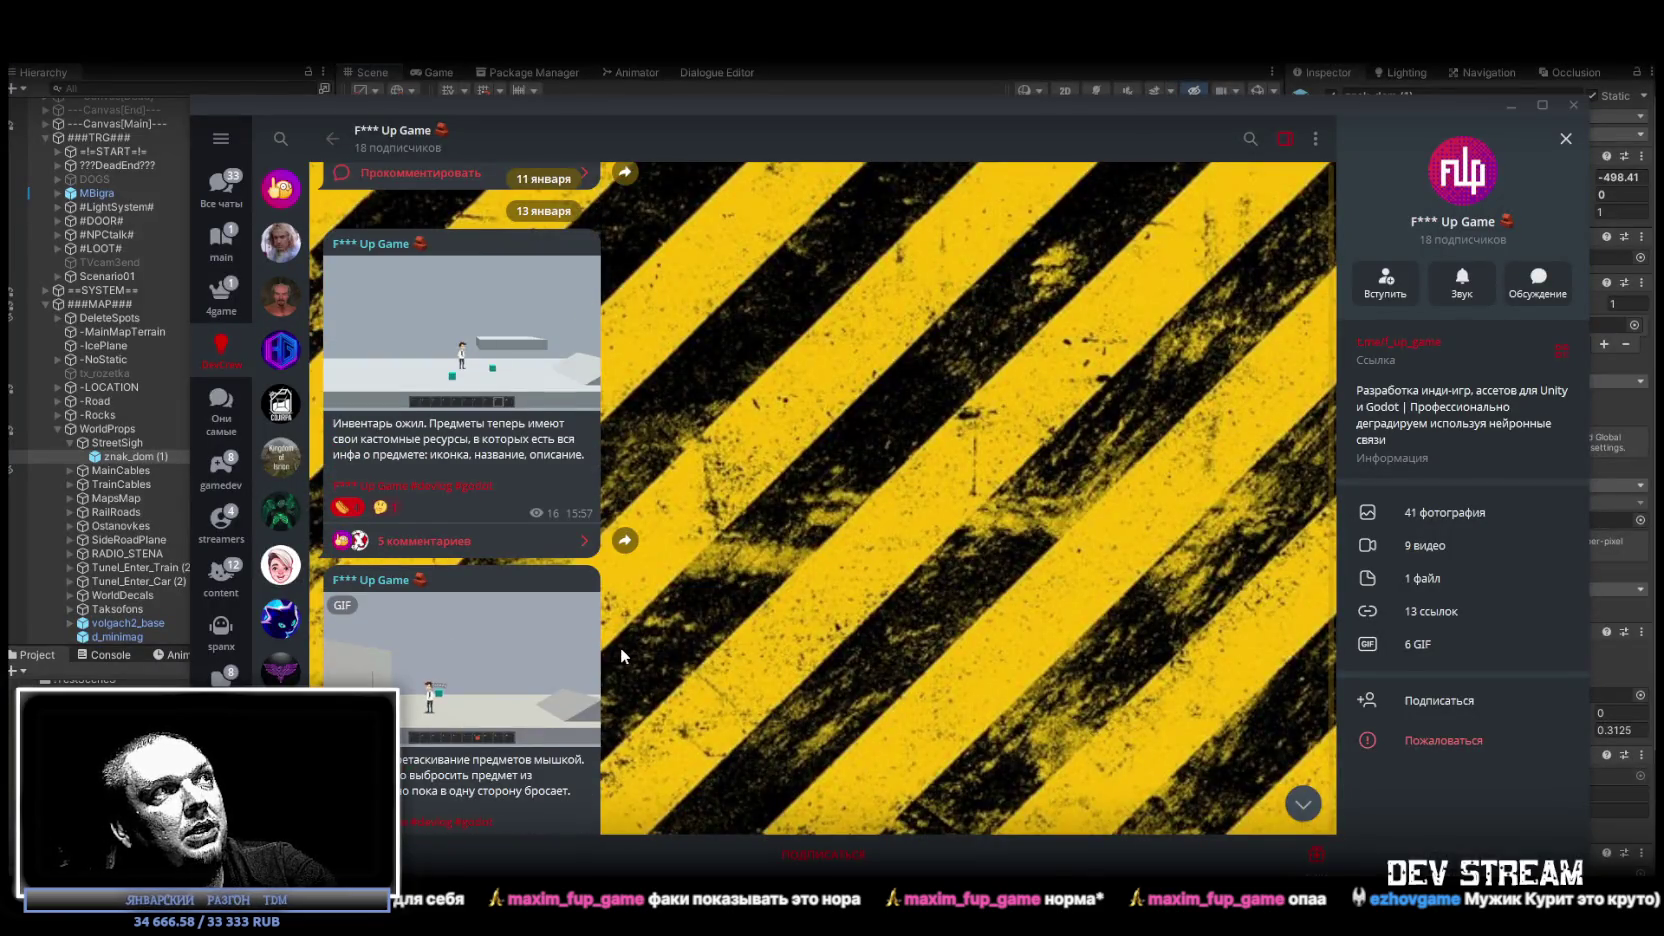
{"action": "left_click", "coordinate": [497, 388]}
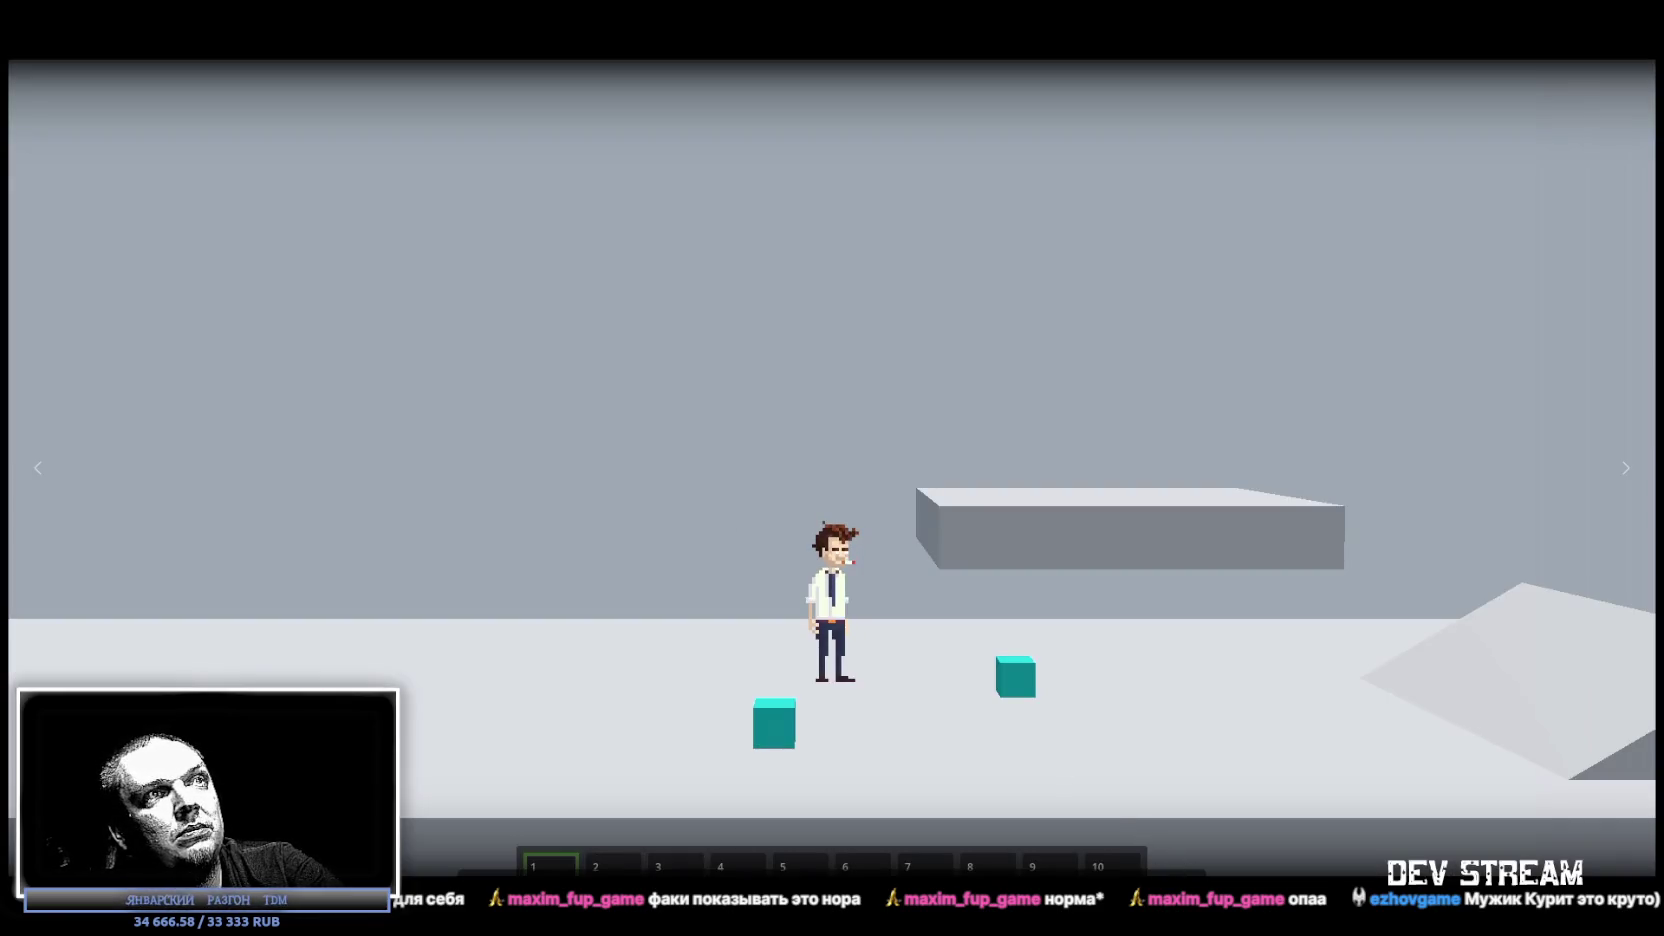
{"action": "key", "text": "Escape"}
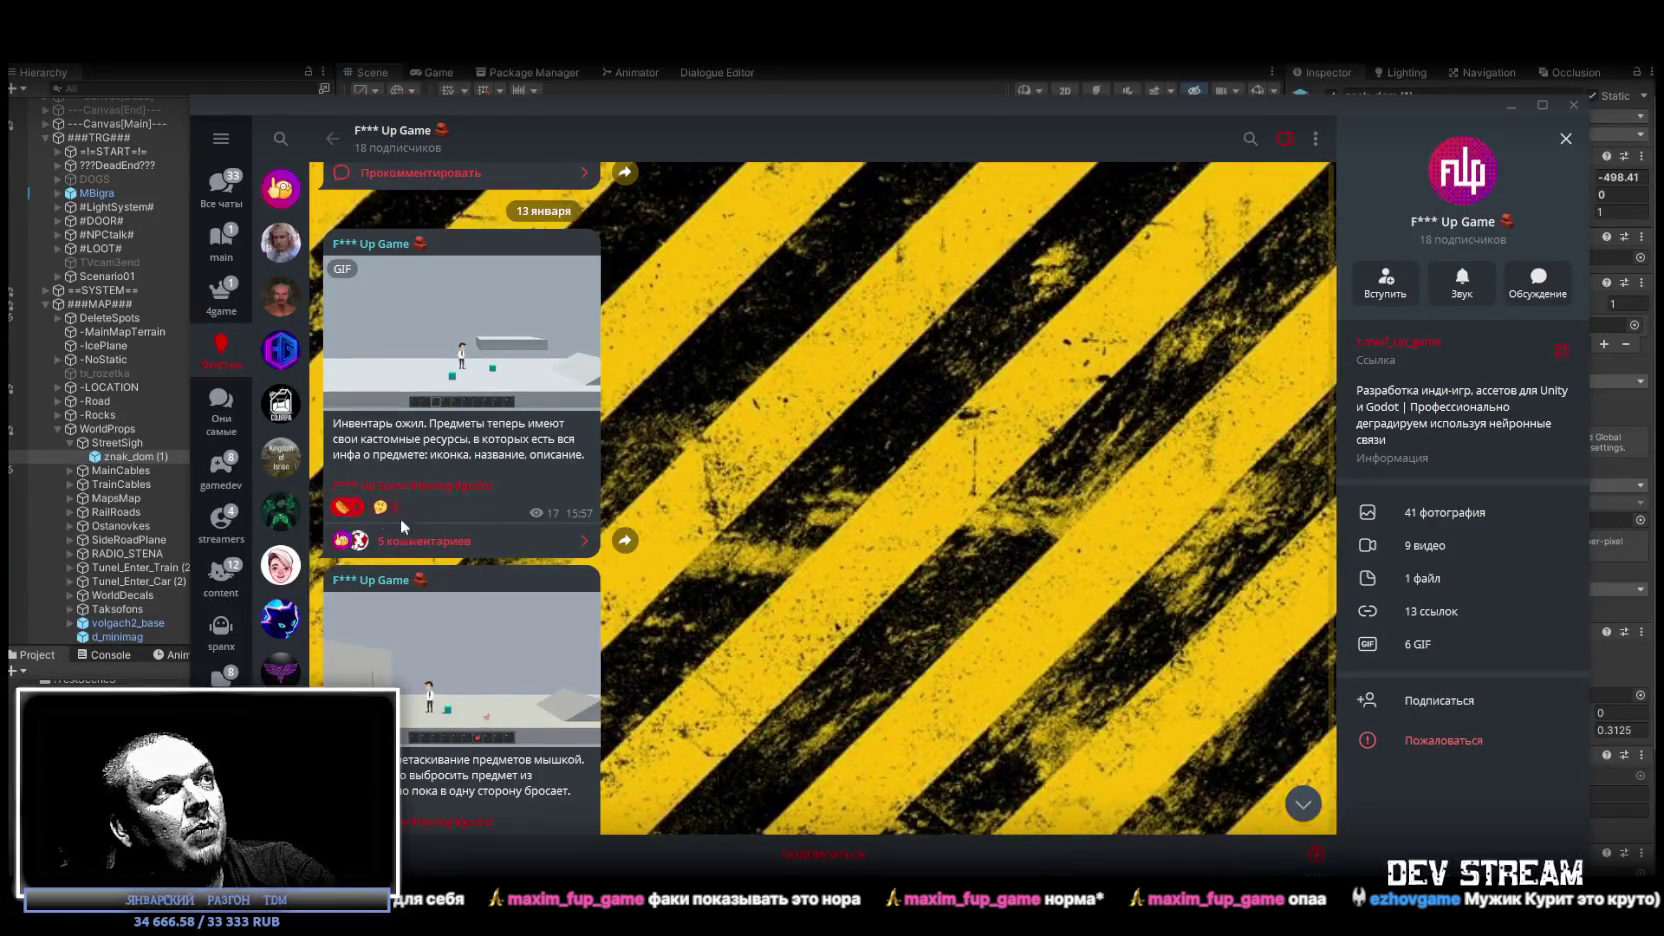
{"action": "scroll", "coordinate": [428, 580], "scroll_direction": "down", "scroll_amount": 2}
{"action": "scroll", "coordinate": [428, 580], "scroll_direction": "down", "scroll_amount": 1}
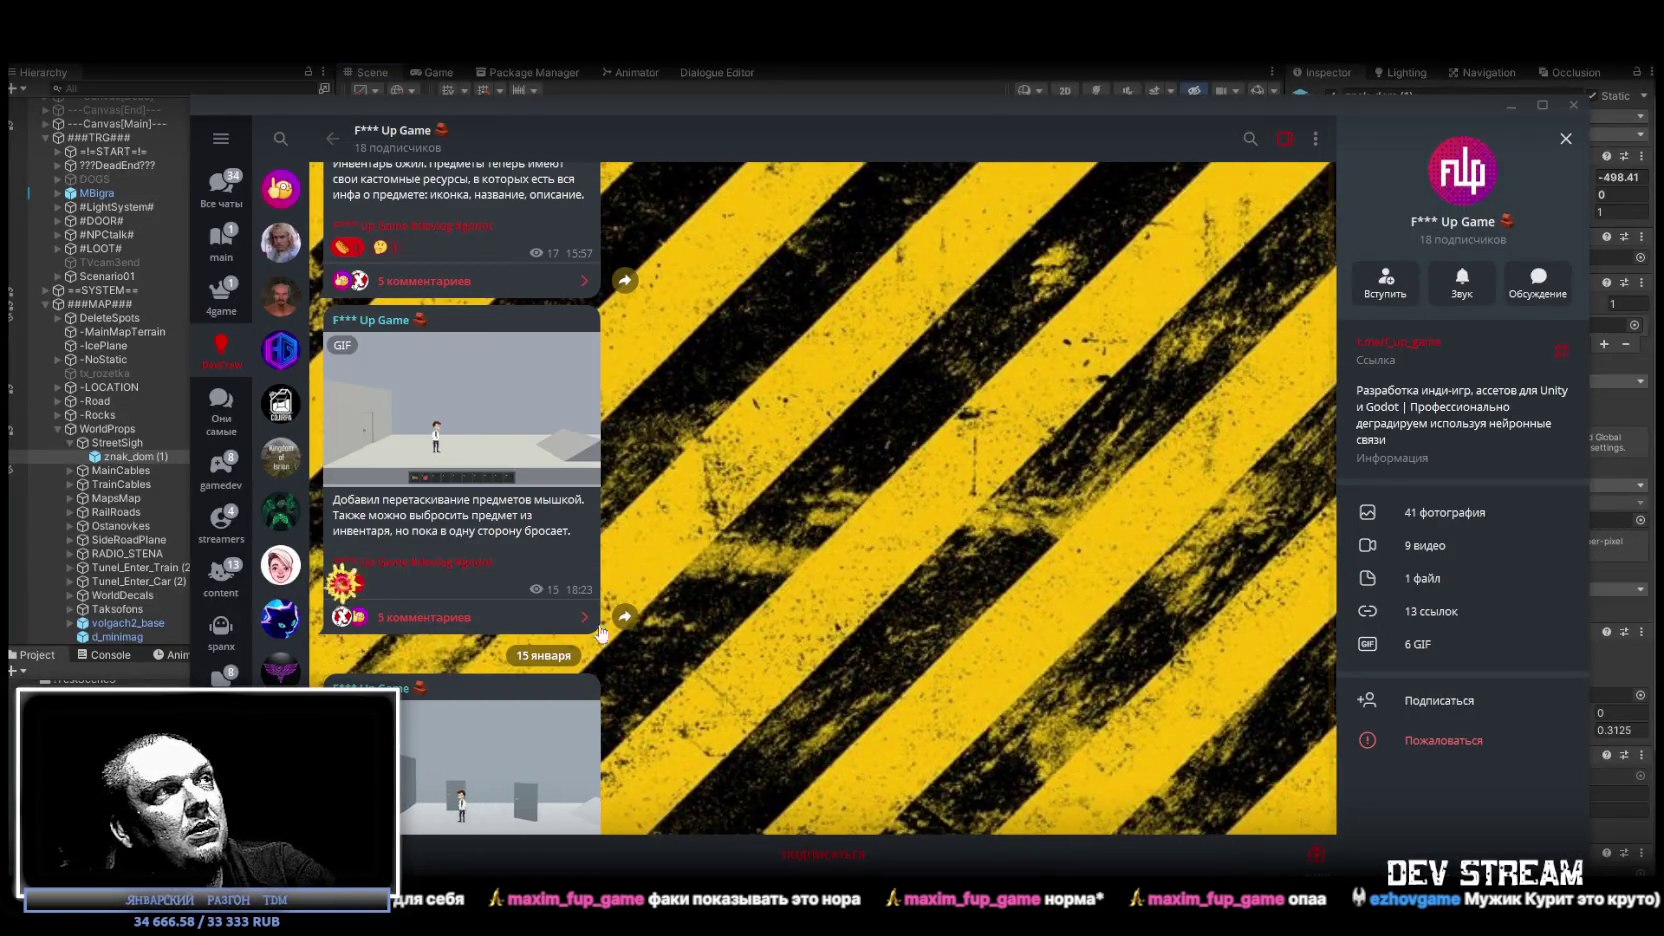
{"action": "scroll", "coordinate": [688, 653], "scroll_direction": "down", "scroll_amount": 2}
{"action": "left_click", "coordinate": [750, 97]}
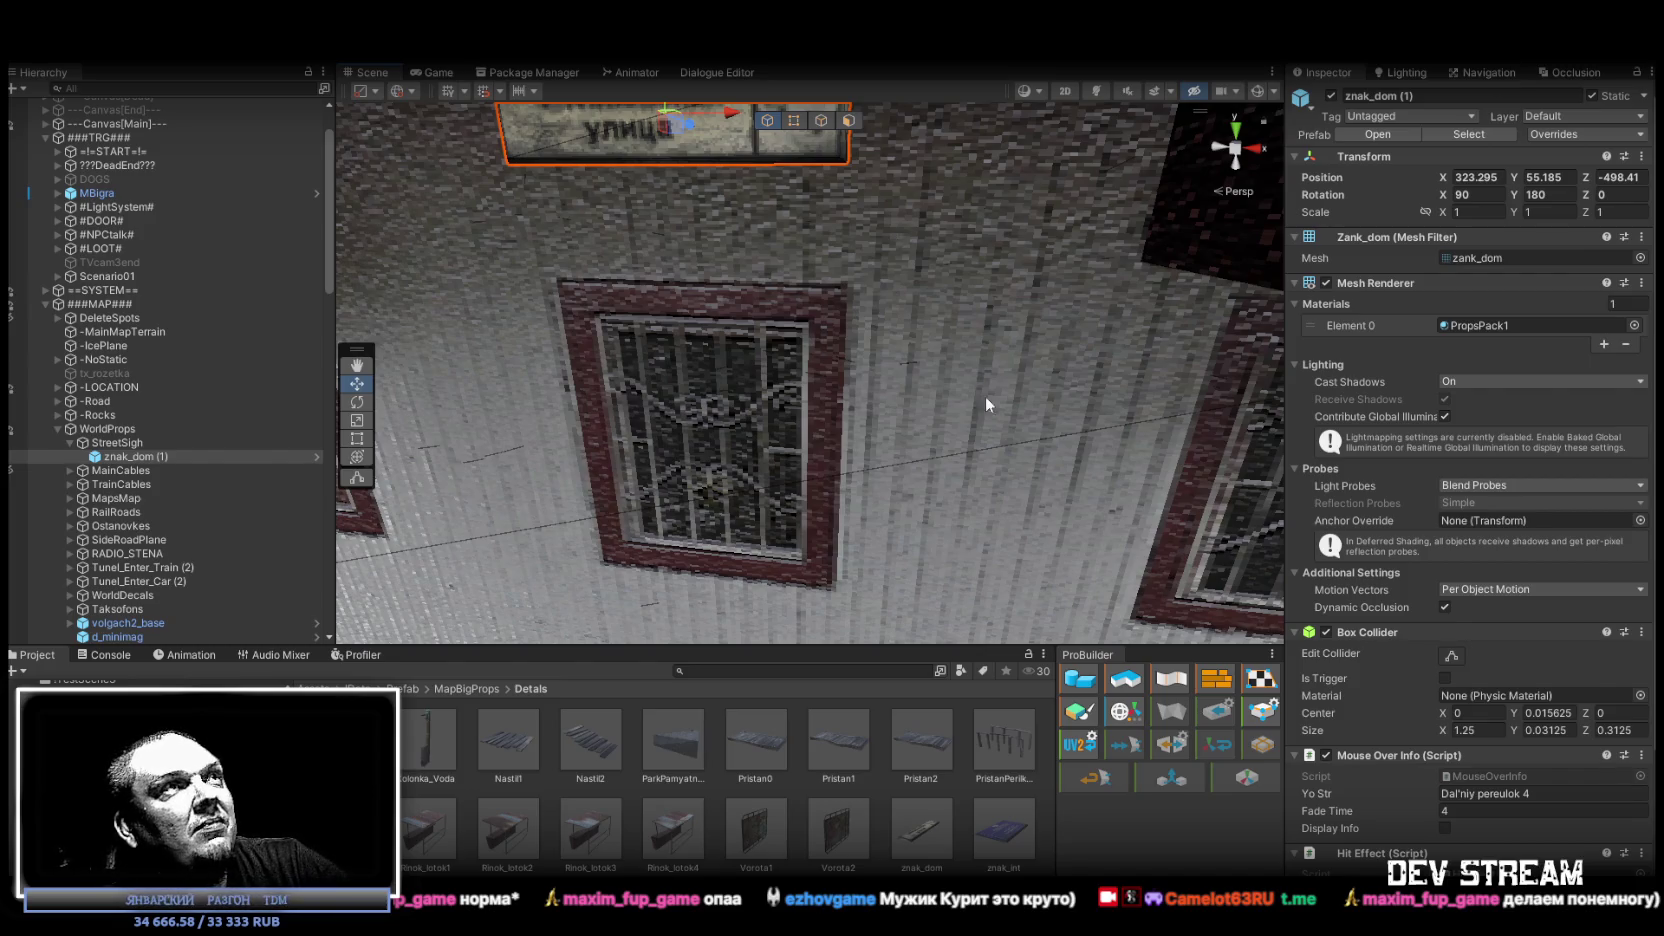
Duplicate znak_dom (1) as znak_dom (2) and move the copy to a new spot.
{"action": "scroll", "coordinate": [978, 400], "scroll_direction": "down", "scroll_amount": 5}
{"action": "left_click_drag", "start_coordinate": [985, 394], "coordinate": [1006, 374]}
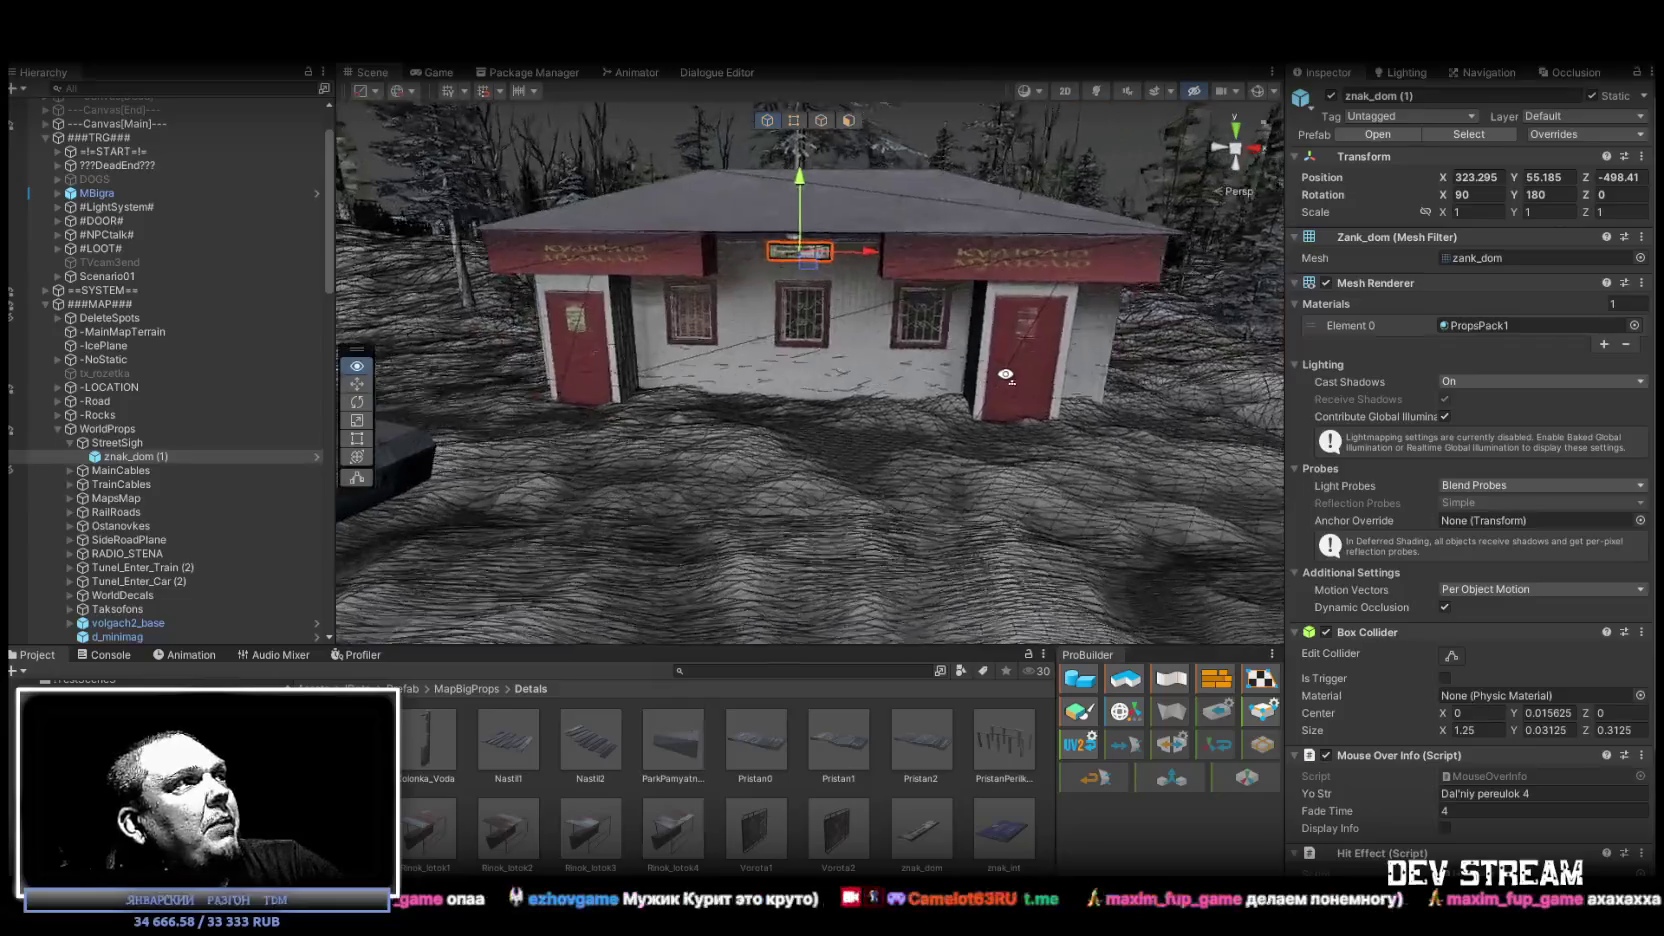
{"action": "scroll", "coordinate": [1006, 374], "scroll_direction": "up", "scroll_amount": 3}
{"action": "left_click", "coordinate": [127, 455]}
{"action": "left_click_drag", "start_coordinate": [641, 394], "coordinate": [800, 470]}
{"action": "key", "text": "ctrl+d"}
{"action": "left_click_drag", "start_coordinate": [978, 335], "coordinate": [520, 372]}
{"action": "key", "text": "f"}
Place znak_dom (2) against the brick building, rotate it to Z 180, and vertex-snap it to the wall corner.
{"action": "mouse_move", "coordinate": [541, 268]}
{"action": "left_mouse_down"}
{"action": "mouse_move", "coordinate": [397, 189]}
{"action": "mouse_move", "coordinate": [740, 320]}
{"action": "left_mouse_up"}
{"action": "mouse_move", "coordinate": [1021, 347]}
{"action": "left_mouse_down"}
{"action": "mouse_move", "coordinate": [659, 412]}
{"action": "mouse_move", "coordinate": [1178, 408]}
{"action": "mouse_move", "coordinate": [1087, 422]}
{"action": "left_mouse_up"}
{"action": "key", "text": "e"}
{"action": "key", "text": "f"}
{"action": "mouse_move", "coordinate": [720, 300]}
{"action": "left_mouse_down"}
{"action": "mouse_move", "coordinate": [644, 281]}
{"action": "mouse_move", "coordinate": [774, 408]}
{"action": "mouse_move", "coordinate": [779, 507]}
{"action": "mouse_move", "coordinate": [785, 380]}
{"action": "mouse_move", "coordinate": [758, 531]}
{"action": "mouse_move", "coordinate": [800, 141]}
{"action": "left_mouse_up"}
{"action": "key", "text": "w"}
{"action": "key", "text": "v"}
Lift znak_dom (2) up the brick wall to 305.34, 56.049, -536.031 and inspect it from above.
{"action": "left_click_drag", "start_coordinate": [975, 234], "coordinate": [957, 292]}
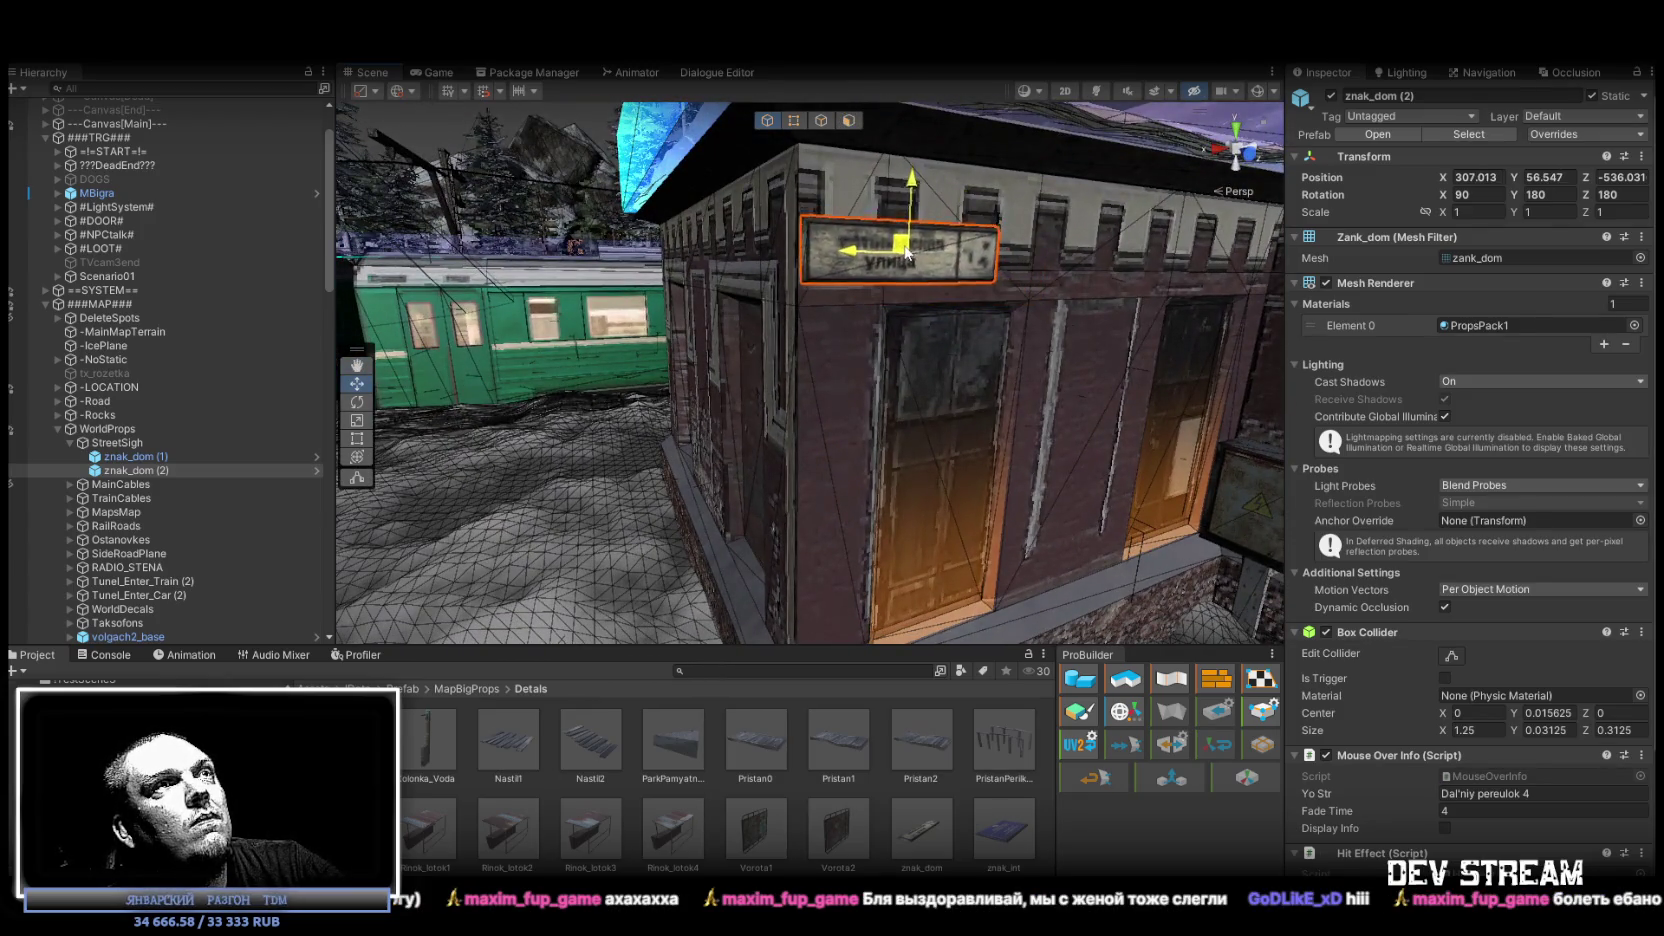
{"action": "mouse_move", "coordinate": [913, 265]}
{"action": "left_mouse_down"}
{"action": "mouse_move", "coordinate": [936, 260]}
{"action": "mouse_move", "coordinate": [855, 254]}
{"action": "left_mouse_up"}
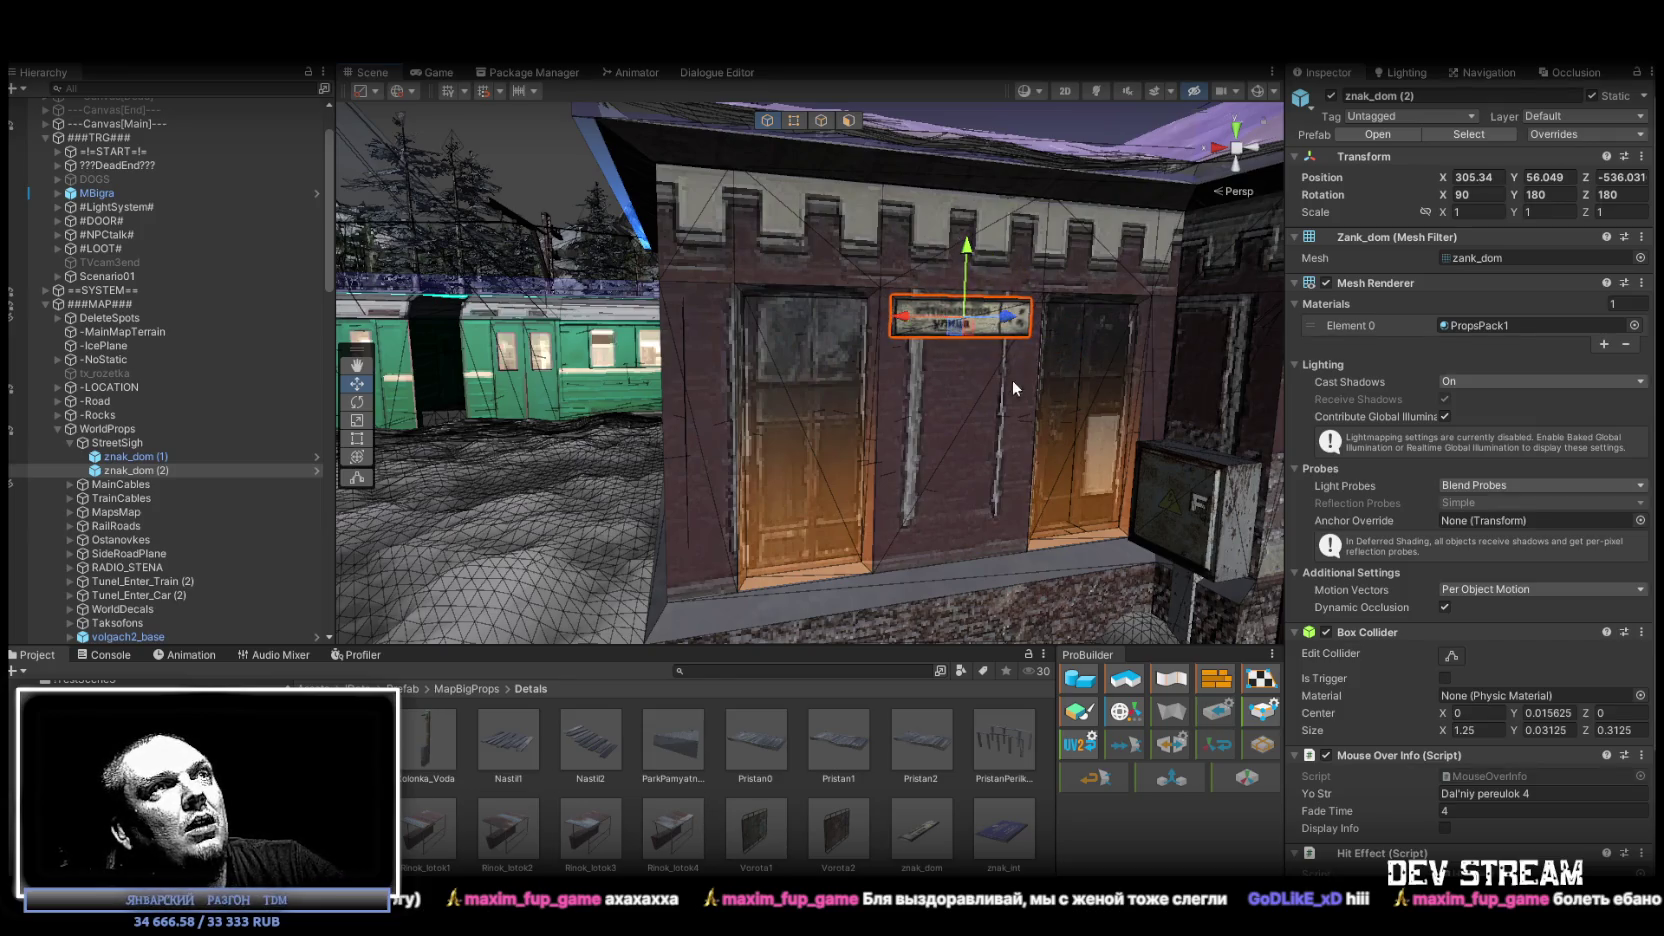
{"action": "scroll", "coordinate": [1001, 372], "scroll_direction": "up", "scroll_amount": 10}
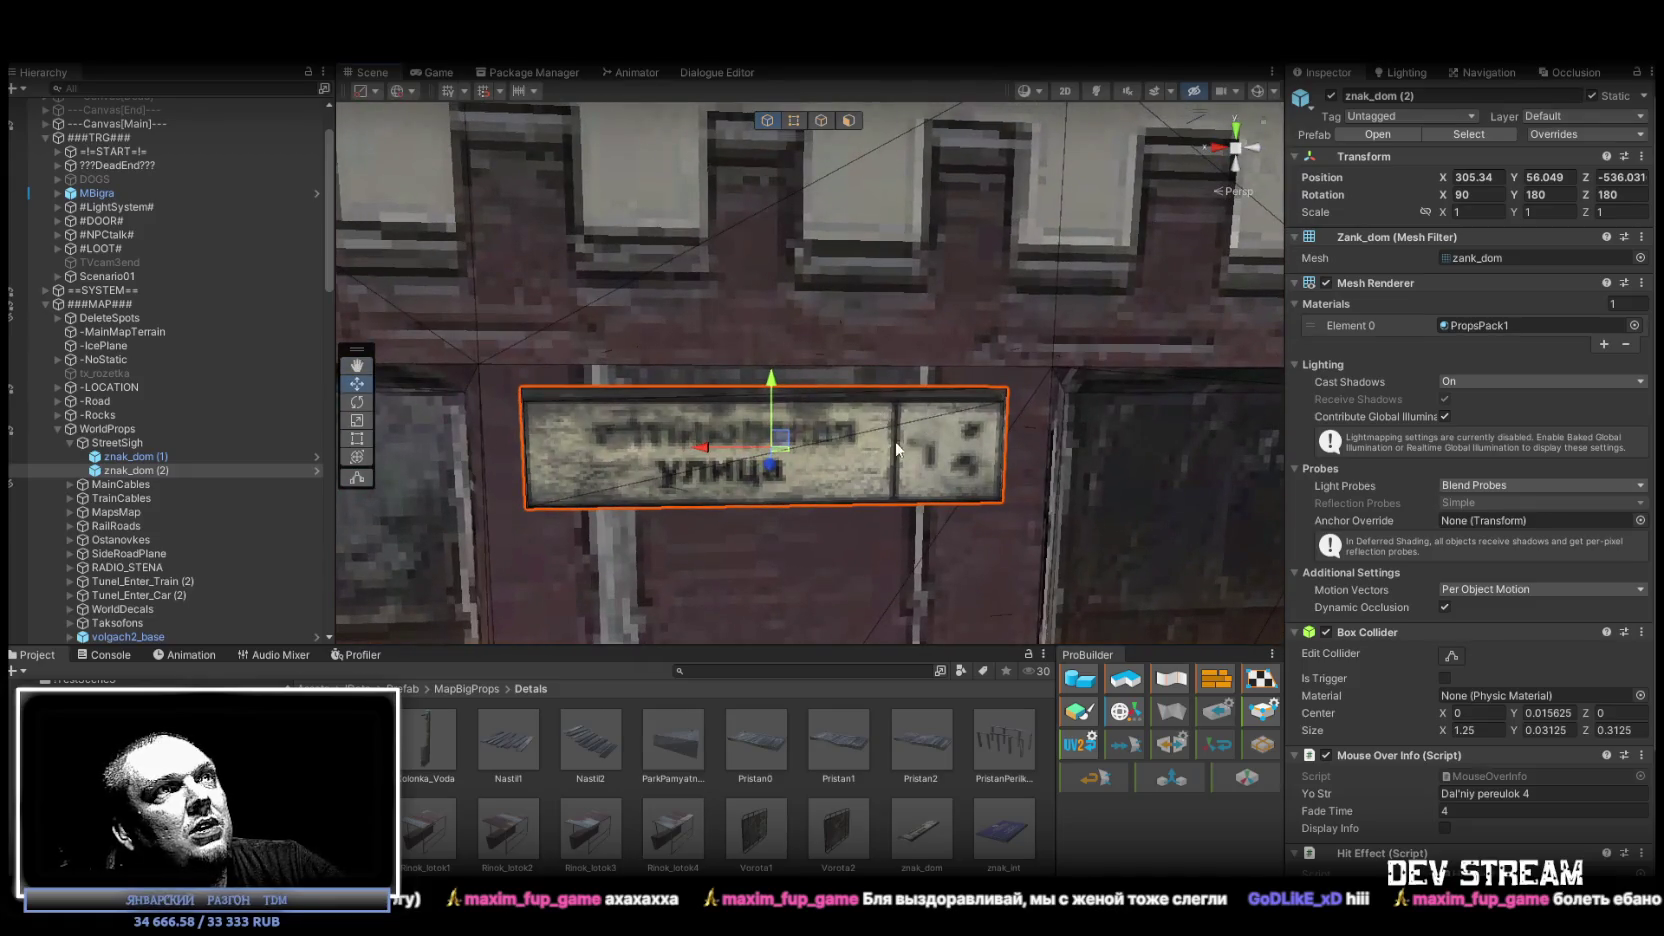
{"action": "scroll", "coordinate": [893, 450], "scroll_direction": "down", "scroll_amount": 5}
{"action": "mouse_move", "coordinate": [893, 450]}
{"action": "left_mouse_down"}
{"action": "mouse_move", "coordinate": [1048, 429]}
{"action": "mouse_move", "coordinate": [1145, 473]}
{"action": "mouse_move", "coordinate": [1036, 448]}
{"action": "mouse_move", "coordinate": [777, 436]}
{"action": "mouse_move", "coordinate": [791, 527]}
{"action": "mouse_move", "coordinate": [879, 549]}
{"action": "mouse_move", "coordinate": [634, 480]}
{"action": "mouse_move", "coordinate": [897, 430]}
{"action": "left_mouse_up"}
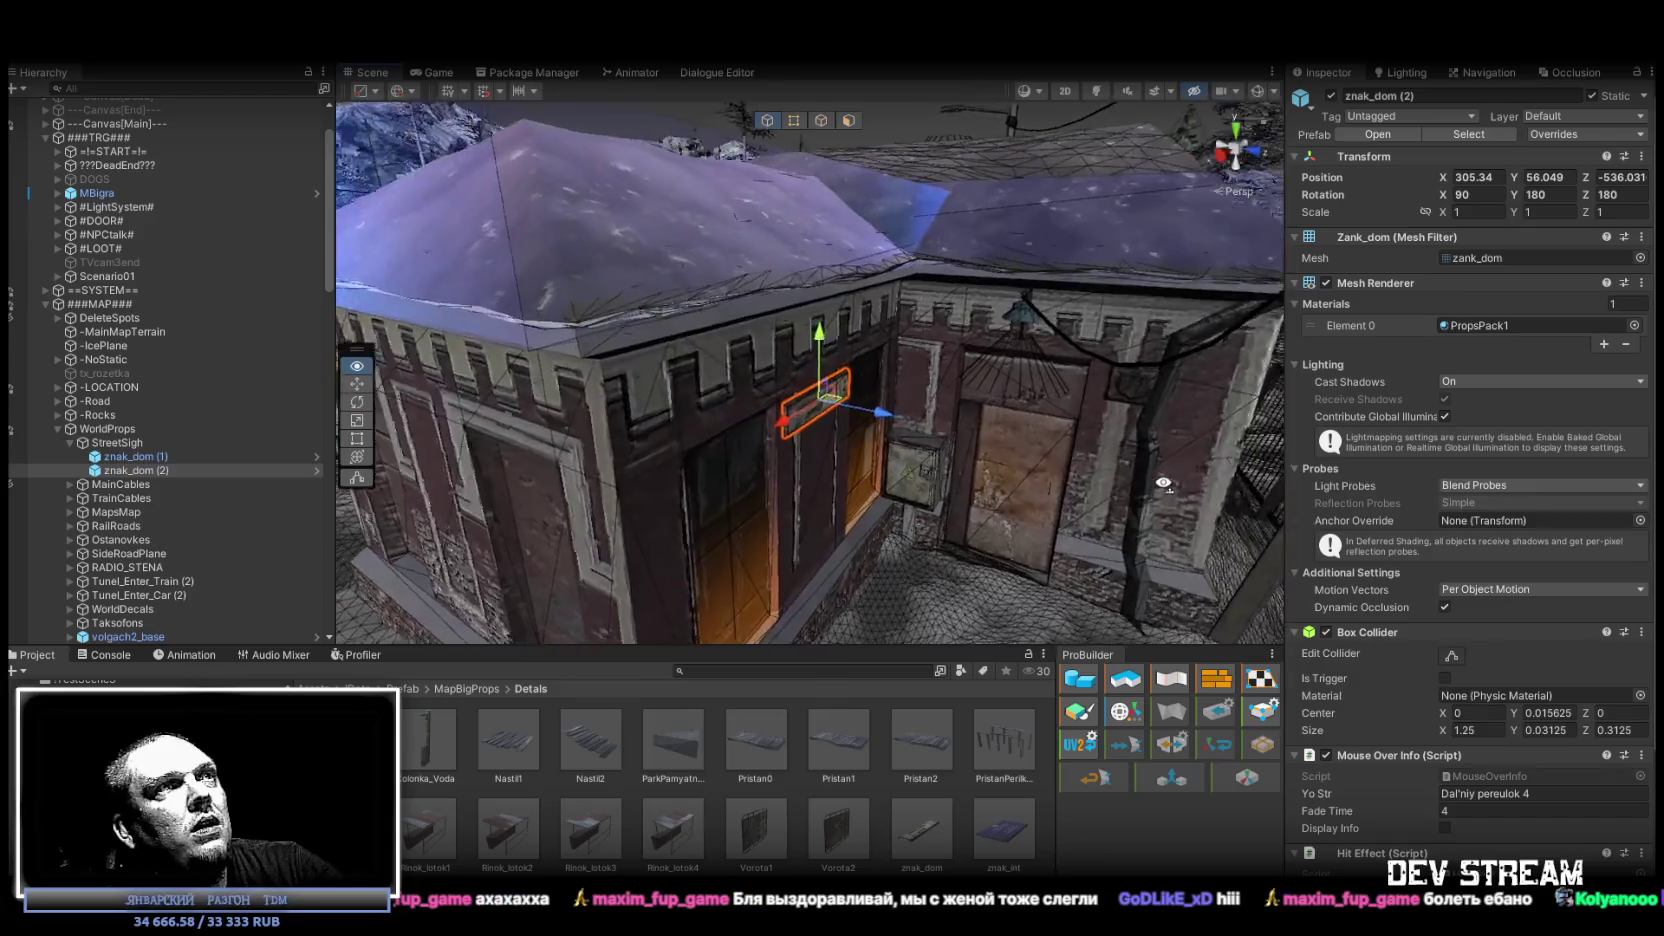
{"action": "left_click_drag", "start_coordinate": [1072, 430], "coordinate": [1068, 428]}
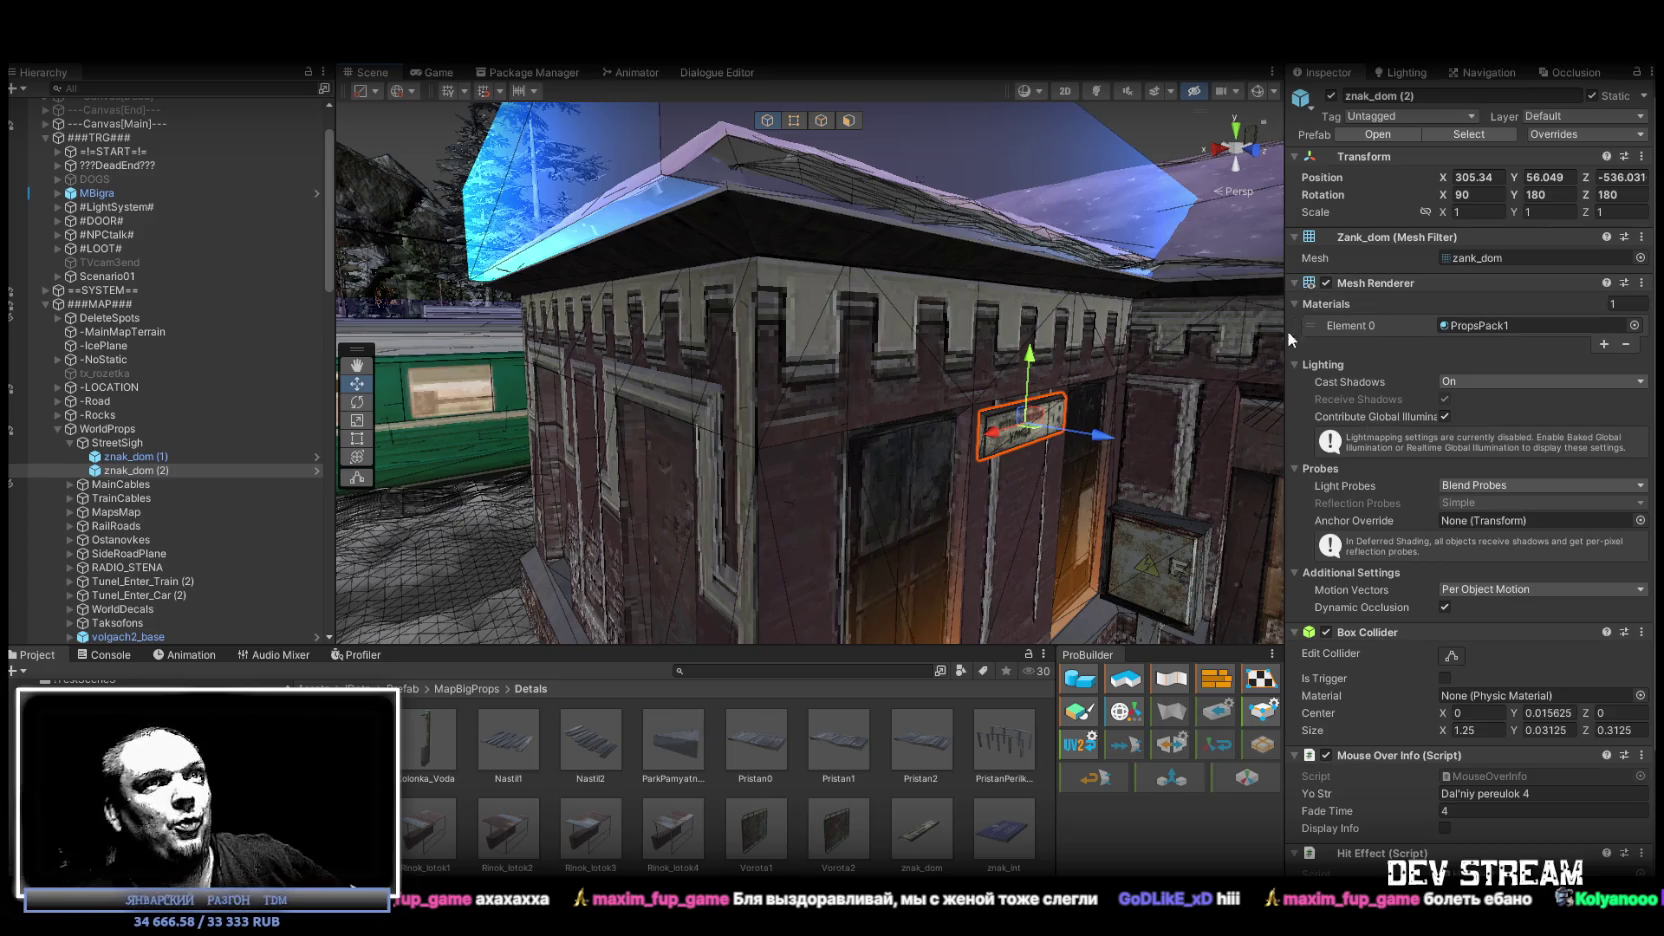
Nudge znak_dom (2) snug under the cornice and orbit around the building to check it.
{"action": "mouse_move", "coordinate": [955, 463]}
{"action": "left_mouse_down"}
{"action": "mouse_move", "coordinate": [934, 366]}
{"action": "mouse_move", "coordinate": [993, 400]}
{"action": "mouse_move", "coordinate": [1083, 409]}
{"action": "mouse_move", "coordinate": [1382, 422]}
{"action": "mouse_move", "coordinate": [1392, 408]}
{"action": "mouse_move", "coordinate": [840, 408]}
{"action": "left_mouse_up"}
{"action": "mouse_move", "coordinate": [671, 188]}
{"action": "left_mouse_down"}
{"action": "mouse_move", "coordinate": [764, 186]}
{"action": "mouse_move", "coordinate": [755, 165]}
{"action": "left_mouse_up"}
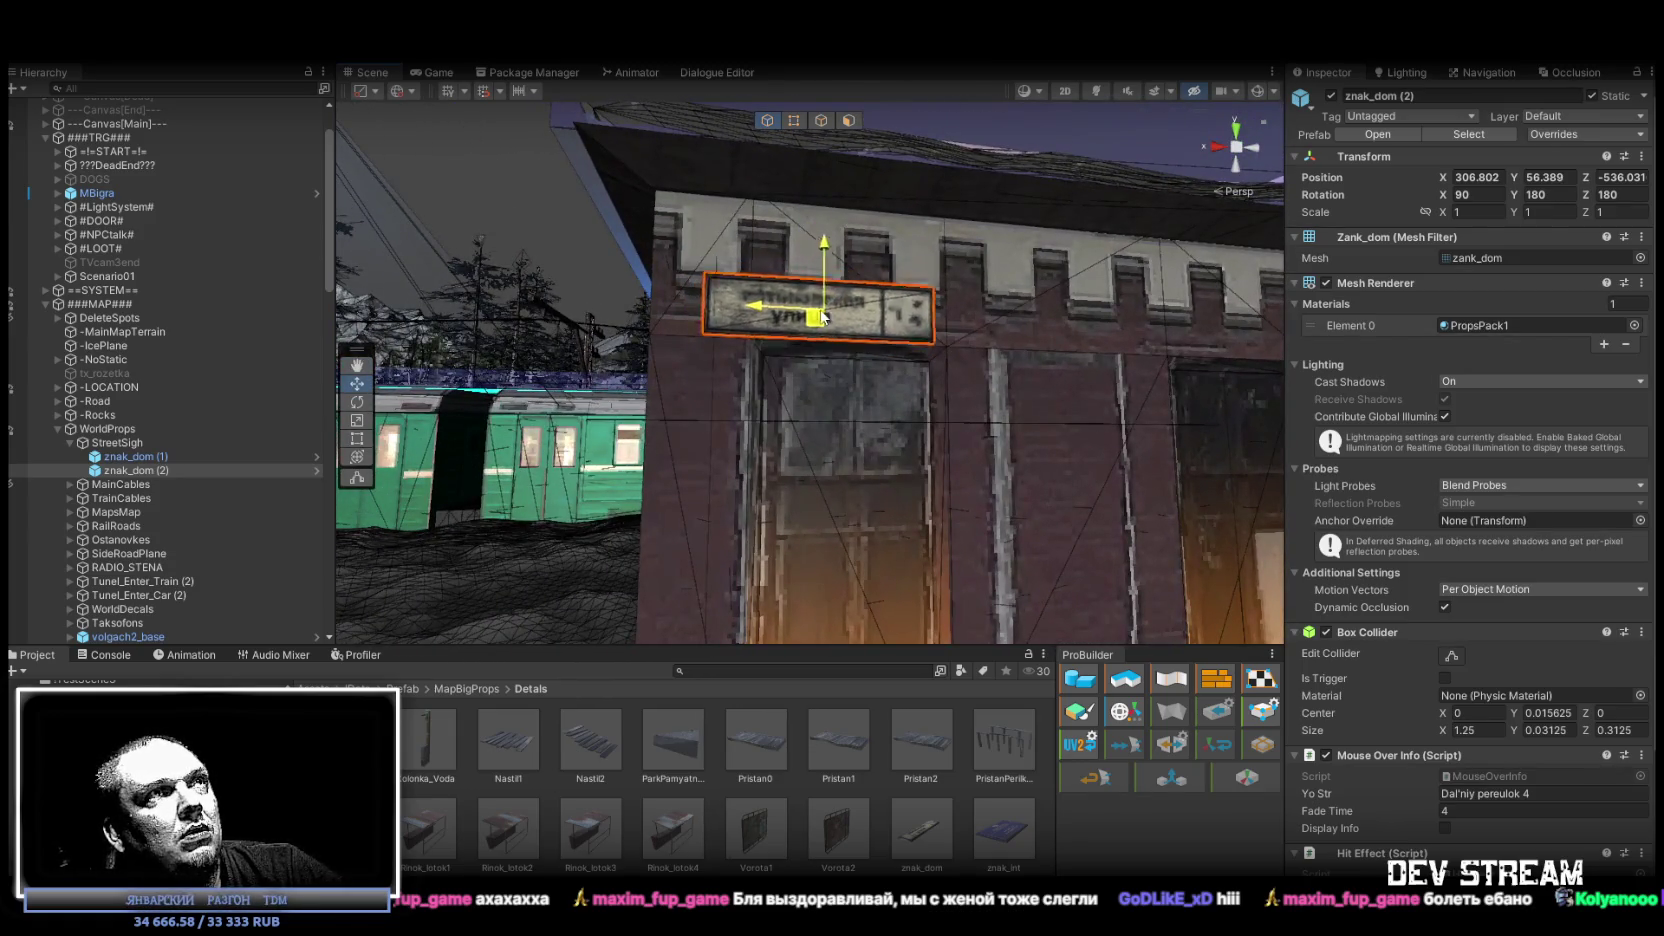
{"action": "mouse_move", "coordinate": [760, 343]}
{"action": "left_mouse_down"}
{"action": "mouse_move", "coordinate": [869, 266]}
{"action": "mouse_move", "coordinate": [825, 396]}
{"action": "mouse_move", "coordinate": [785, 368]}
{"action": "left_mouse_up"}
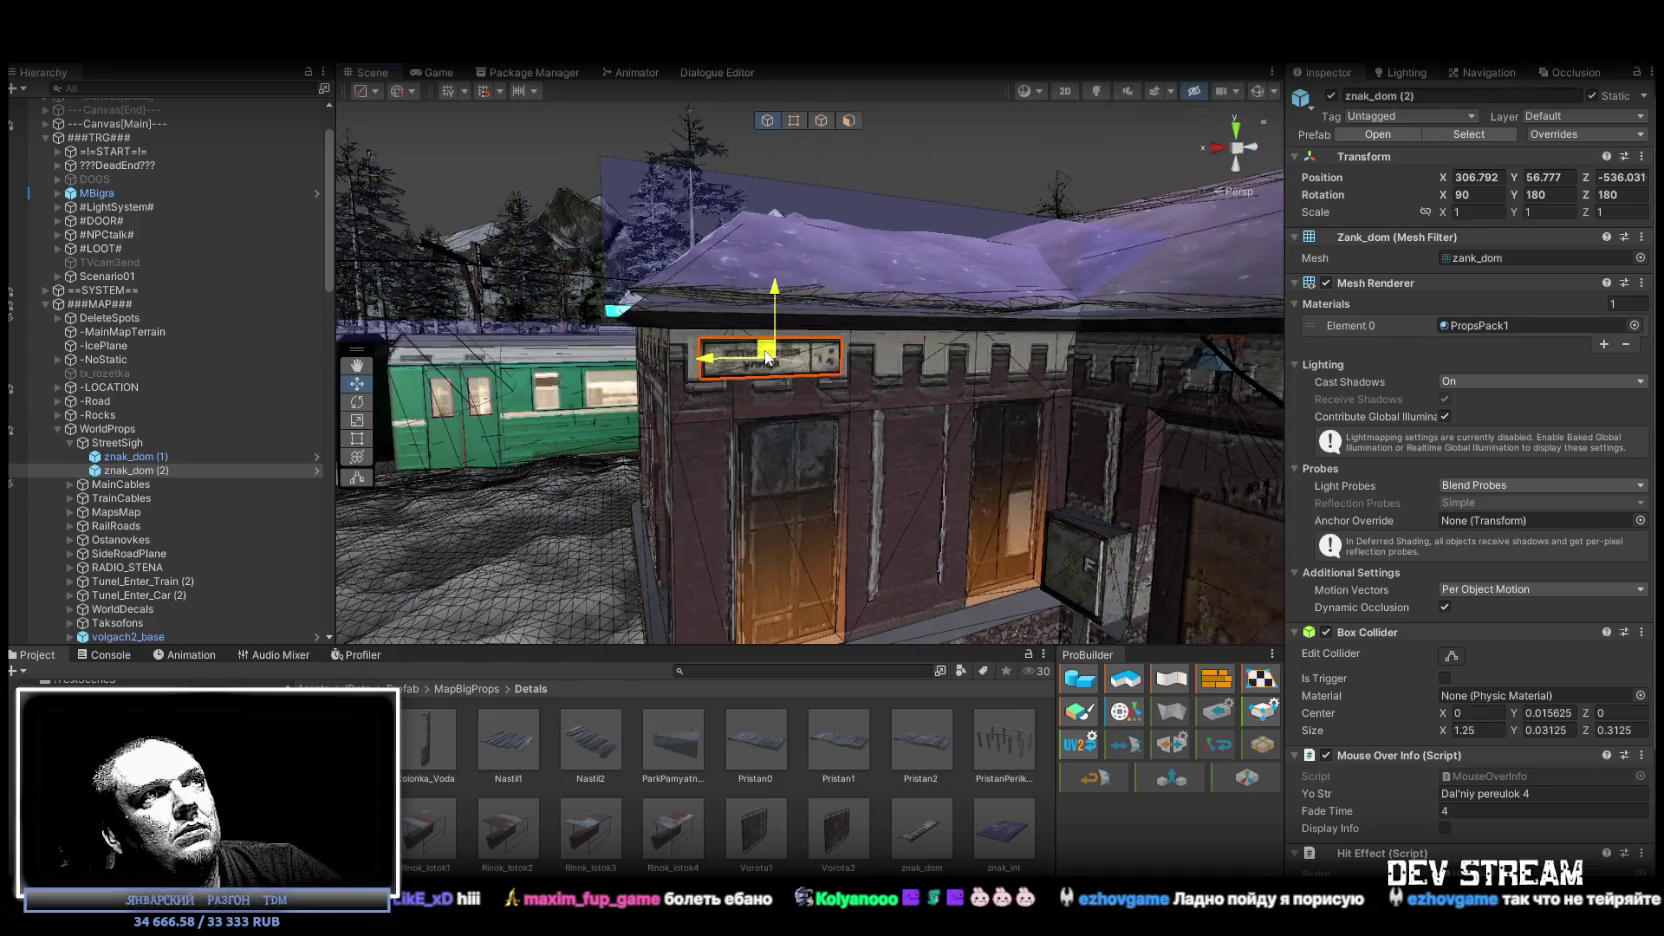
{"action": "left_click_drag", "start_coordinate": [768, 370], "coordinate": [972, 517]}
{"action": "mouse_move", "coordinate": [896, 477]}
{"action": "left_mouse_down"}
{"action": "mouse_move", "coordinate": [903, 453]}
{"action": "mouse_move", "coordinate": [935, 458]}
{"action": "mouse_move", "coordinate": [929, 427]}
{"action": "mouse_move", "coordinate": [199, 344]}
{"action": "mouse_move", "coordinate": [136, 363]}
{"action": "mouse_move", "coordinate": [550, 464]}
{"action": "mouse_move", "coordinate": [813, 468]}
{"action": "mouse_move", "coordinate": [780, 470]}
{"action": "left_mouse_up"}
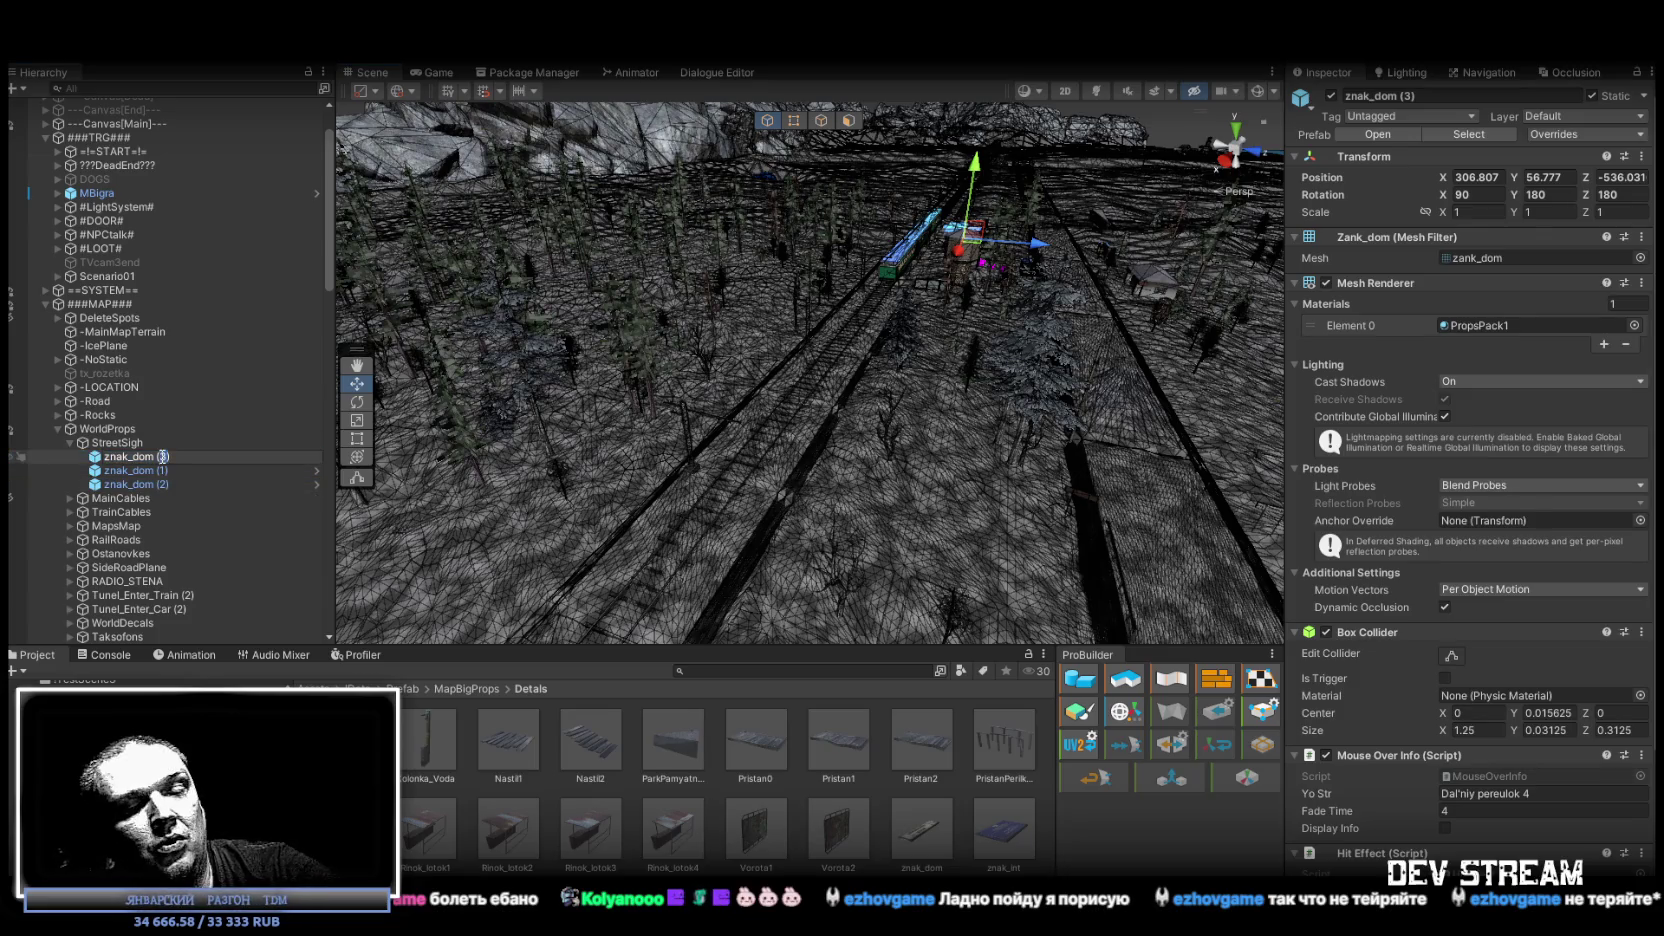
Swing the view out over the terrain and low along the road toward the rocks.
{"action": "mouse_move", "coordinate": [380, 420]}
{"action": "left_mouse_down"}
{"action": "mouse_move", "coordinate": [474, 390]}
{"action": "mouse_move", "coordinate": [995, 416]}
{"action": "mouse_move", "coordinate": [1150, 330]}
{"action": "left_mouse_up"}
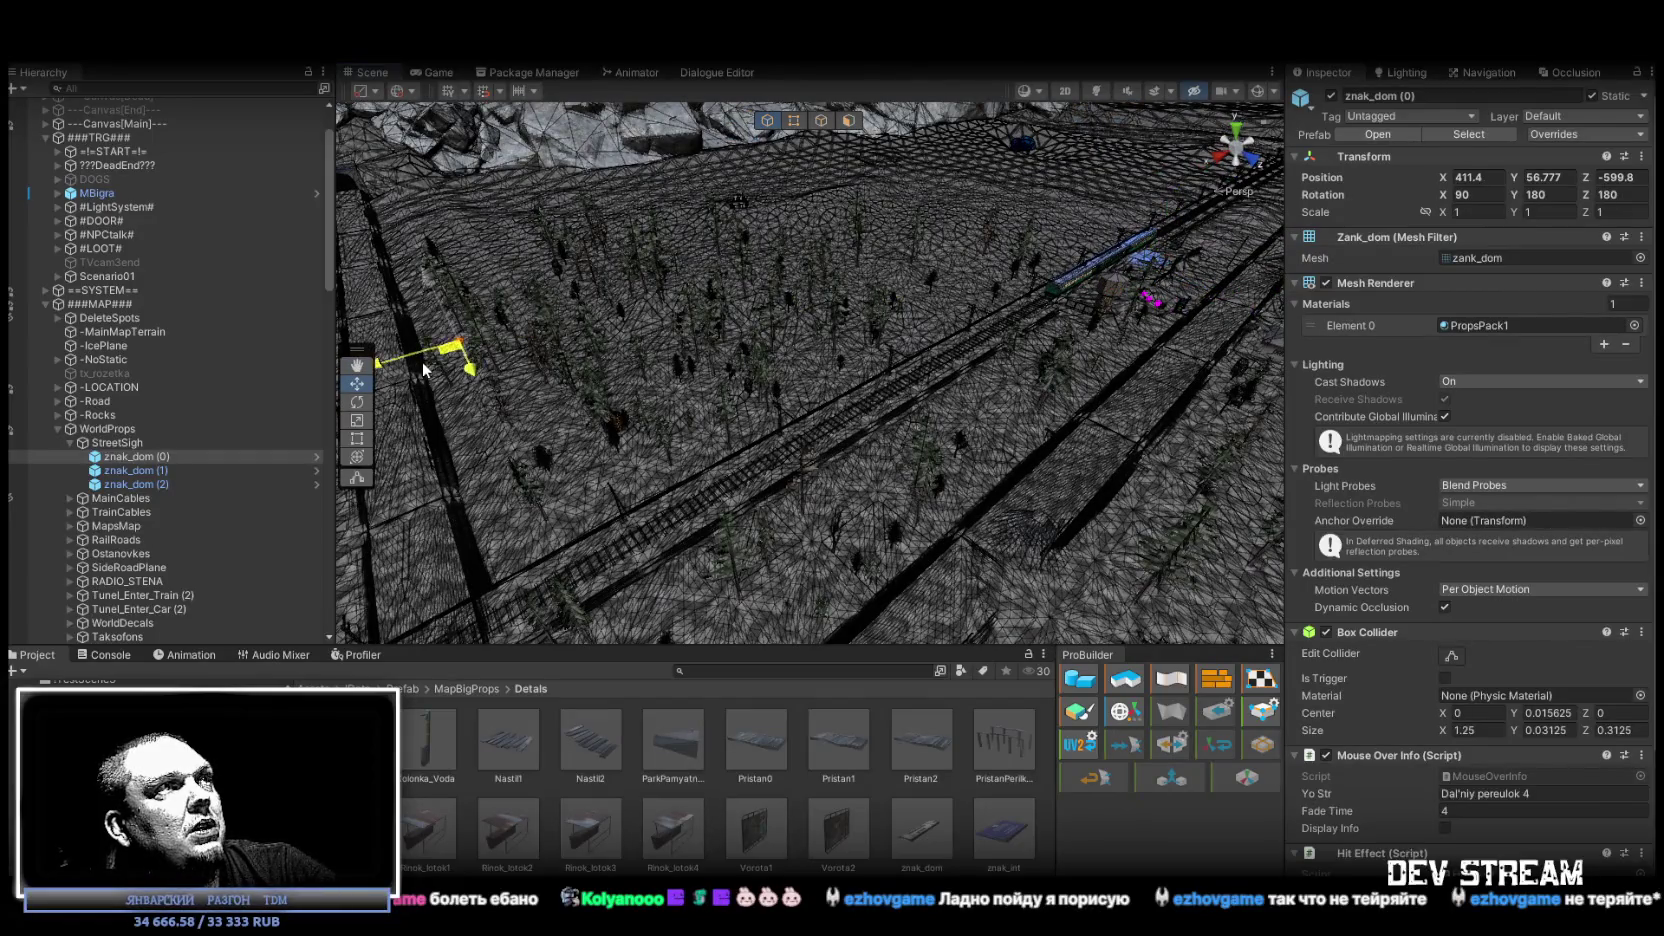
{"action": "mouse_move", "coordinate": [724, 374]}
{"action": "left_mouse_down"}
{"action": "mouse_move", "coordinate": [518, 326]}
{"action": "mouse_move", "coordinate": [958, 381]}
{"action": "left_mouse_up"}
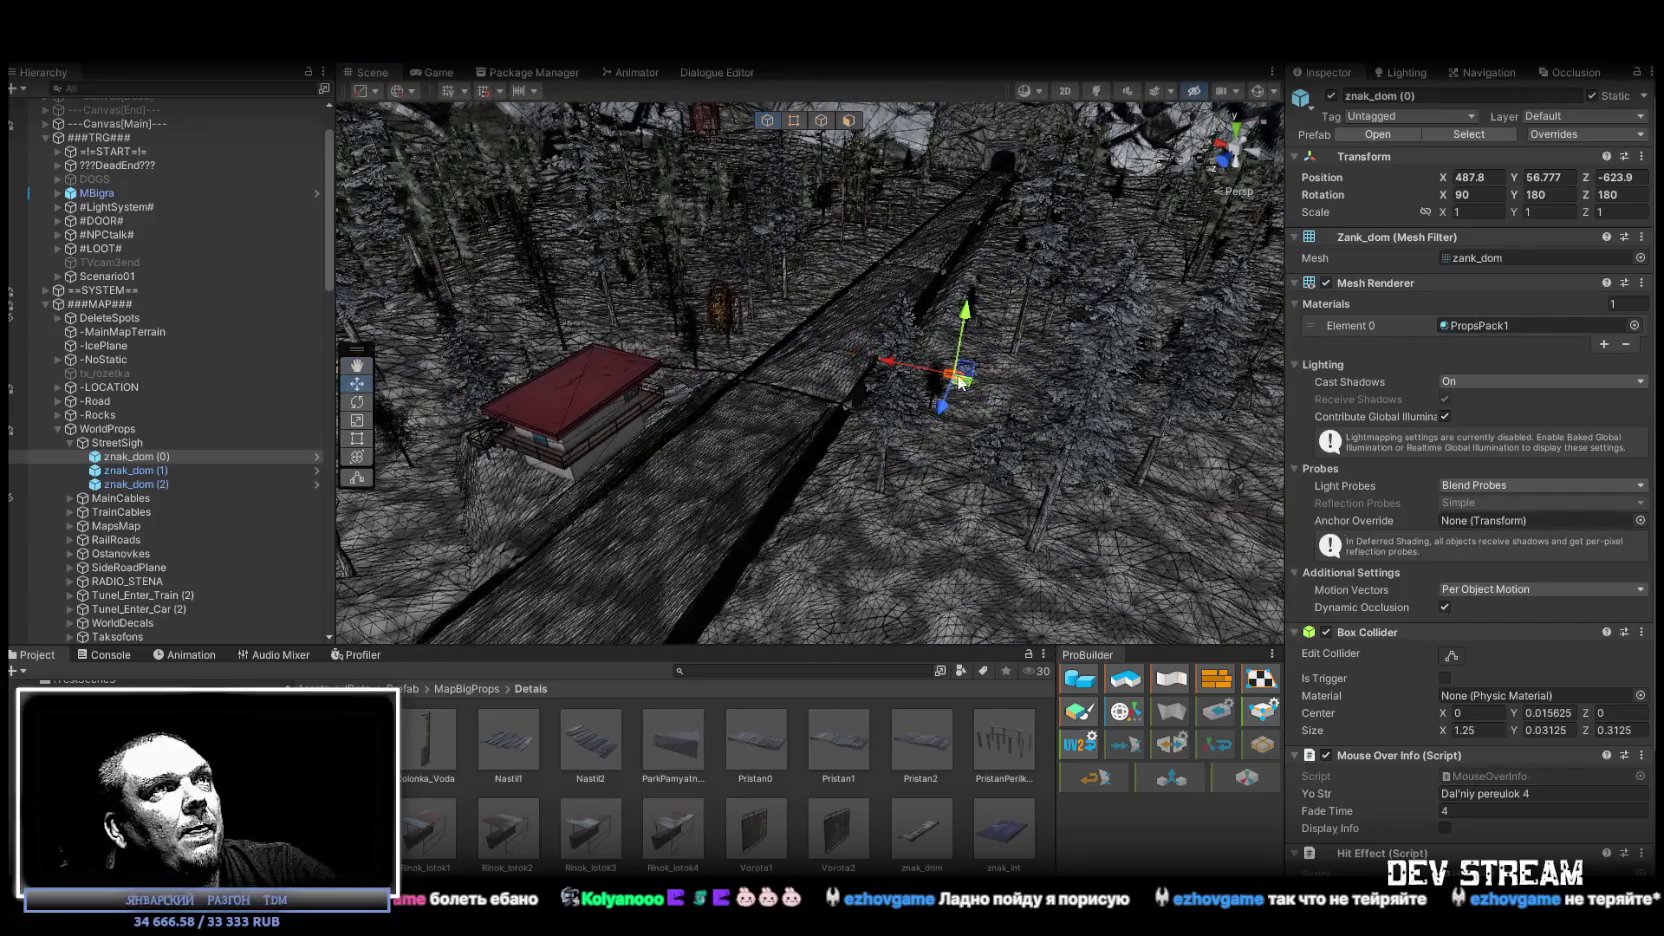
Set znak_dom (0) on the white house wall at 509.8, 54.34, -611.53, Z rotation 270.
{"action": "mouse_move", "coordinate": [733, 404]}
{"action": "left_mouse_down"}
{"action": "mouse_move", "coordinate": [528, 297]}
{"action": "mouse_move", "coordinate": [862, 269]}
{"action": "left_mouse_up"}
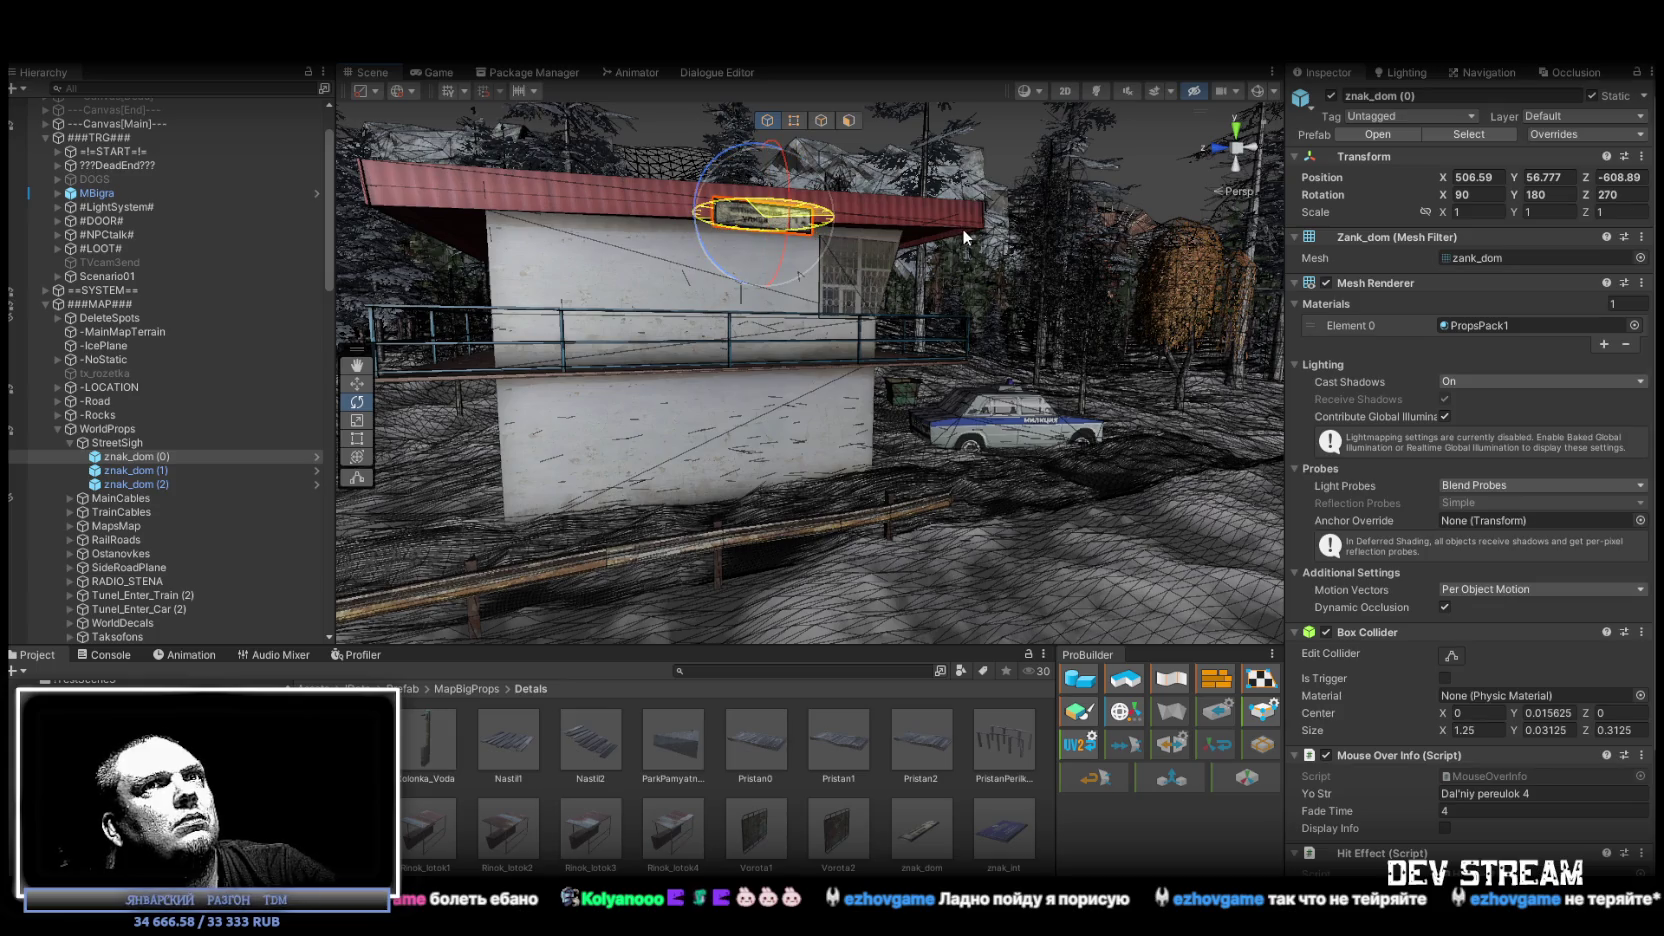
{"action": "mouse_move", "coordinate": [879, 244]}
{"action": "left_mouse_down"}
{"action": "mouse_move", "coordinate": [640, 226]}
{"action": "mouse_move", "coordinate": [597, 210]}
{"action": "mouse_move", "coordinate": [577, 178]}
{"action": "mouse_move", "coordinate": [905, 562]}
{"action": "left_mouse_up"}
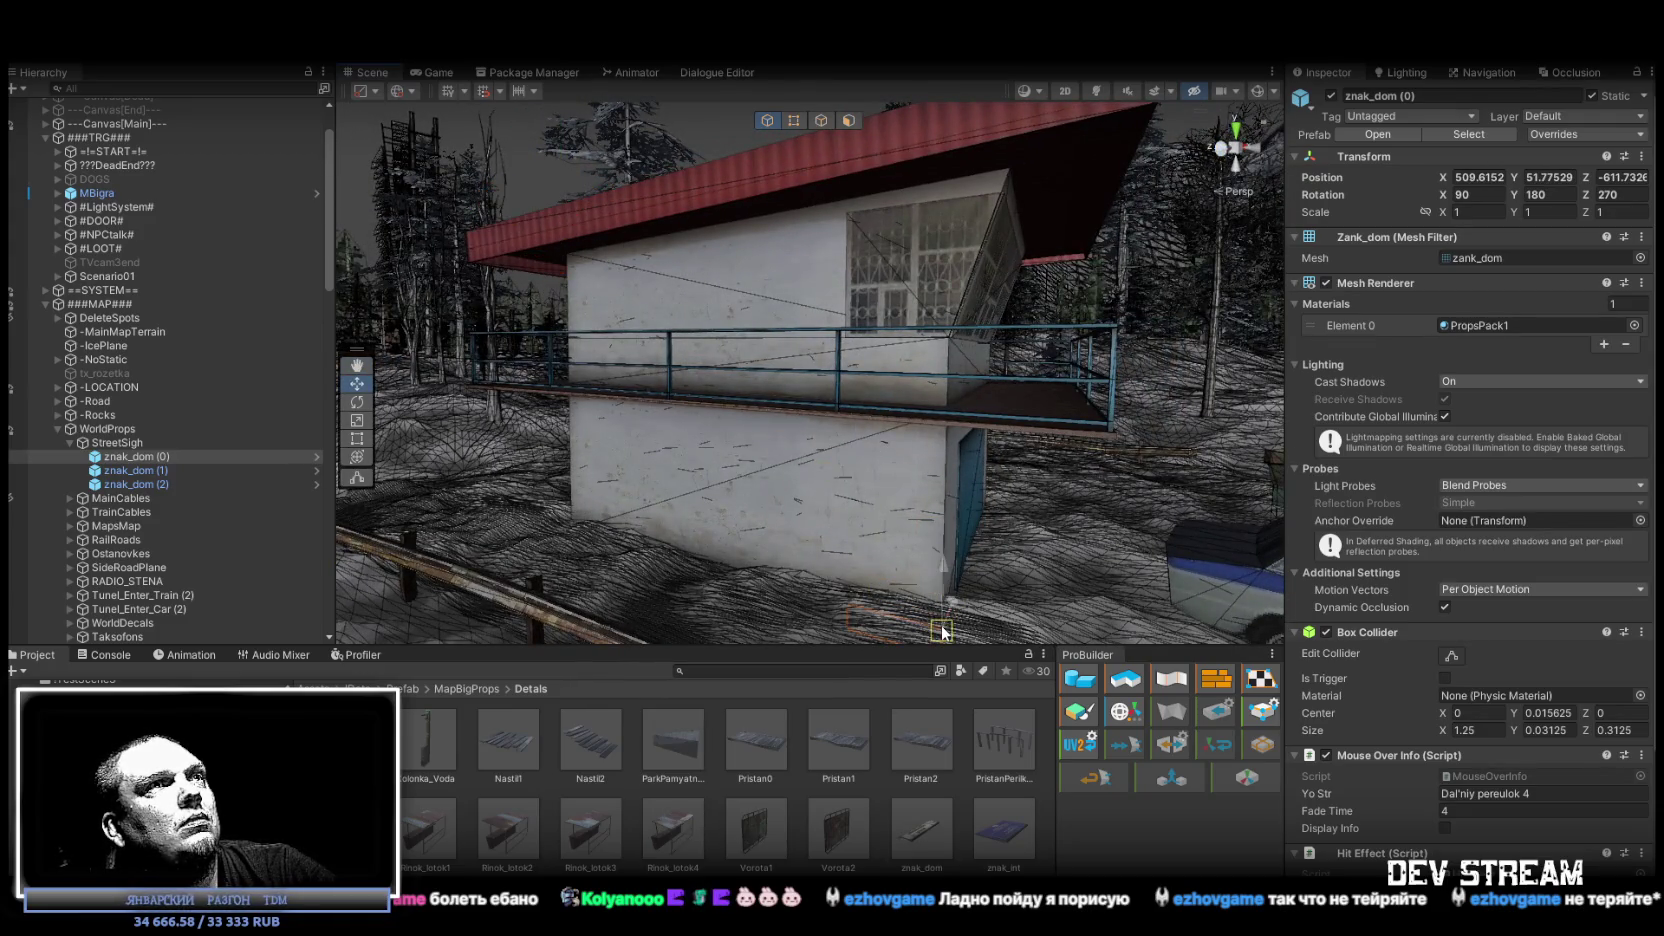
{"action": "key", "text": "f"}
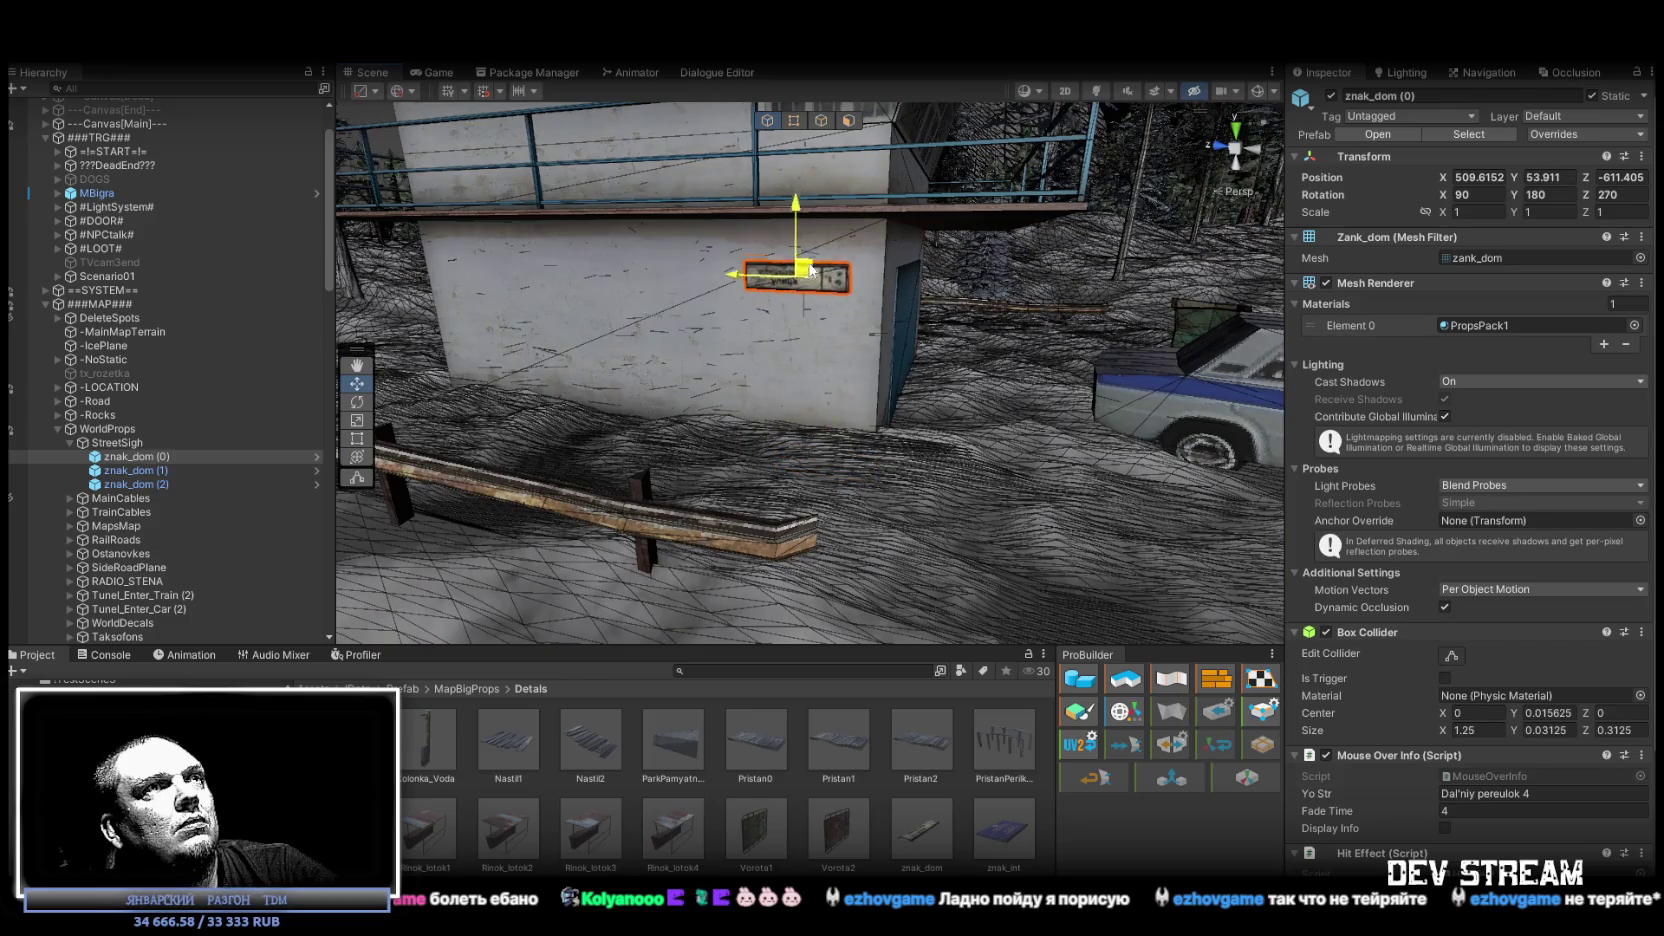
{"action": "mouse_move", "coordinate": [804, 280]}
{"action": "left_mouse_down"}
{"action": "mouse_move", "coordinate": [813, 320]}
{"action": "mouse_move", "coordinate": [754, 314]}
{"action": "left_mouse_up"}
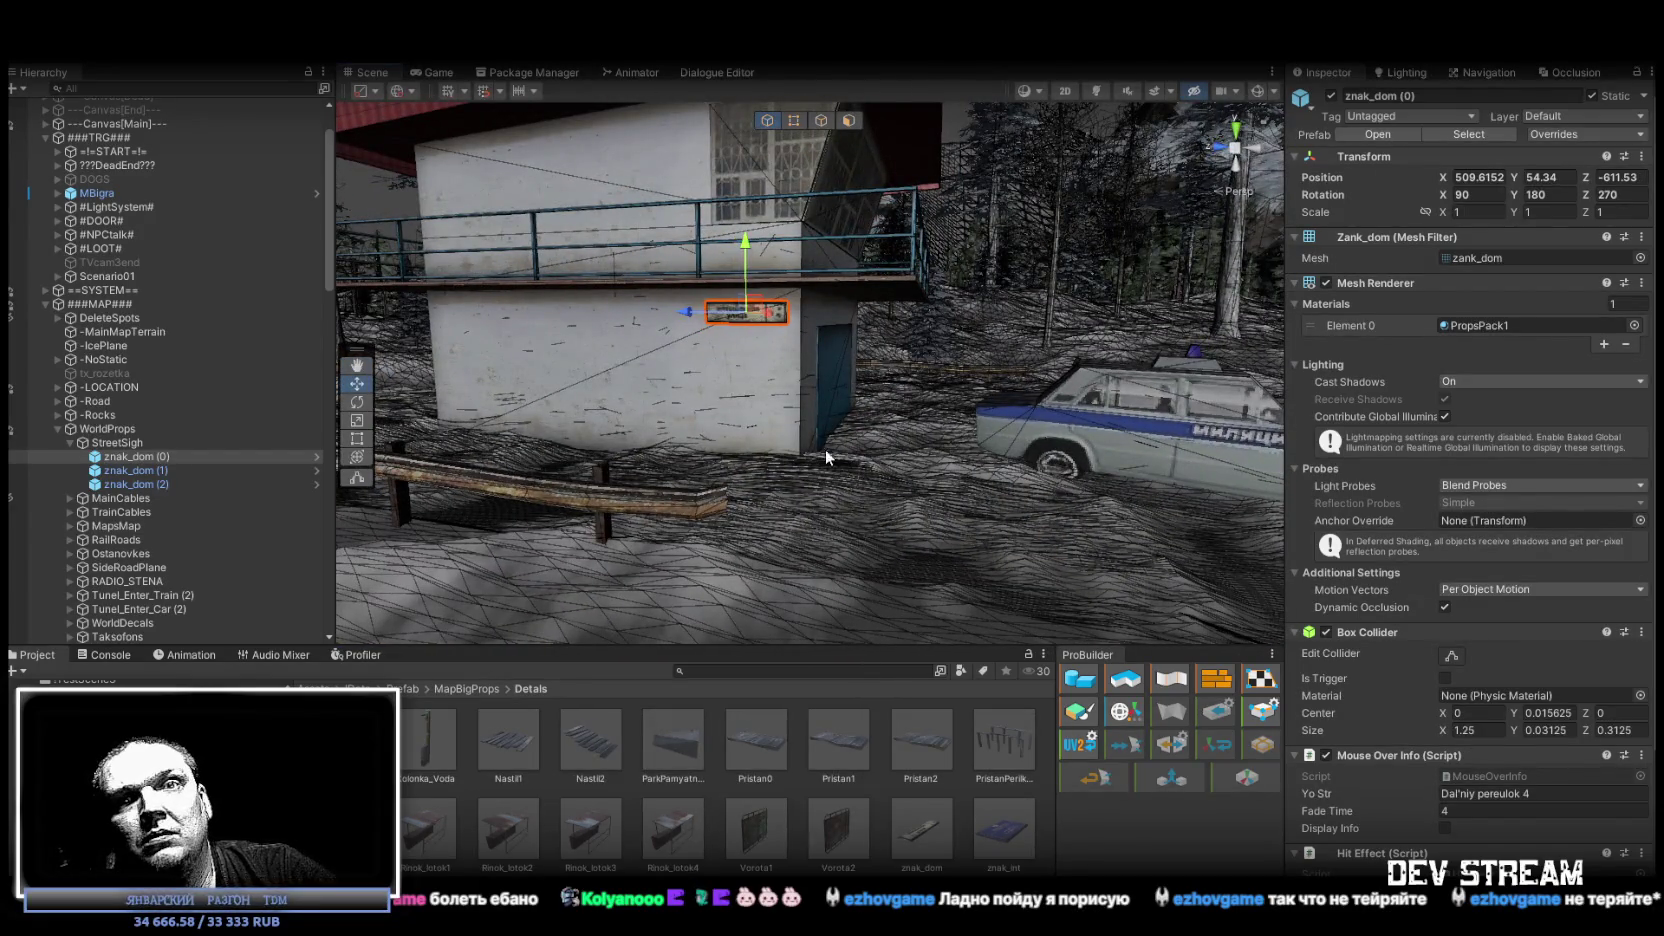
{"action": "scroll", "coordinate": [826, 448], "scroll_direction": "down", "scroll_amount": 10}
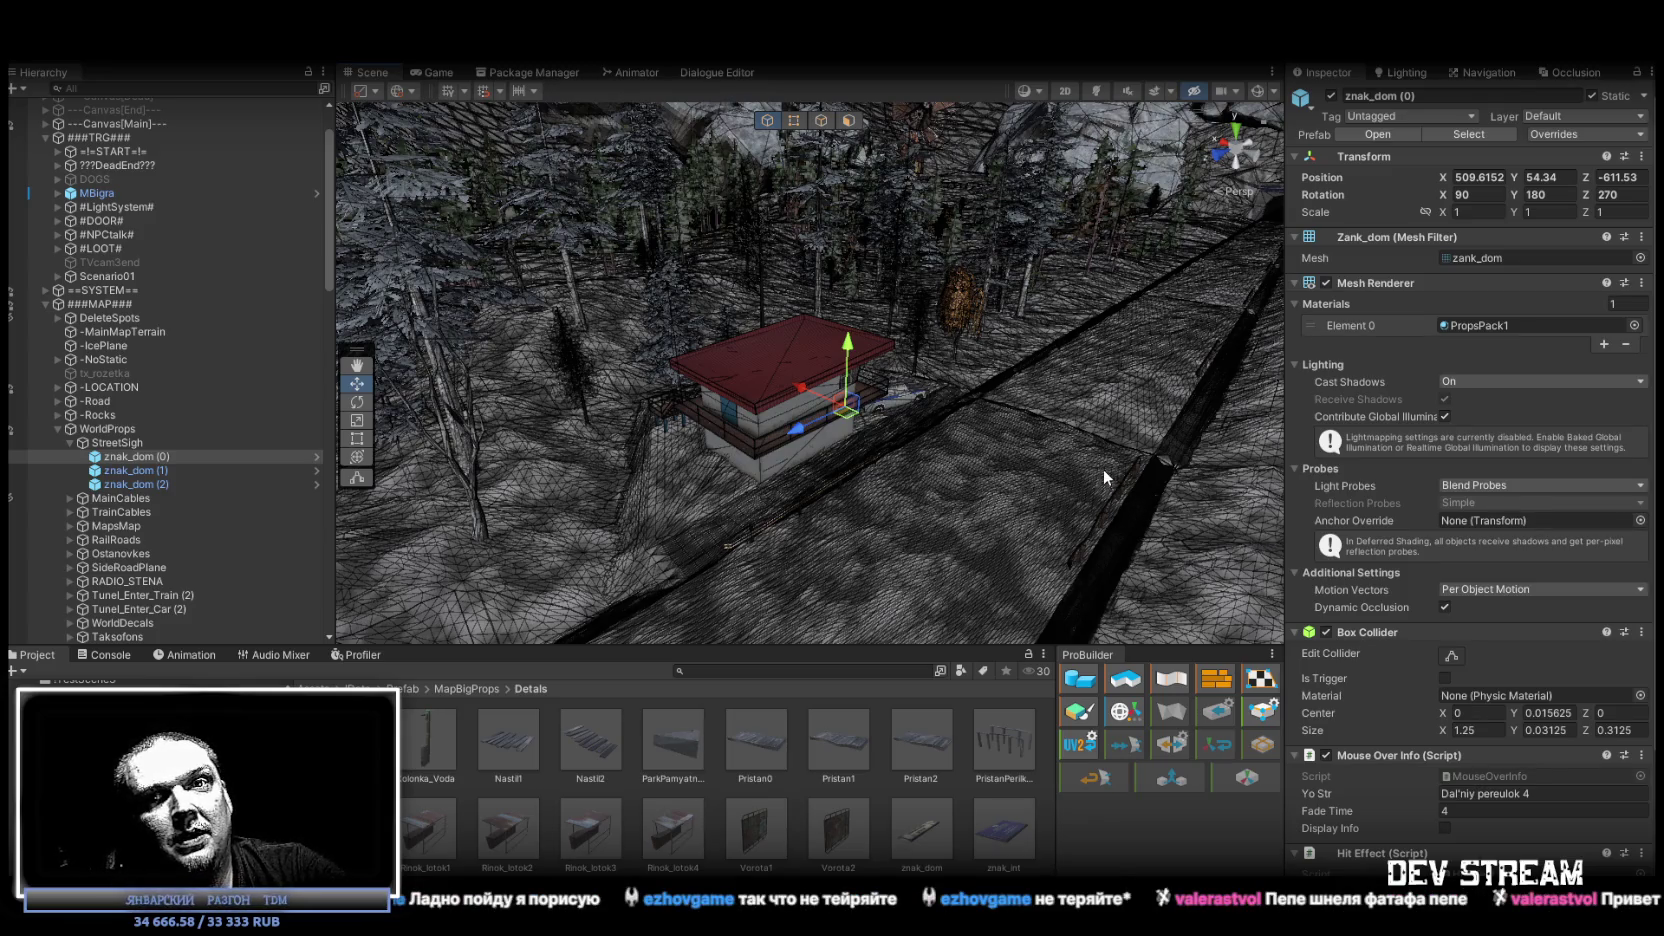
Turn the view down the road and fly onward toward the next building.
{"action": "mouse_move", "coordinate": [878, 501]}
{"action": "left_mouse_down"}
{"action": "mouse_move", "coordinate": [1044, 524]}
{"action": "mouse_move", "coordinate": [1220, 520]}
{"action": "mouse_move", "coordinate": [1180, 515]}
{"action": "mouse_move", "coordinate": [1539, 442]}
{"action": "mouse_move", "coordinate": [965, 402]}
{"action": "mouse_move", "coordinate": [960, 497]}
{"action": "mouse_move", "coordinate": [681, 373]}
{"action": "mouse_move", "coordinate": [259, 571]}
{"action": "mouse_move", "coordinate": [1540, 439]}
{"action": "mouse_move", "coordinate": [1516, 424]}
{"action": "mouse_move", "coordinate": [1568, 439]}
{"action": "mouse_move", "coordinate": [1520, 432]}
{"action": "mouse_move", "coordinate": [1379, 592]}
{"action": "mouse_move", "coordinate": [1494, 463]}
{"action": "mouse_move", "coordinate": [1488, 478]}
{"action": "mouse_move", "coordinate": [1514, 488]}
{"action": "mouse_move", "coordinate": [1026, 455]}
{"action": "mouse_move", "coordinate": [1023, 405]}
{"action": "mouse_move", "coordinate": [1143, 423]}
{"action": "mouse_move", "coordinate": [789, 449]}
{"action": "mouse_move", "coordinate": [308, 400]}
{"action": "mouse_move", "coordinate": [243, 434]}
{"action": "mouse_move", "coordinate": [266, 467]}
{"action": "mouse_move", "coordinate": [257, 504]}
{"action": "mouse_move", "coordinate": [272, 519]}
{"action": "mouse_move", "coordinate": [333, 489]}
{"action": "mouse_move", "coordinate": [176, 484]}
{"action": "left_mouse_up"}
{"action": "key", "text": "w"}
{"action": "left_click_drag", "start_coordinate": [486, 465], "coordinate": [608, 450]}
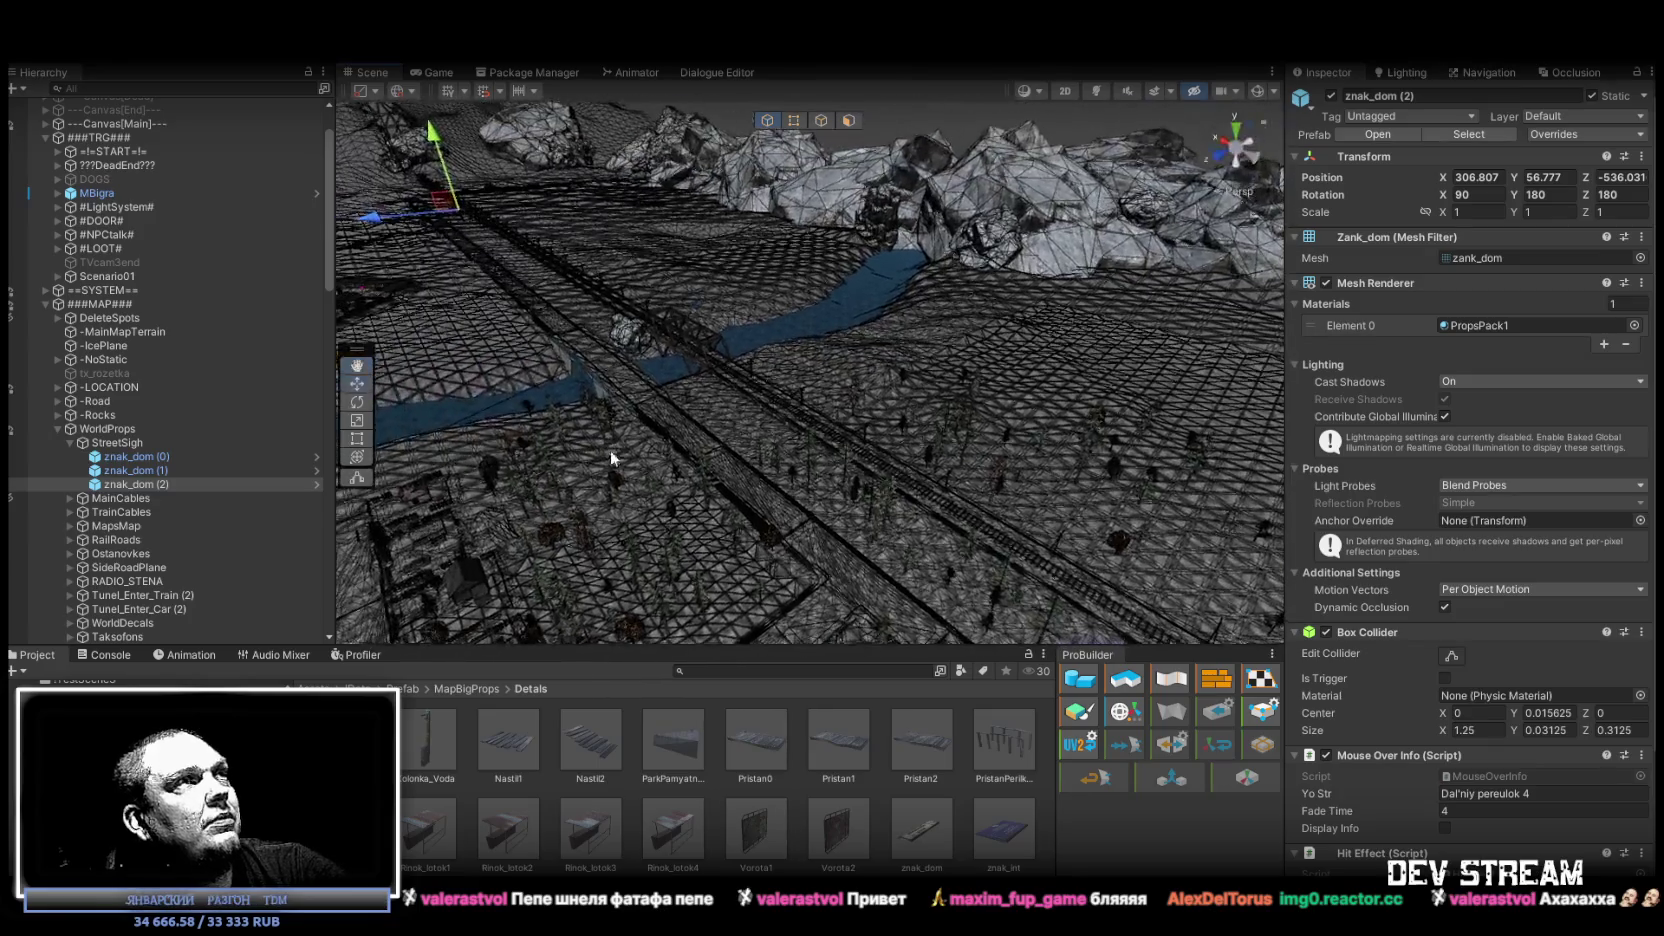
Check znak_dom (3) above the kiosk windows, then duplicate it as znak_dom (4).
{"action": "mouse_move", "coordinate": [566, 276]}
{"action": "left_mouse_down"}
{"action": "mouse_move", "coordinate": [488, 134]}
{"action": "mouse_move", "coordinate": [1091, 616]}
{"action": "left_mouse_up"}
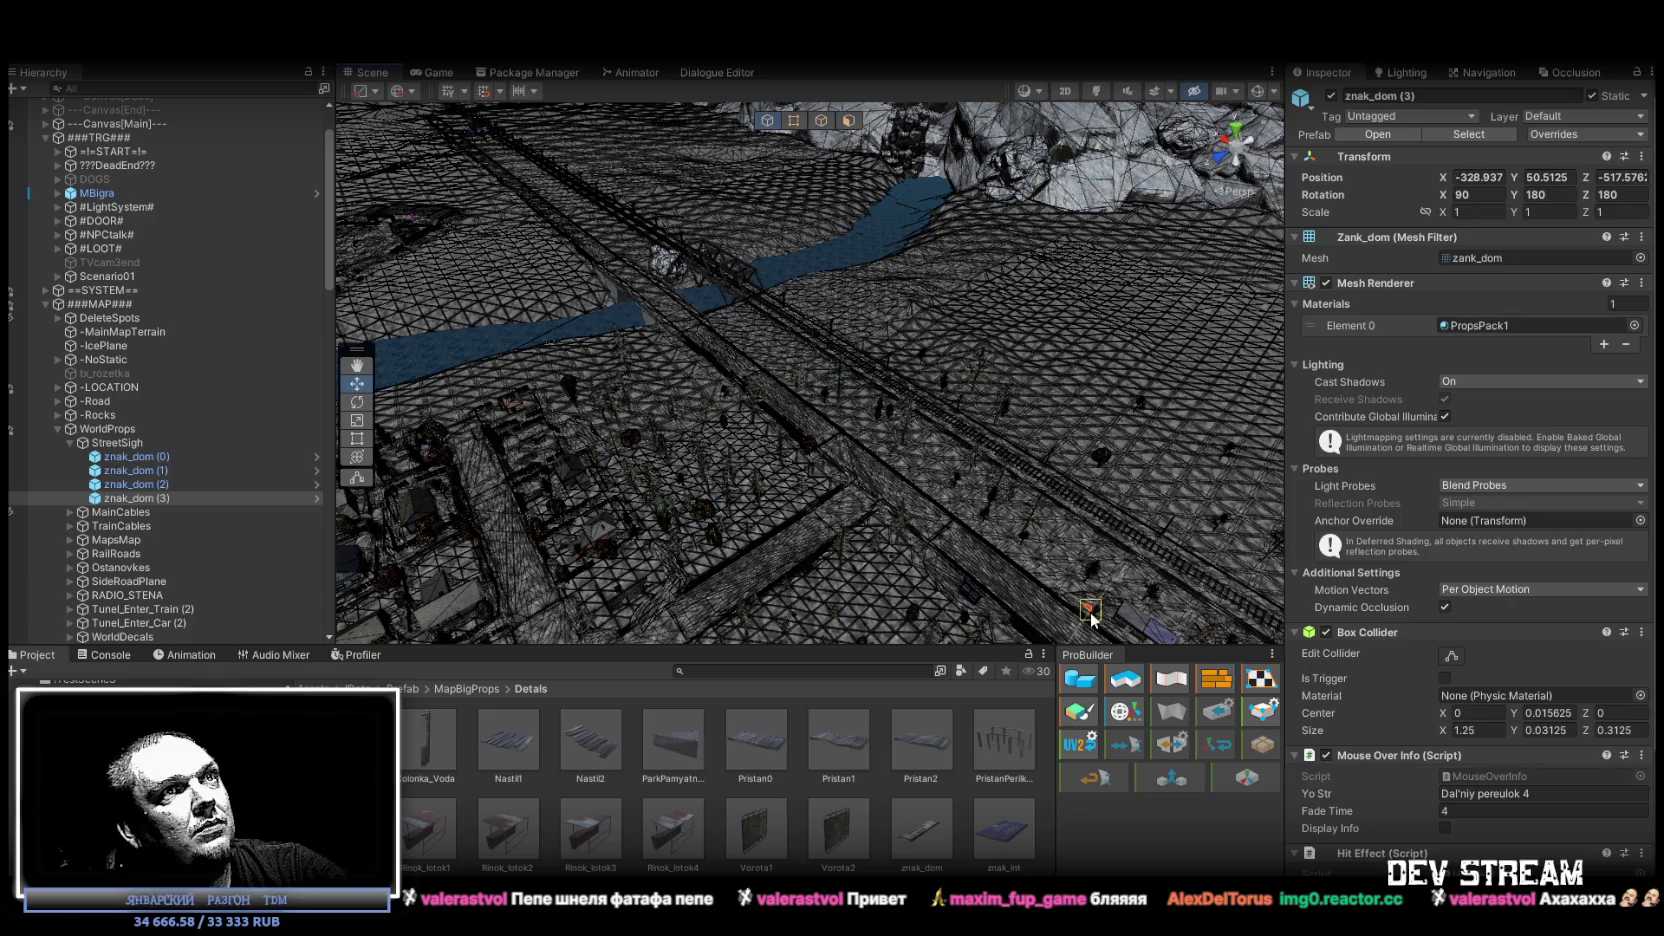
{"action": "key", "text": "f"}
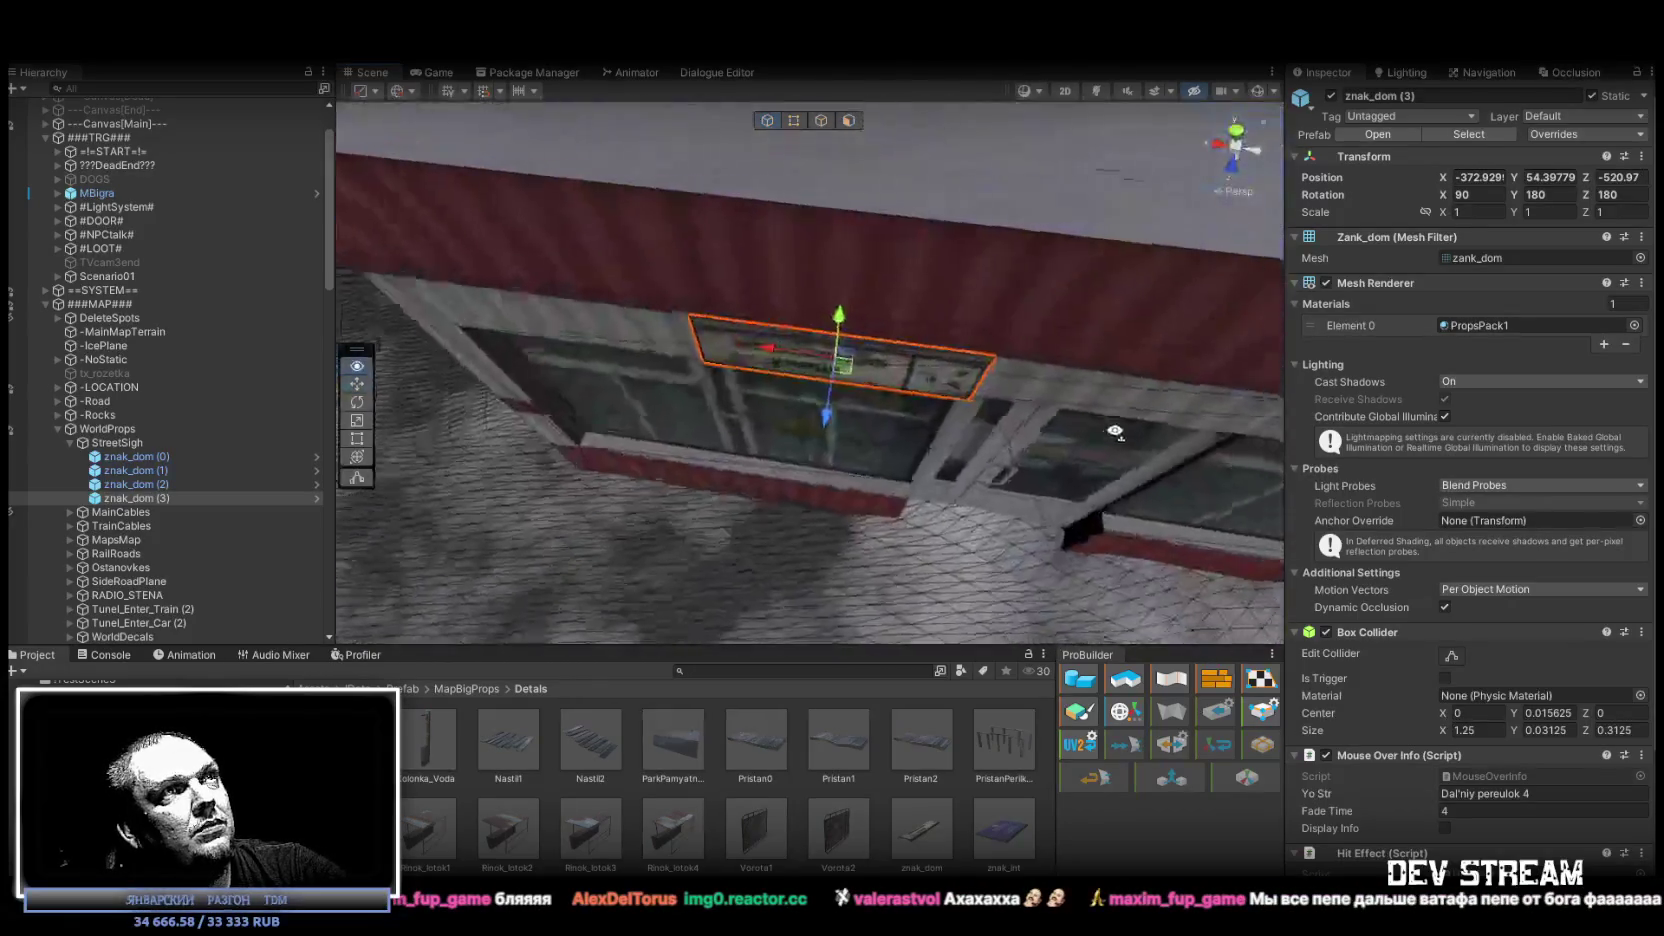
{"action": "mouse_move", "coordinate": [1074, 360]}
{"action": "left_mouse_down"}
{"action": "mouse_move", "coordinate": [1096, 256]}
{"action": "mouse_move", "coordinate": [899, 208]}
{"action": "mouse_move", "coordinate": [690, 192]}
{"action": "left_mouse_up"}
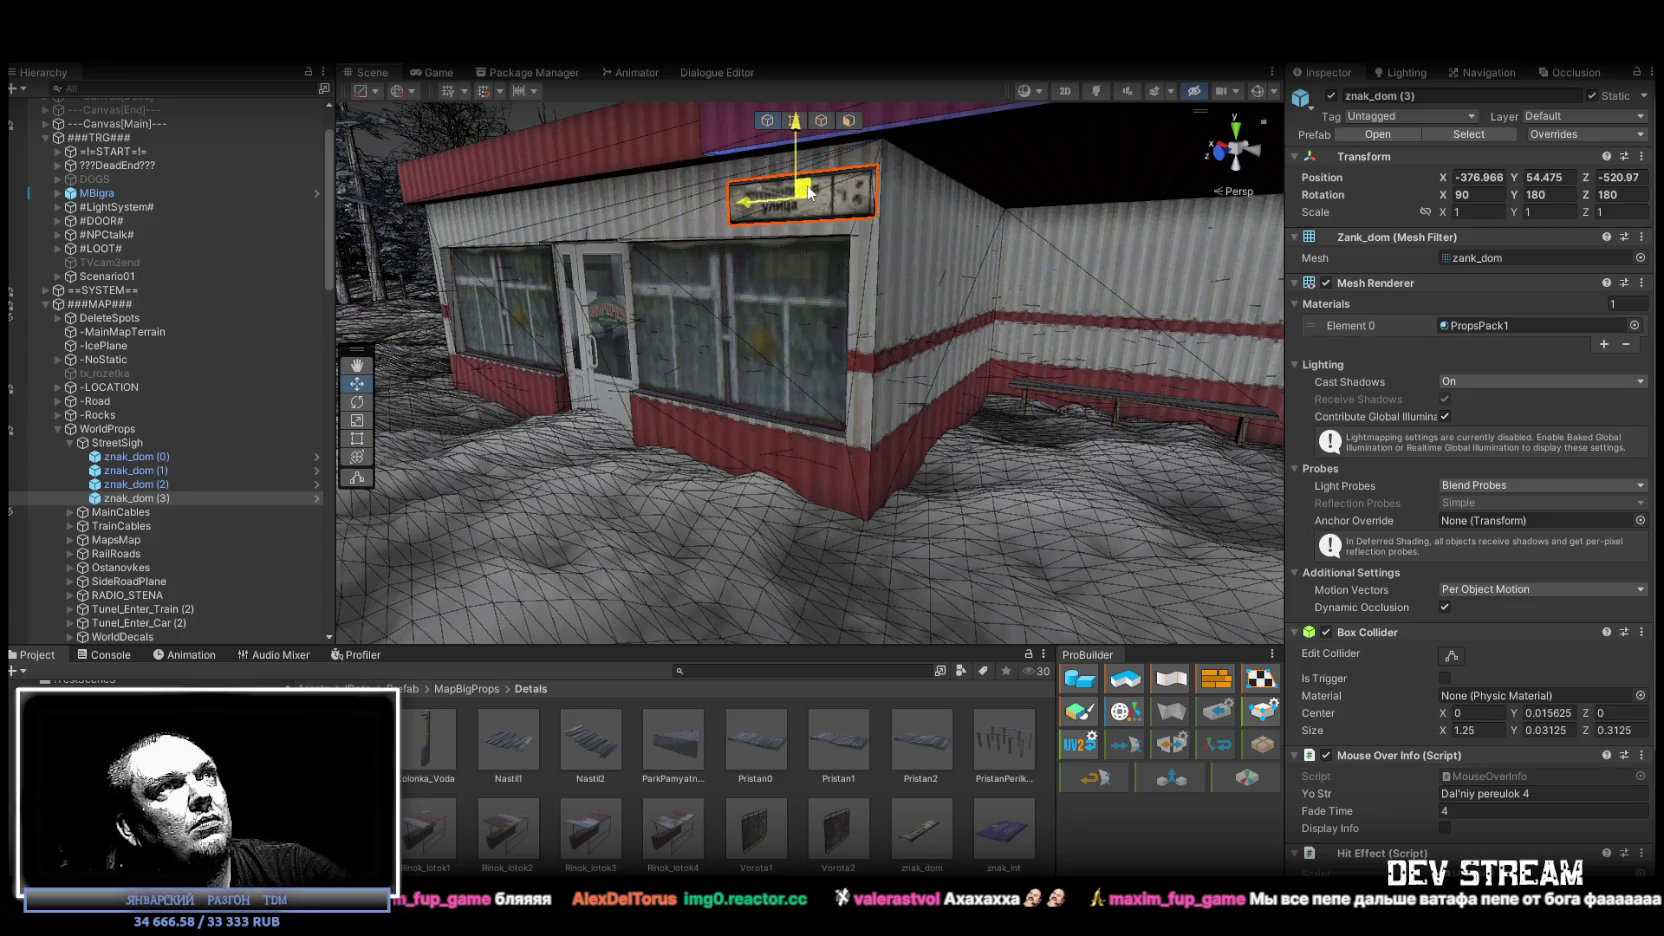
{"action": "mouse_move", "coordinate": [797, 190]}
{"action": "left_mouse_down"}
{"action": "mouse_move", "coordinate": [1042, 446]}
{"action": "mouse_move", "coordinate": [577, 389]}
{"action": "left_mouse_up"}
{"action": "key", "text": "ctrl+d"}
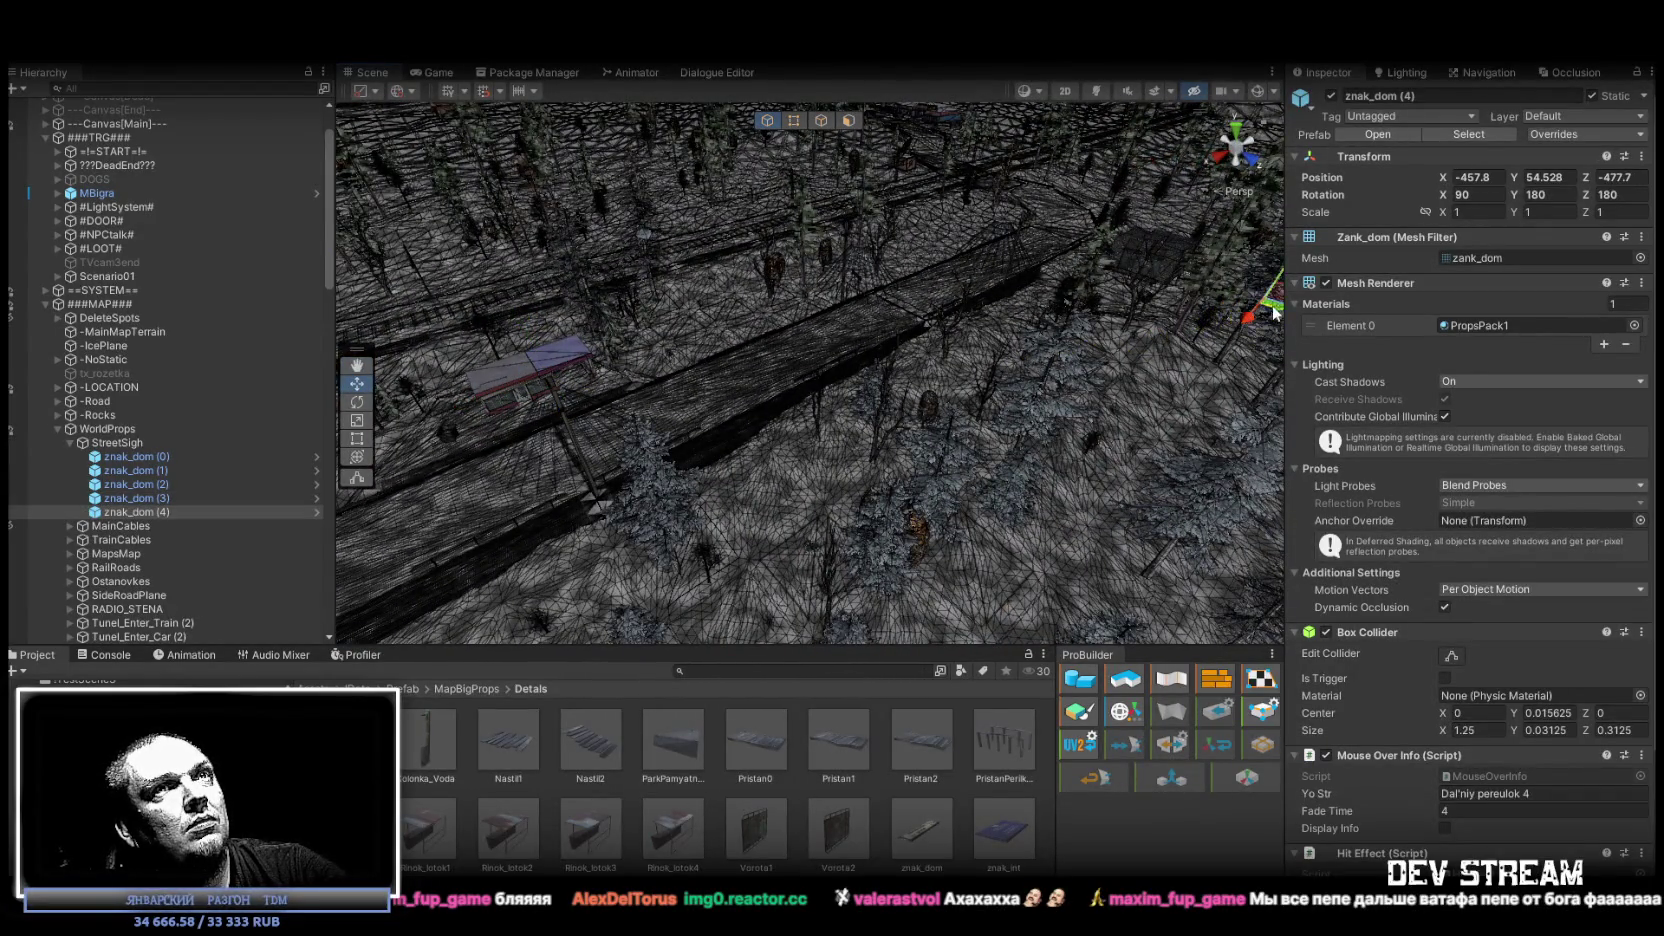
Compare znak_dom (4)'s angle with the brown house Constructions01's rotation, about Z 40.
{"action": "key", "text": "f"}
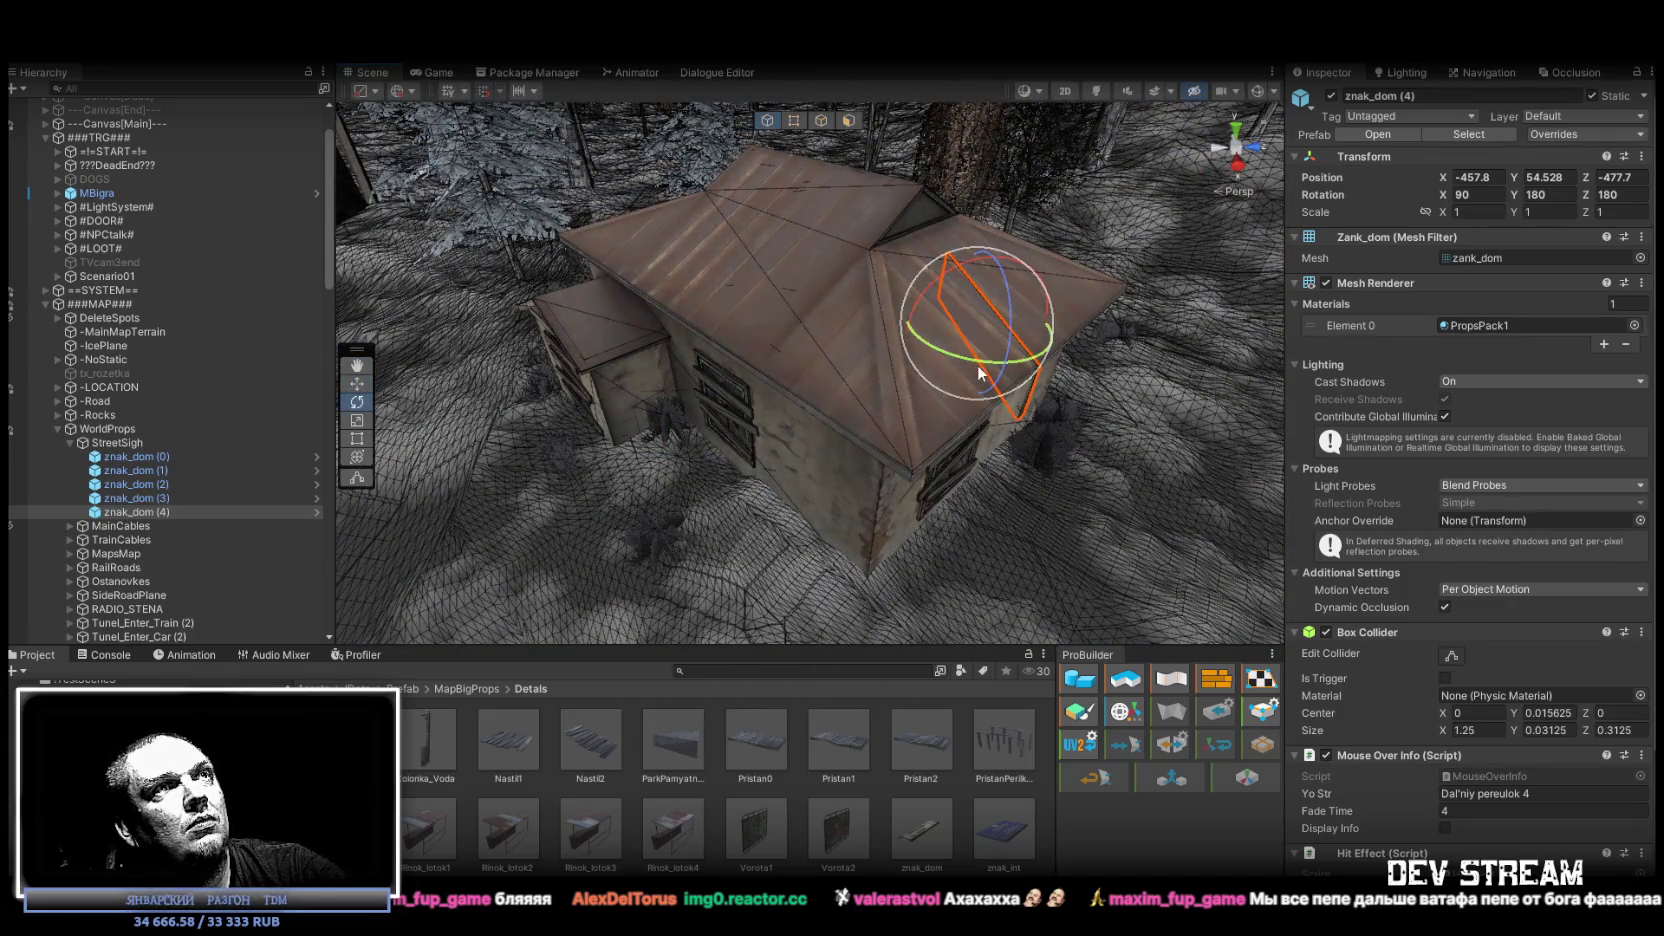
{"action": "left_click", "coordinate": [840, 455]}
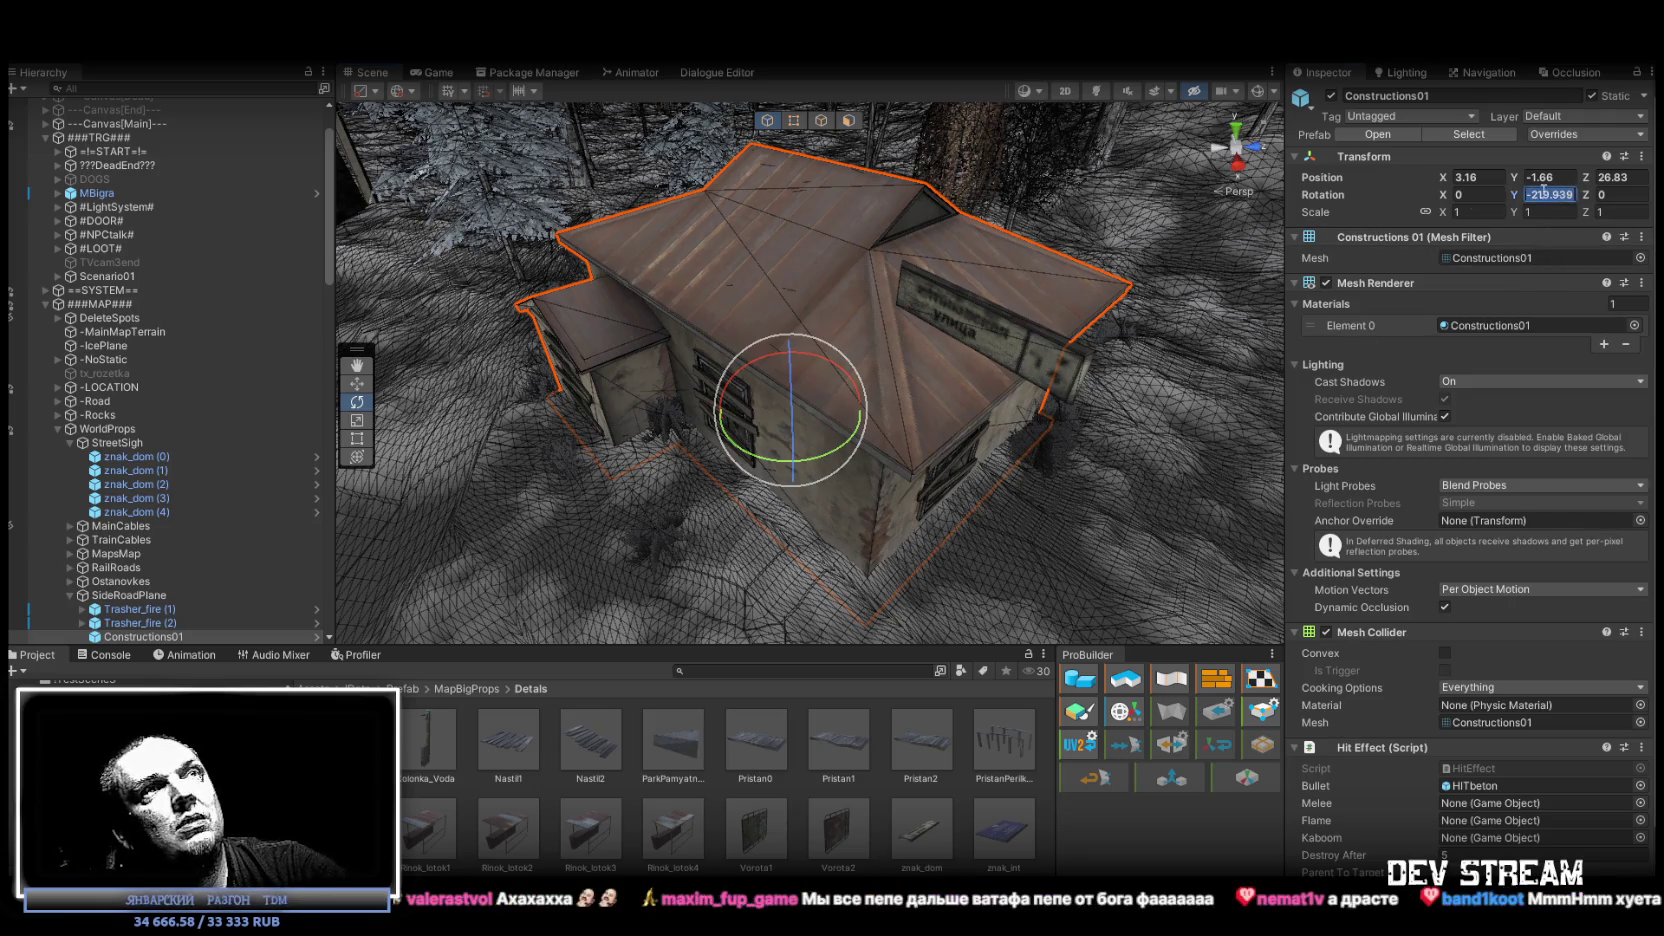
{"action": "left_click", "coordinate": [983, 338]}
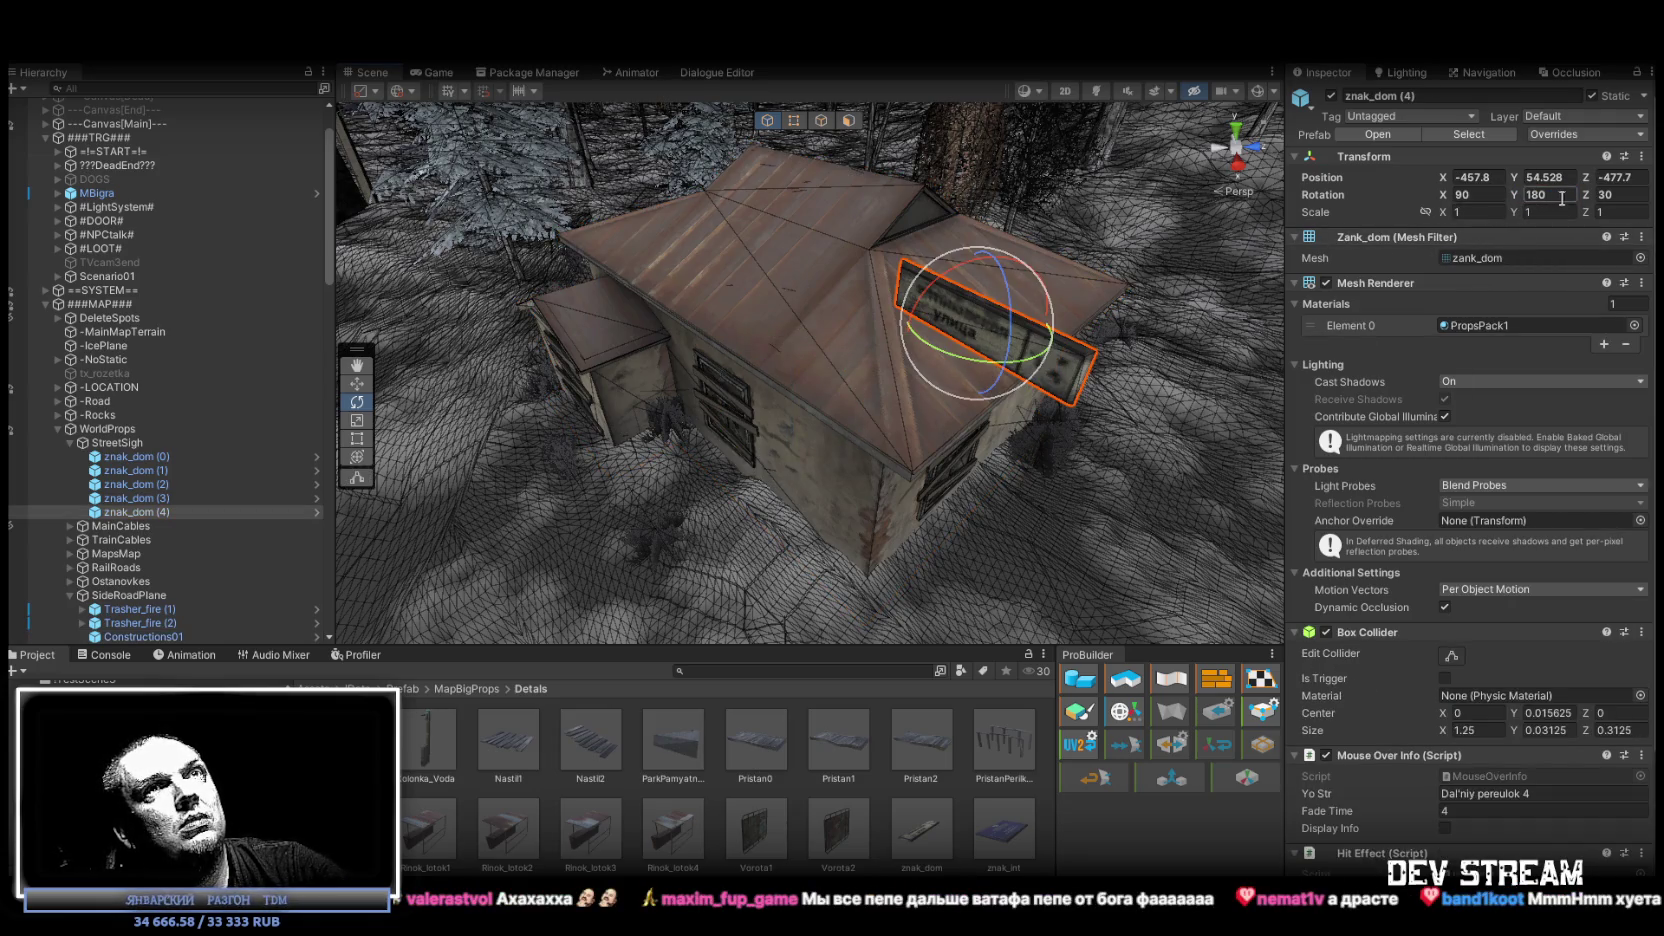
{"action": "left_click_drag", "start_coordinate": [1000, 290], "coordinate": [930, 328]}
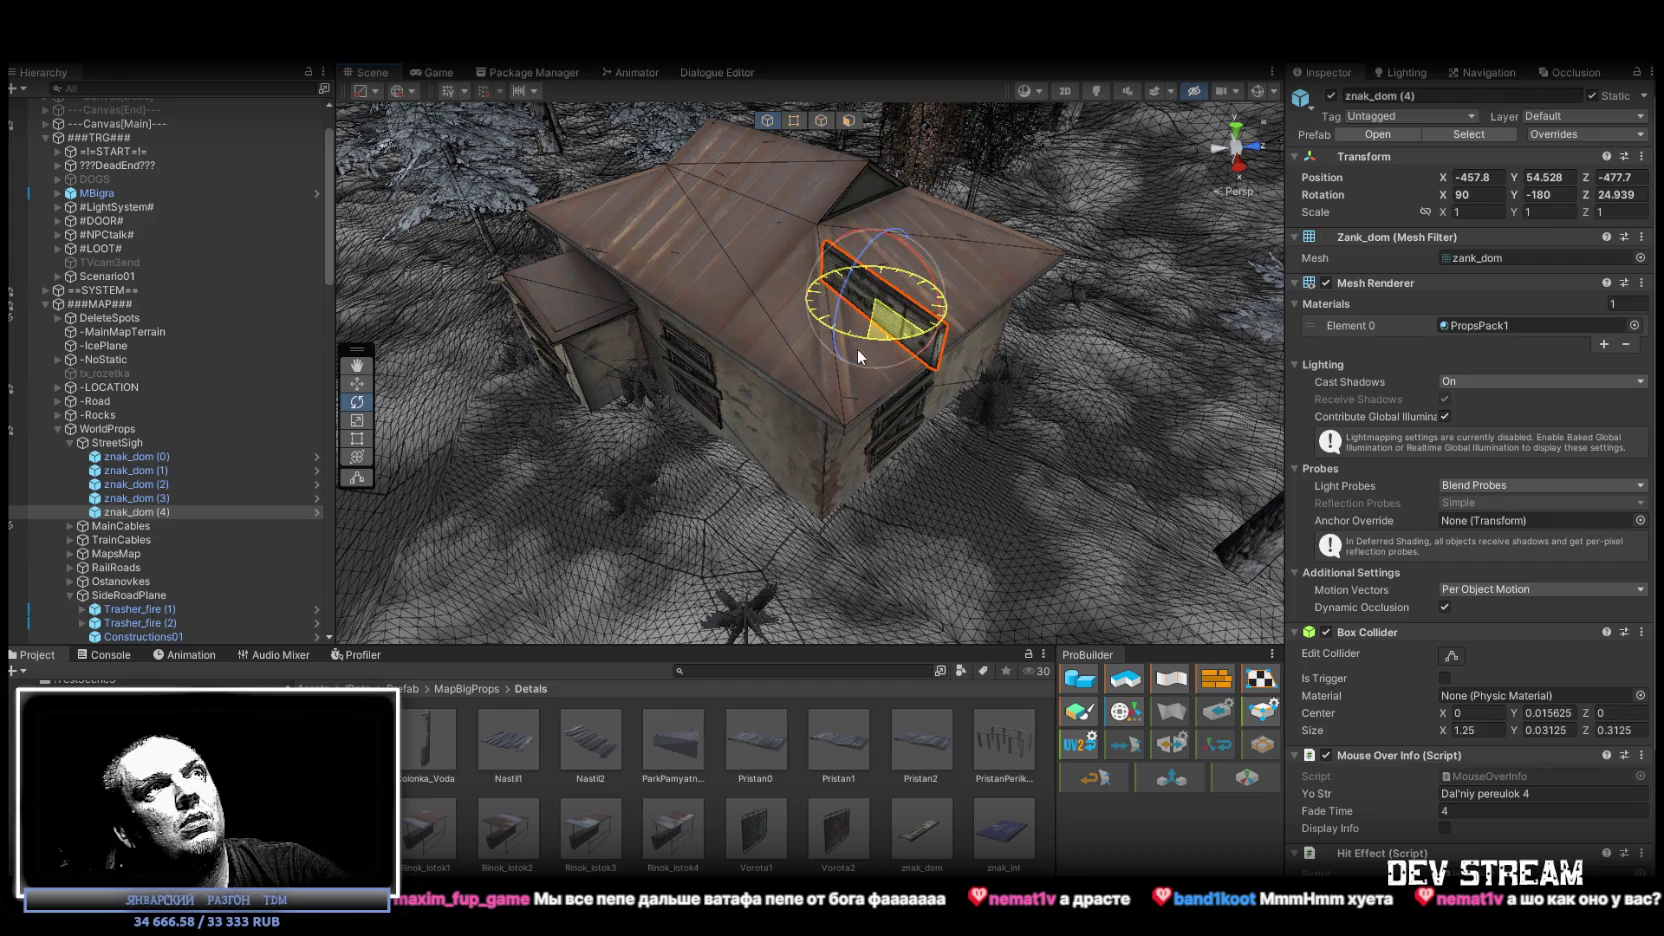
{"action": "mouse_move", "coordinate": [996, 303]}
{"action": "left_mouse_down"}
{"action": "mouse_move", "coordinate": [1146, 291]}
{"action": "mouse_move", "coordinate": [1144, 257]}
{"action": "mouse_move", "coordinate": [1066, 198]}
{"action": "left_mouse_up"}
Move znak_dom (4) off the roof onto the brown house wall and duplicate it as znak_dom (5).
{"action": "key", "text": "w"}
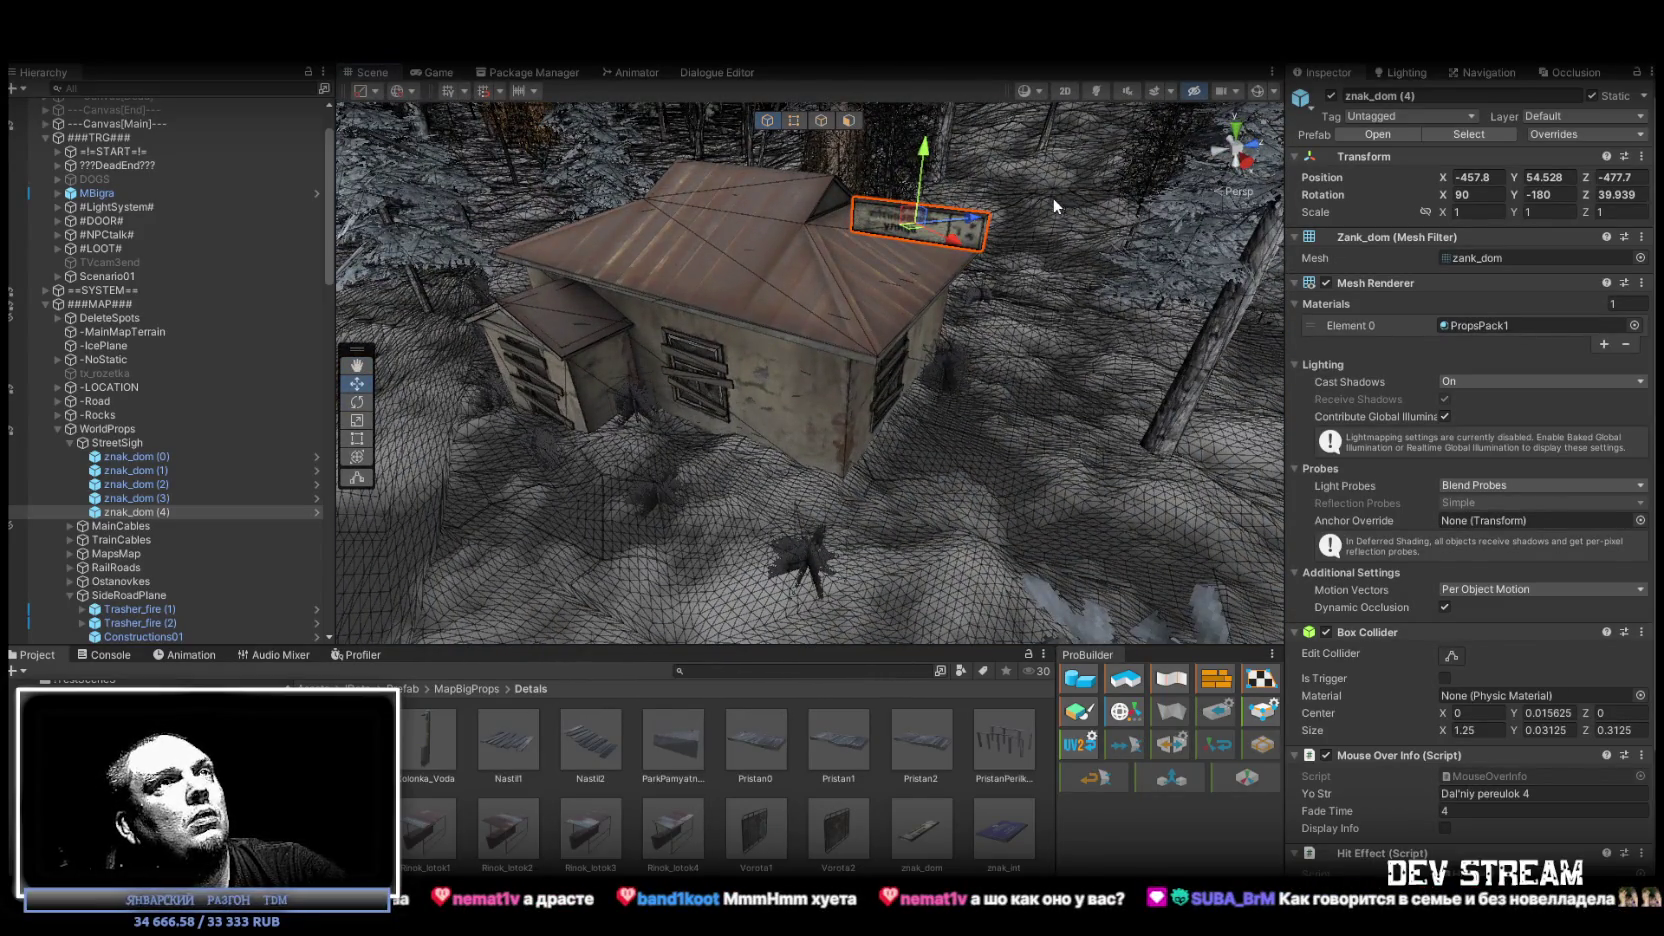
{"action": "mouse_move", "coordinate": [915, 215]}
{"action": "left_mouse_down"}
{"action": "mouse_move", "coordinate": [849, 474]}
{"action": "mouse_move", "coordinate": [790, 550]}
{"action": "mouse_move", "coordinate": [790, 360]}
{"action": "mouse_move", "coordinate": [945, 355]}
{"action": "mouse_move", "coordinate": [705, 252]}
{"action": "mouse_move", "coordinate": [830, 250]}
{"action": "mouse_move", "coordinate": [873, 212]}
{"action": "mouse_move", "coordinate": [836, 215]}
{"action": "mouse_move", "coordinate": [1030, 235]}
{"action": "mouse_move", "coordinate": [1000, 240]}
{"action": "left_mouse_up"}
{"action": "mouse_move", "coordinate": [880, 258]}
{"action": "left_mouse_down"}
{"action": "mouse_move", "coordinate": [850, 290]}
{"action": "mouse_move", "coordinate": [950, 350]}
{"action": "mouse_move", "coordinate": [985, 443]}
{"action": "mouse_move", "coordinate": [895, 457]}
{"action": "mouse_move", "coordinate": [906, 472]}
{"action": "mouse_move", "coordinate": [992, 501]}
{"action": "mouse_move", "coordinate": [1209, 398]}
{"action": "mouse_move", "coordinate": [577, 401]}
{"action": "mouse_move", "coordinate": [423, 247]}
{"action": "left_mouse_up"}
{"action": "scroll", "coordinate": [930, 292], "scroll_direction": "down", "scroll_amount": 5}
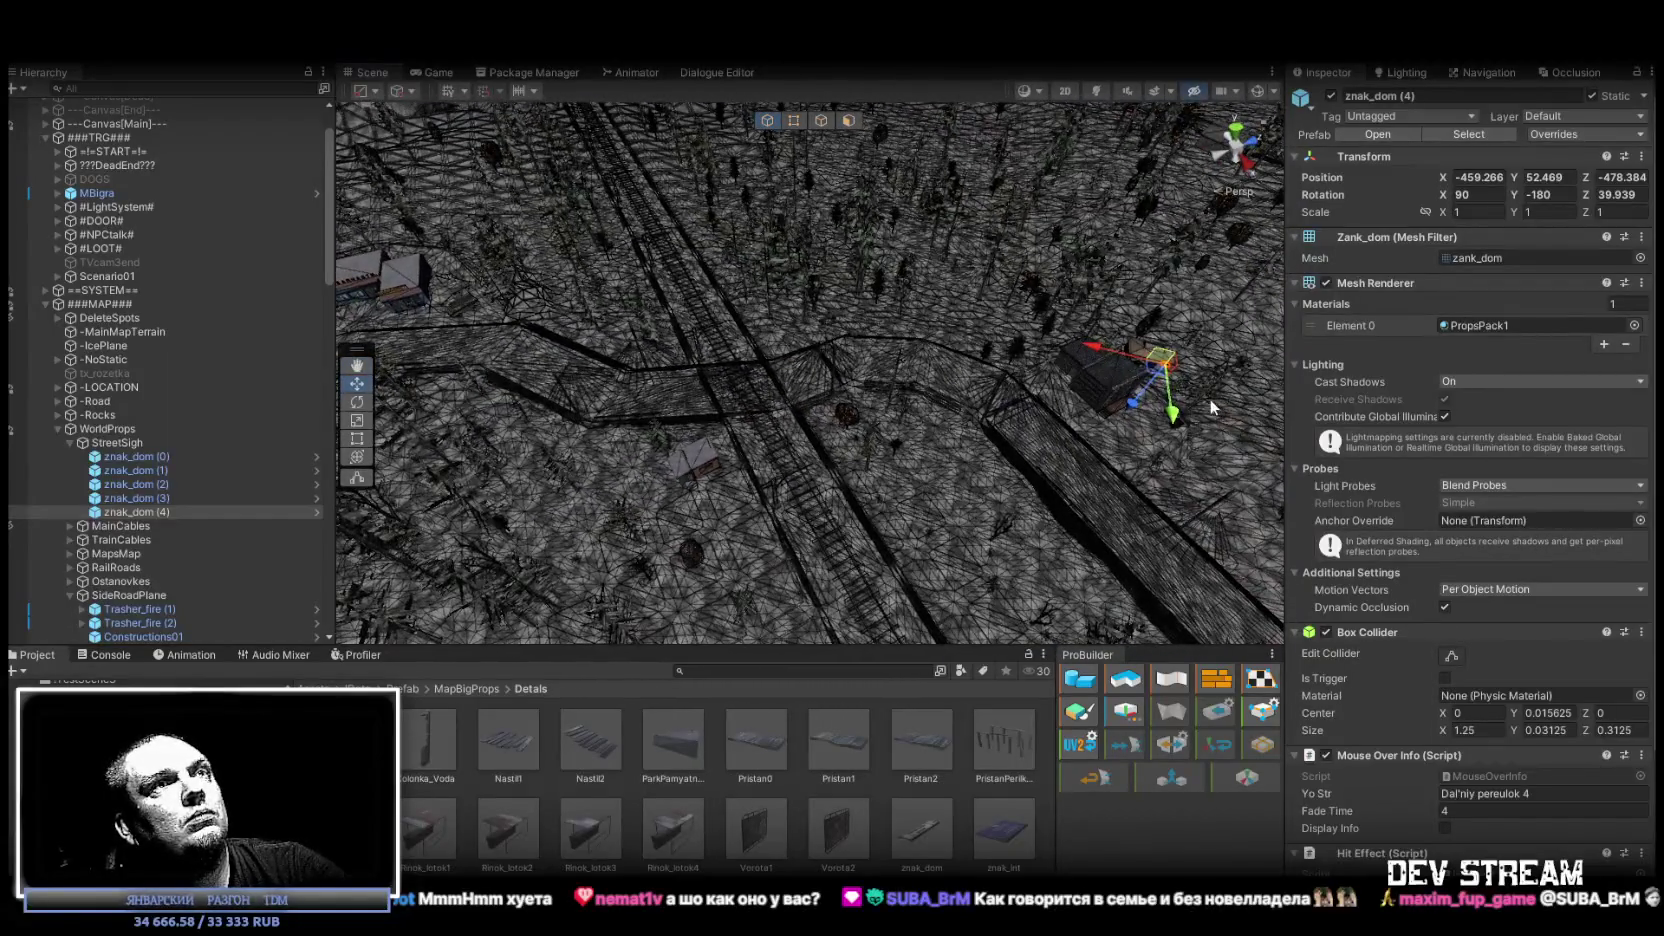
{"action": "key", "text": "ctrl+d"}
{"action": "scroll", "coordinate": [428, 248], "scroll_direction": "up", "scroll_amount": 10}
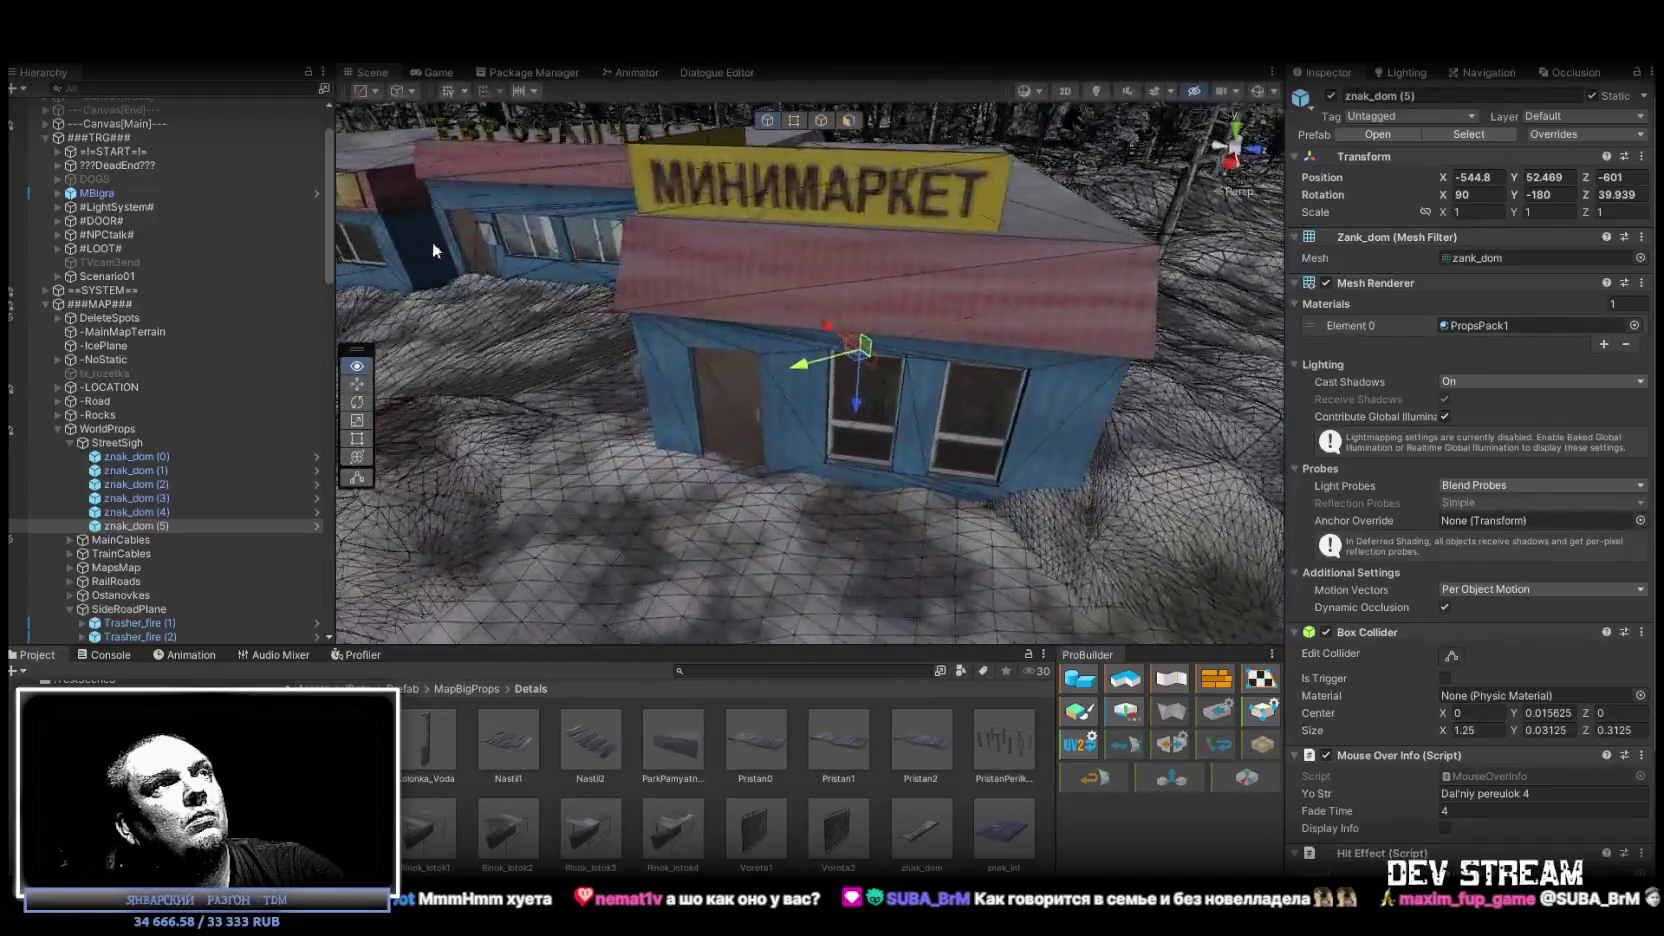
Rotate znak_dom (5) level by setting its Rotation Z to 90.
{"action": "key", "text": "e"}
{"action": "mouse_move", "coordinate": [890, 370]}
{"action": "left_mouse_down"}
{"action": "mouse_move", "coordinate": [959, 398]}
{"action": "mouse_move", "coordinate": [958, 312]}
{"action": "mouse_move", "coordinate": [712, 266]}
{"action": "mouse_move", "coordinate": [888, 357]}
{"action": "mouse_move", "coordinate": [929, 360]}
{"action": "mouse_move", "coordinate": [969, 327]}
{"action": "mouse_move", "coordinate": [1133, 332]}
{"action": "mouse_move", "coordinate": [446, 372]}
{"action": "mouse_move", "coordinate": [484, 319]}
{"action": "mouse_move", "coordinate": [710, 330]}
{"action": "mouse_move", "coordinate": [800, 512]}
{"action": "mouse_move", "coordinate": [853, 332]}
{"action": "mouse_move", "coordinate": [855, 222]}
{"action": "left_mouse_up"}
{"action": "key", "text": "f"}
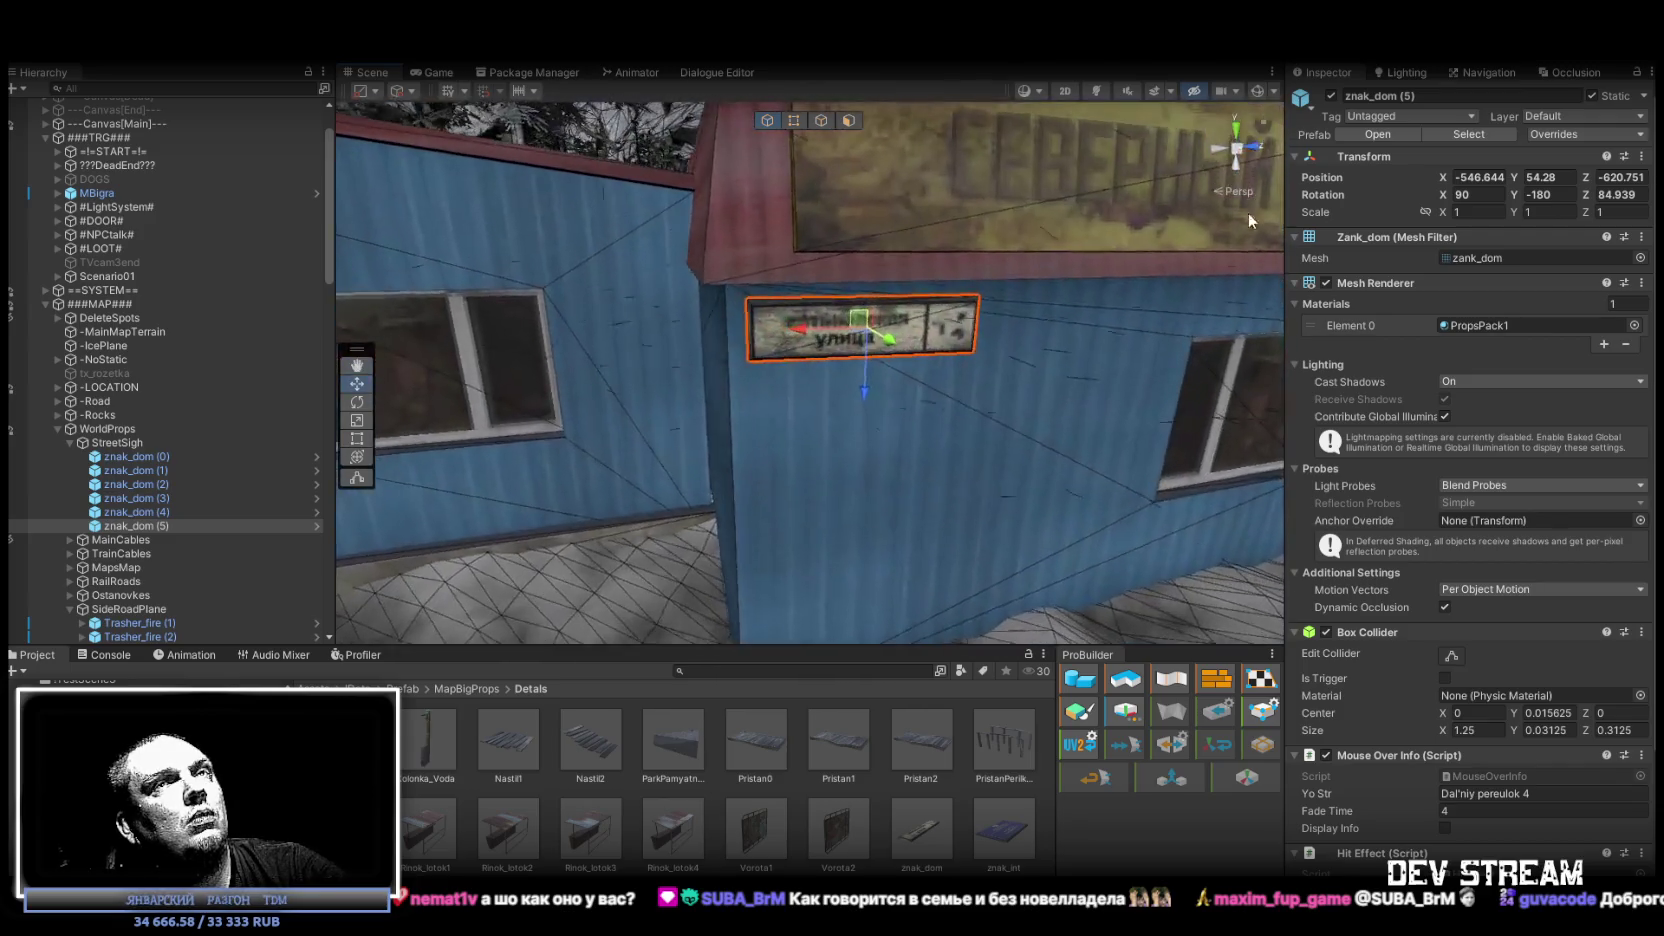
{"action": "type", "text": "90"}
{"action": "key", "text": "Return"}
Seat znak_dom (5) flush on the blue shop wall at -546.708, 54.203, -620.656.
{"action": "mouse_move", "coordinate": [1007, 372]}
{"action": "left_mouse_down"}
{"action": "mouse_move", "coordinate": [969, 409]}
{"action": "mouse_move", "coordinate": [1000, 378]}
{"action": "left_mouse_up"}
{"action": "mouse_move", "coordinate": [838, 248]}
{"action": "left_mouse_down"}
{"action": "mouse_move", "coordinate": [838, 552]}
{"action": "mouse_move", "coordinate": [855, 540]}
{"action": "mouse_move", "coordinate": [900, 285]}
{"action": "mouse_move", "coordinate": [1013, 289]}
{"action": "mouse_move", "coordinate": [560, 197]}
{"action": "mouse_move", "coordinate": [900, 238]}
{"action": "left_mouse_up"}
{"action": "left_click_drag", "start_coordinate": [838, 318], "coordinate": [810, 315]}
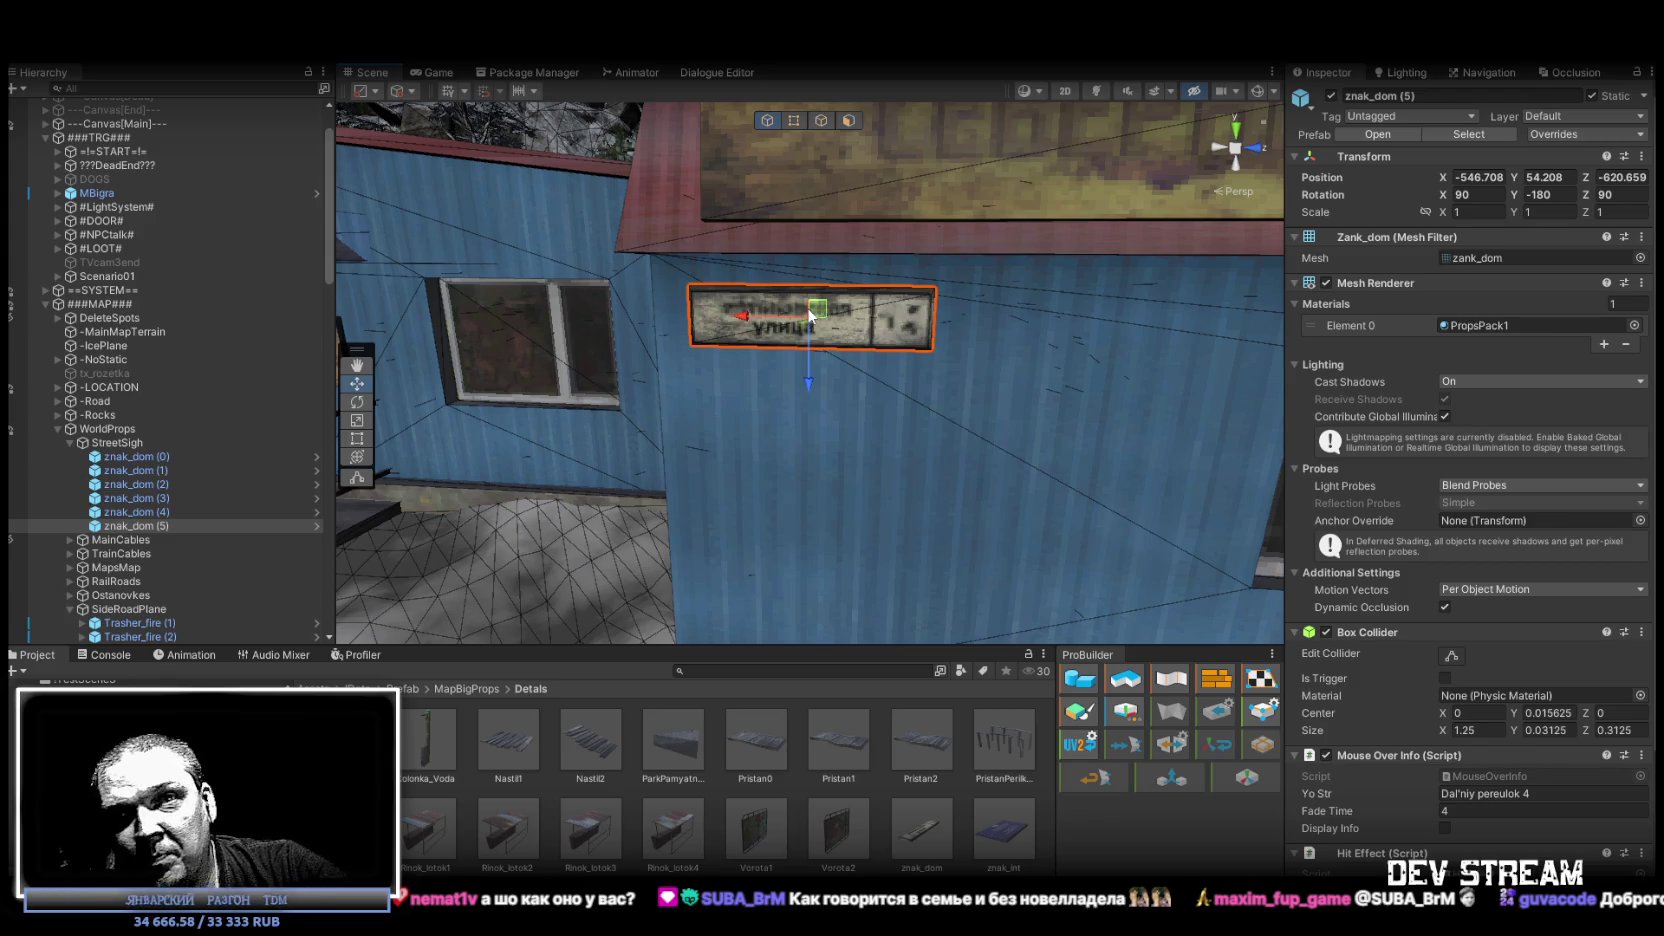
{"action": "left_click_drag", "start_coordinate": [810, 314], "coordinate": [846, 303]}
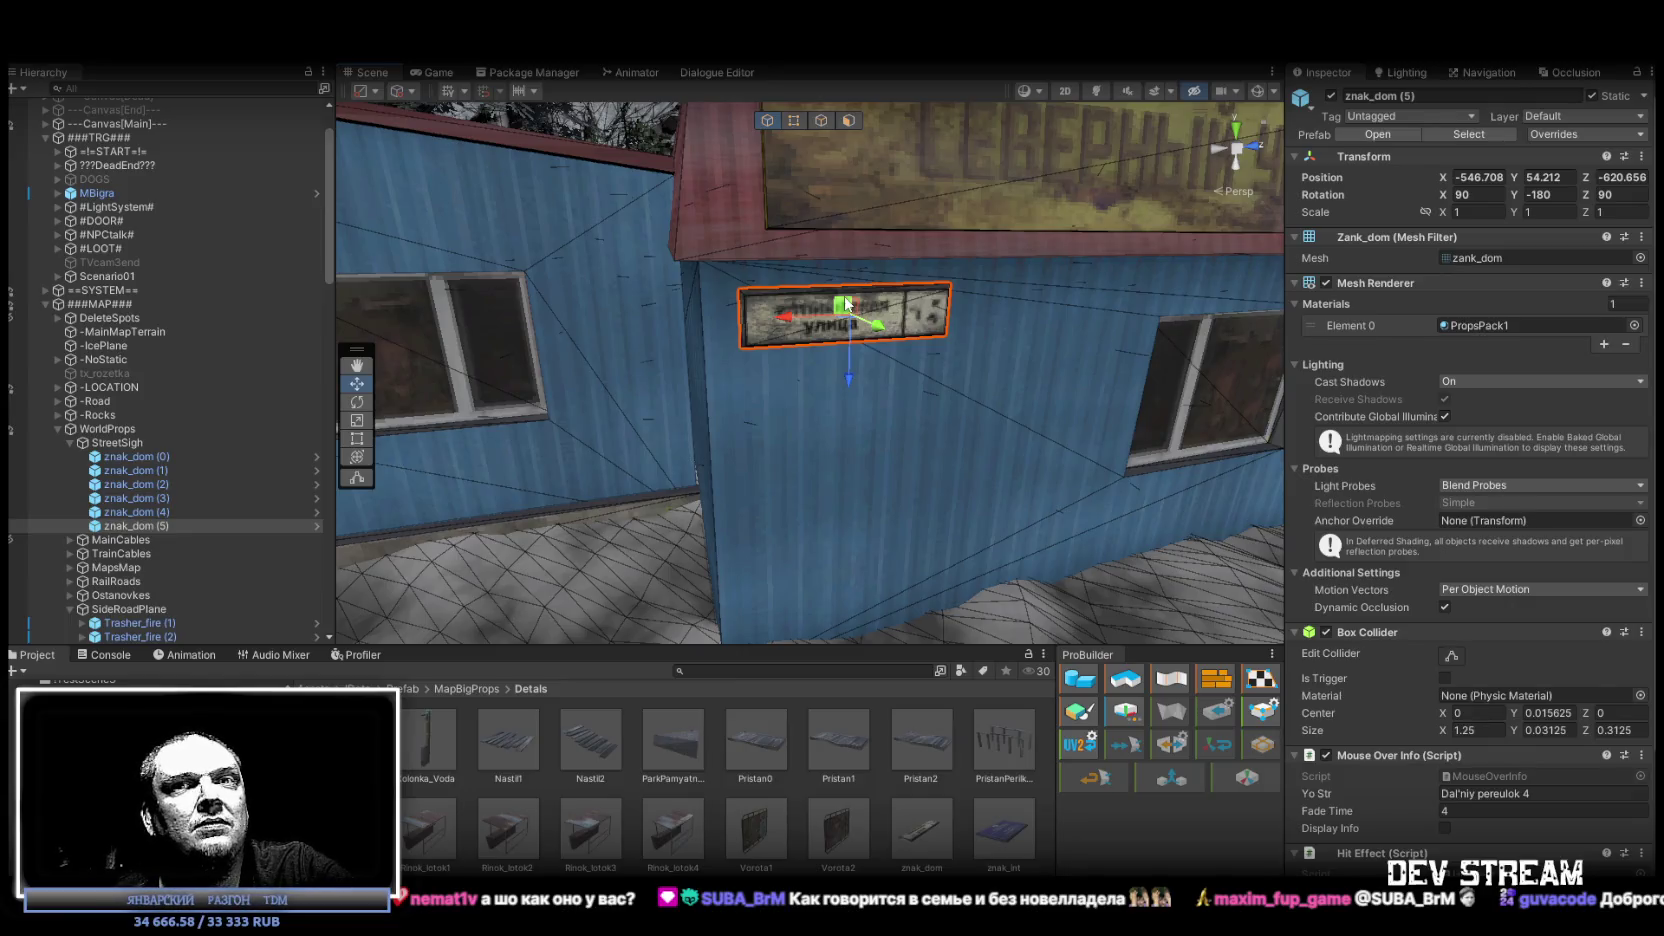
{"action": "mouse_move", "coordinate": [819, 376]}
{"action": "left_mouse_down"}
{"action": "mouse_move", "coordinate": [822, 331]}
{"action": "mouse_move", "coordinate": [779, 296]}
{"action": "left_mouse_up"}
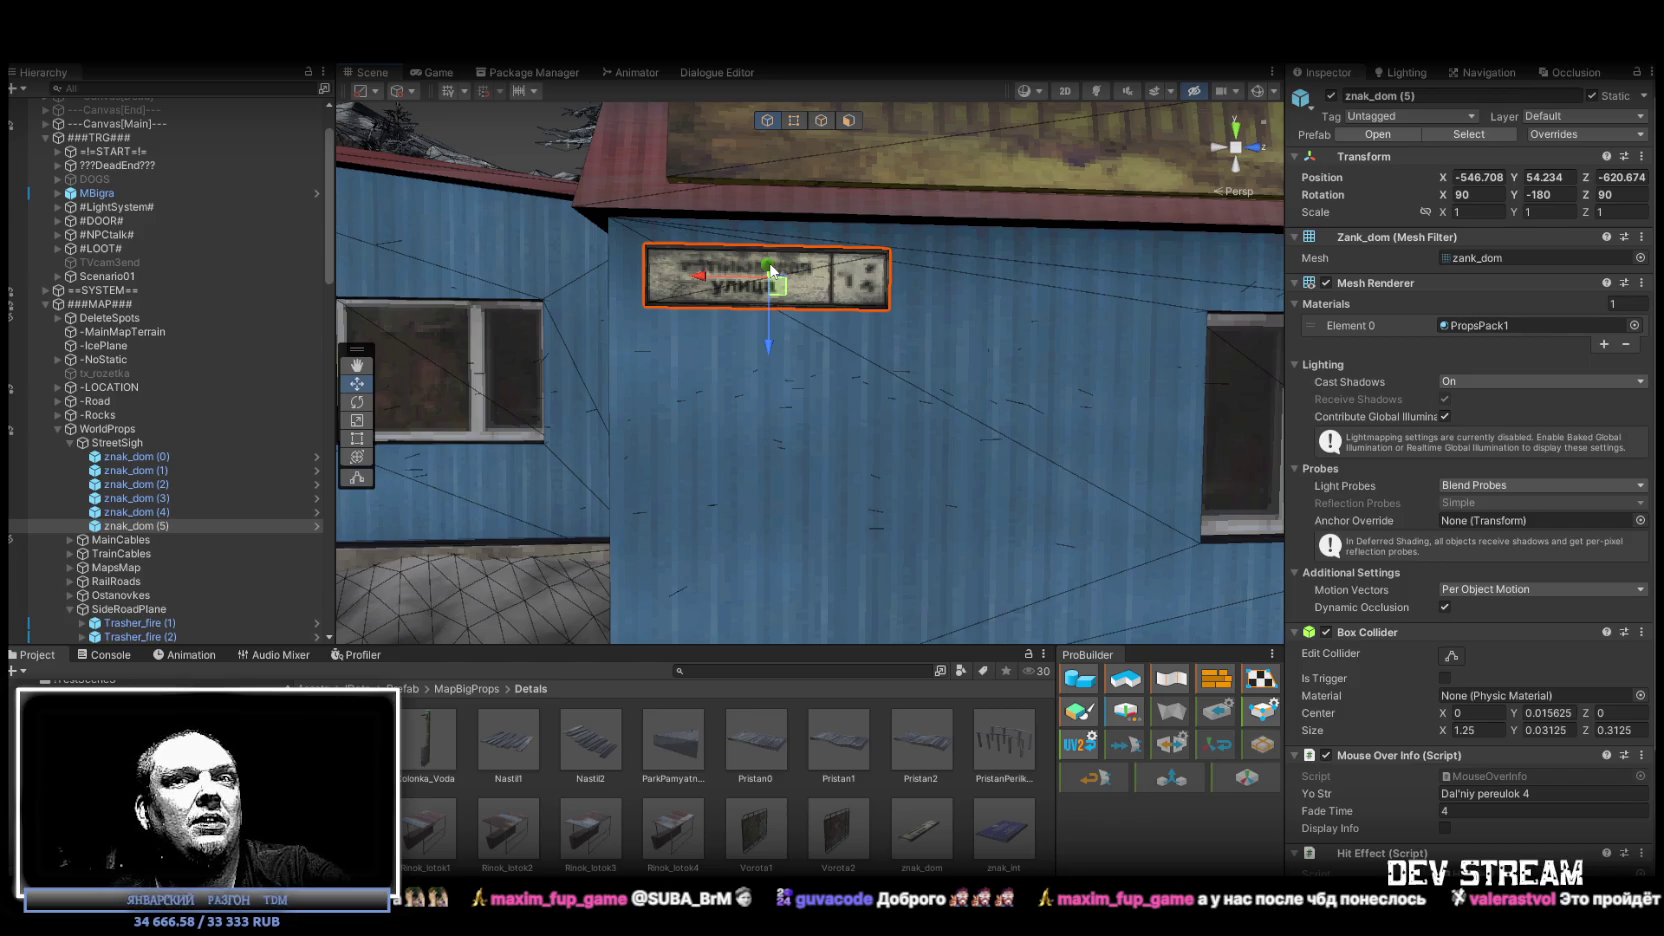
{"action": "left_click_drag", "start_coordinate": [768, 335], "coordinate": [776, 338]}
{"action": "mouse_move", "coordinate": [880, 360]}
{"action": "left_mouse_down"}
{"action": "mouse_move", "coordinate": [965, 391]}
{"action": "mouse_move", "coordinate": [1366, 430]}
{"action": "mouse_move", "coordinate": [1256, 416]}
{"action": "mouse_move", "coordinate": [1020, 452]}
{"action": "mouse_move", "coordinate": [698, 401]}
{"action": "mouse_move", "coordinate": [589, 426]}
{"action": "mouse_move", "coordinate": [660, 456]}
{"action": "left_mouse_up"}
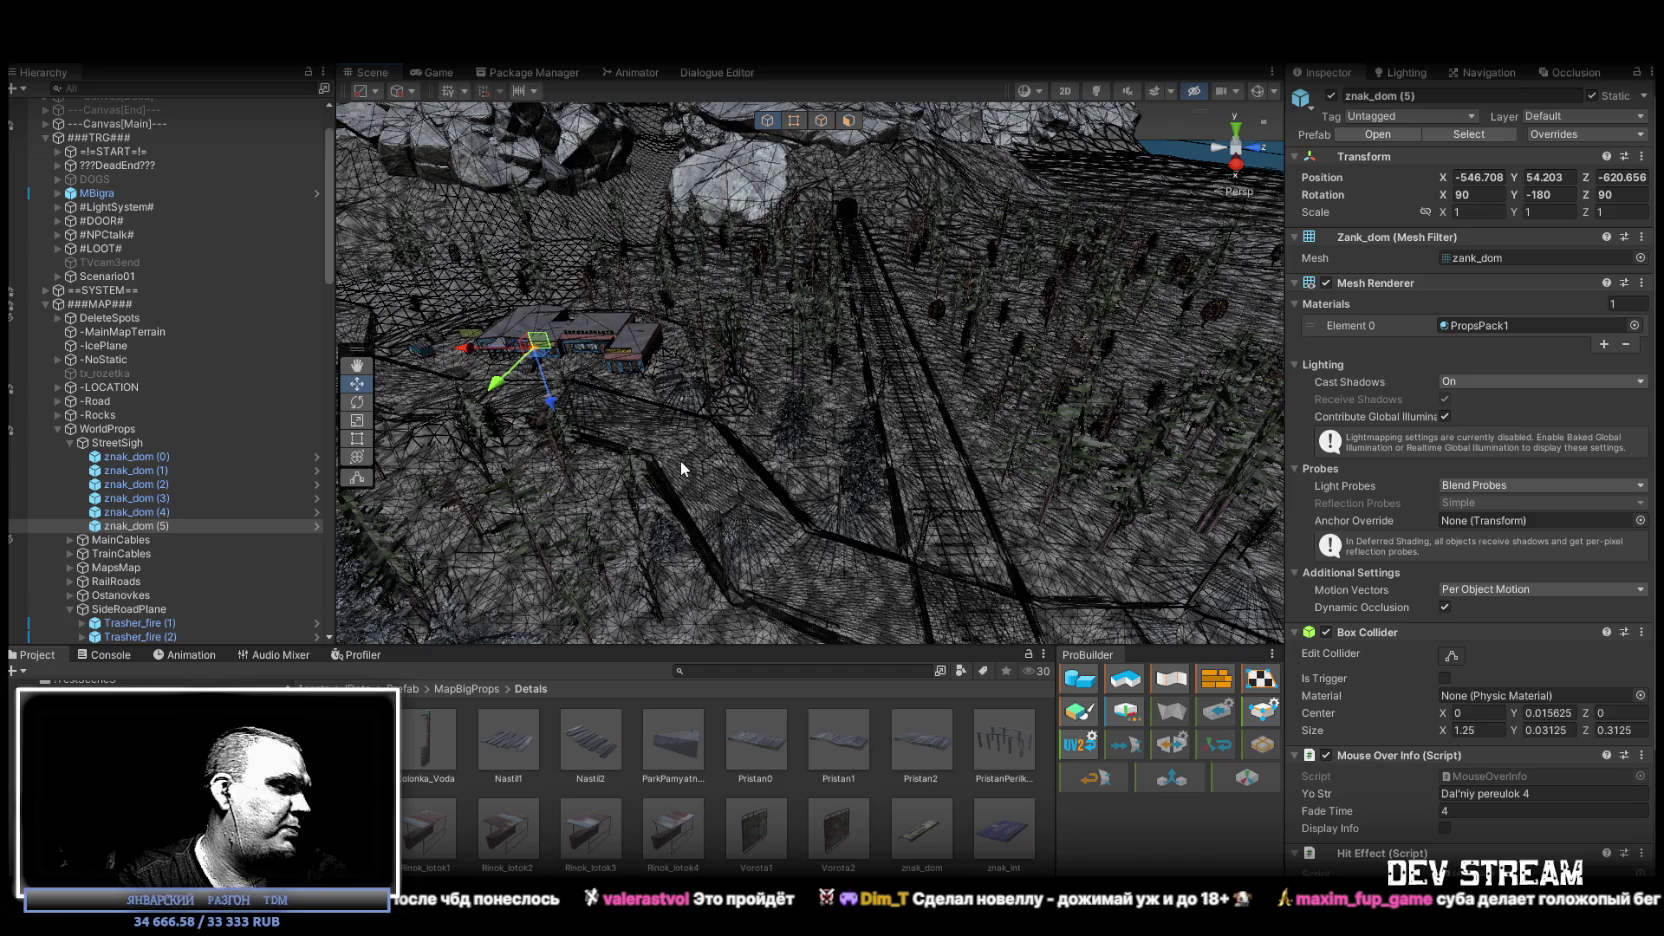
Navigate toward the forest hut and duplicate znak_dom (5) as znak_dom (6).
{"action": "mouse_move", "coordinate": [716, 407]}
{"action": "left_mouse_down"}
{"action": "mouse_move", "coordinate": [1016, 398]}
{"action": "mouse_move", "coordinate": [1325, 351]}
{"action": "mouse_move", "coordinate": [1547, 391]}
{"action": "mouse_move", "coordinate": [1587, 421]}
{"action": "mouse_move", "coordinate": [1613, 410]}
{"action": "left_mouse_up"}
{"action": "key", "text": "f"}
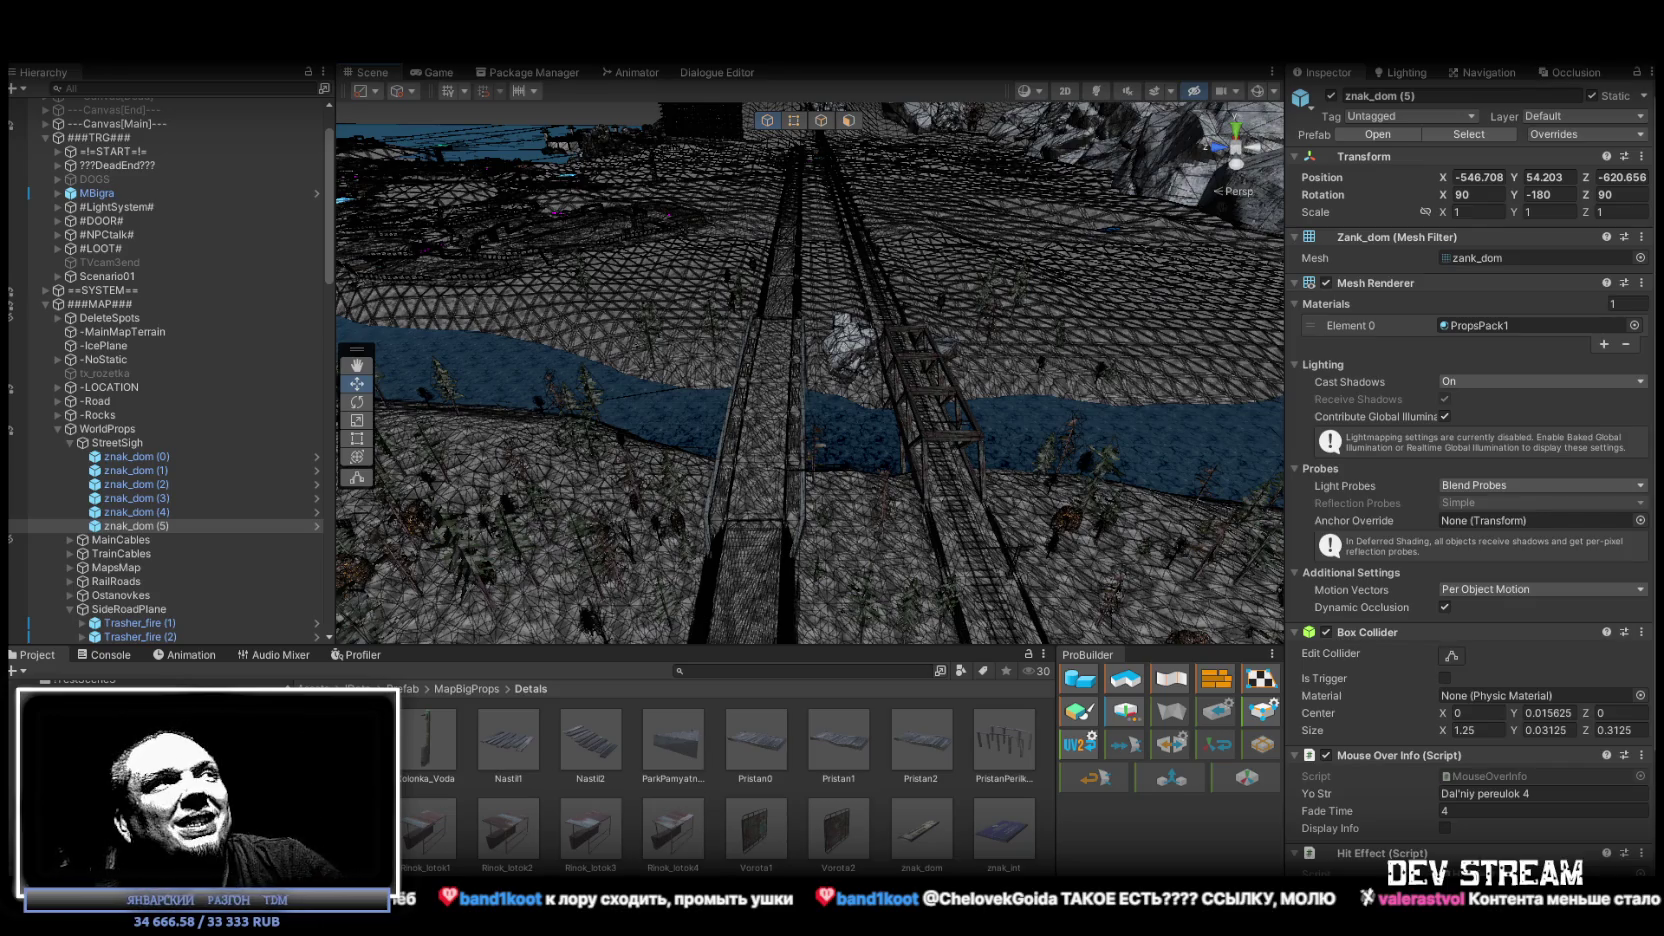
{"action": "mouse_move", "coordinate": [663, 412]}
{"action": "left_mouse_down"}
{"action": "mouse_move", "coordinate": [995, 410]}
{"action": "mouse_move", "coordinate": [1003, 509]}
{"action": "mouse_move", "coordinate": [1070, 502]}
{"action": "mouse_move", "coordinate": [955, 448]}
{"action": "mouse_move", "coordinate": [951, 494]}
{"action": "mouse_move", "coordinate": [993, 480]}
{"action": "left_mouse_up"}
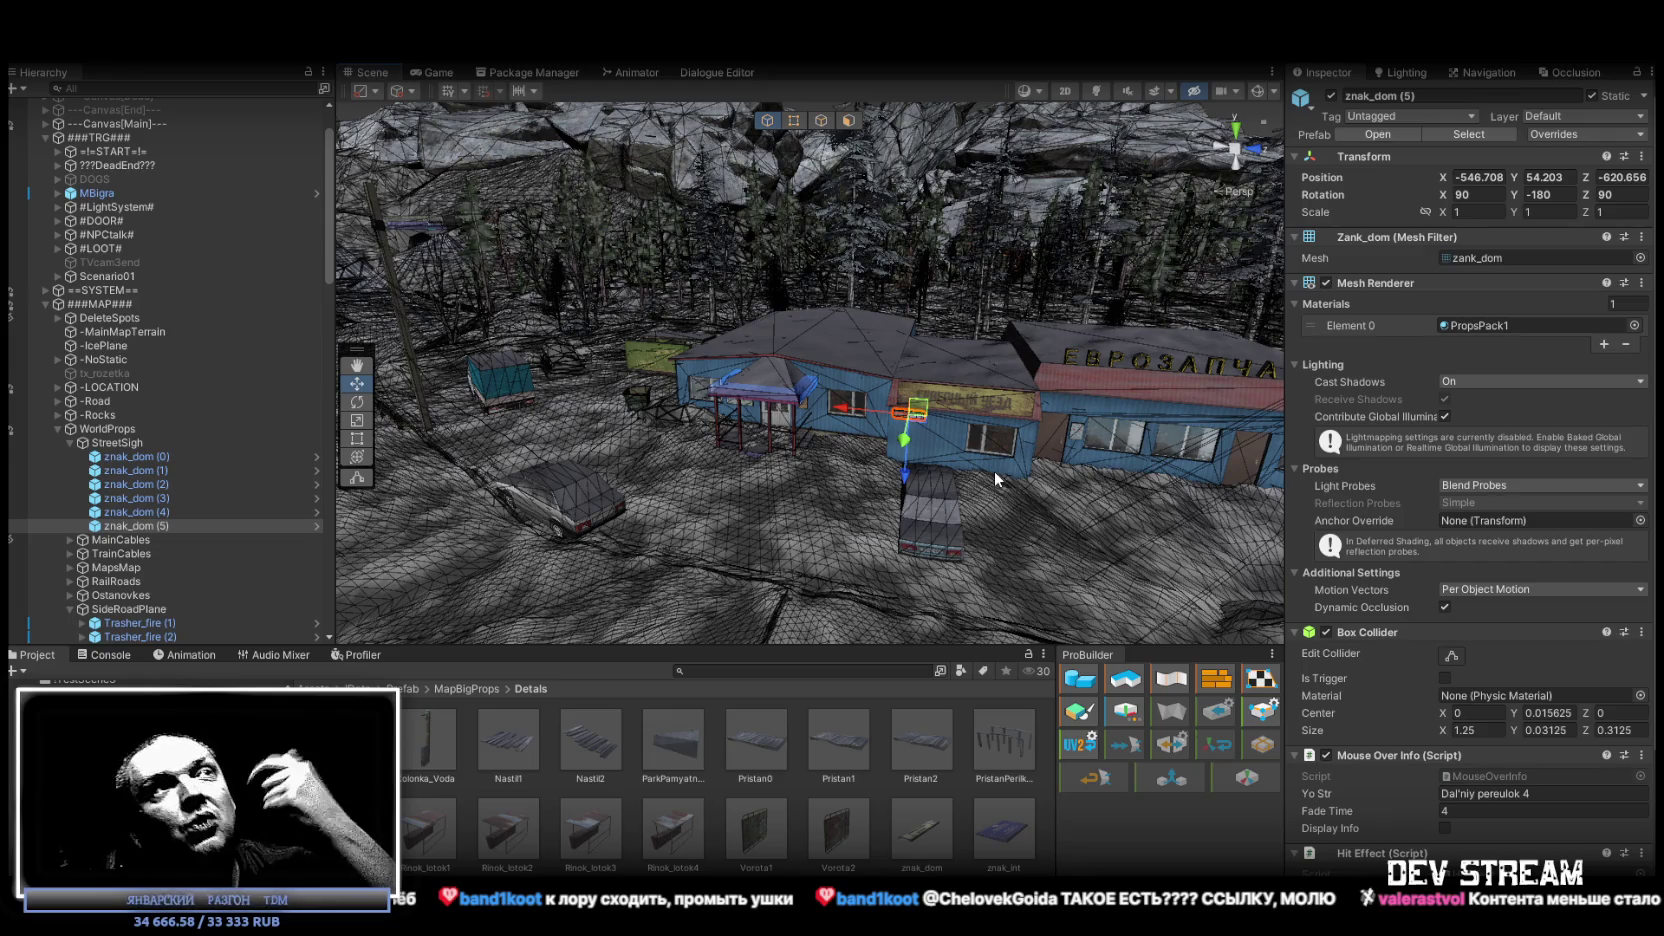
{"action": "mouse_move", "coordinate": [816, 497]}
{"action": "left_mouse_down"}
{"action": "mouse_move", "coordinate": [1079, 449]}
{"action": "mouse_move", "coordinate": [1377, 469]}
{"action": "mouse_move", "coordinate": [1526, 499]}
{"action": "mouse_move", "coordinate": [1583, 532]}
{"action": "mouse_move", "coordinate": [1535, 584]}
{"action": "left_mouse_up"}
{"action": "key", "text": "ctrl+d"}
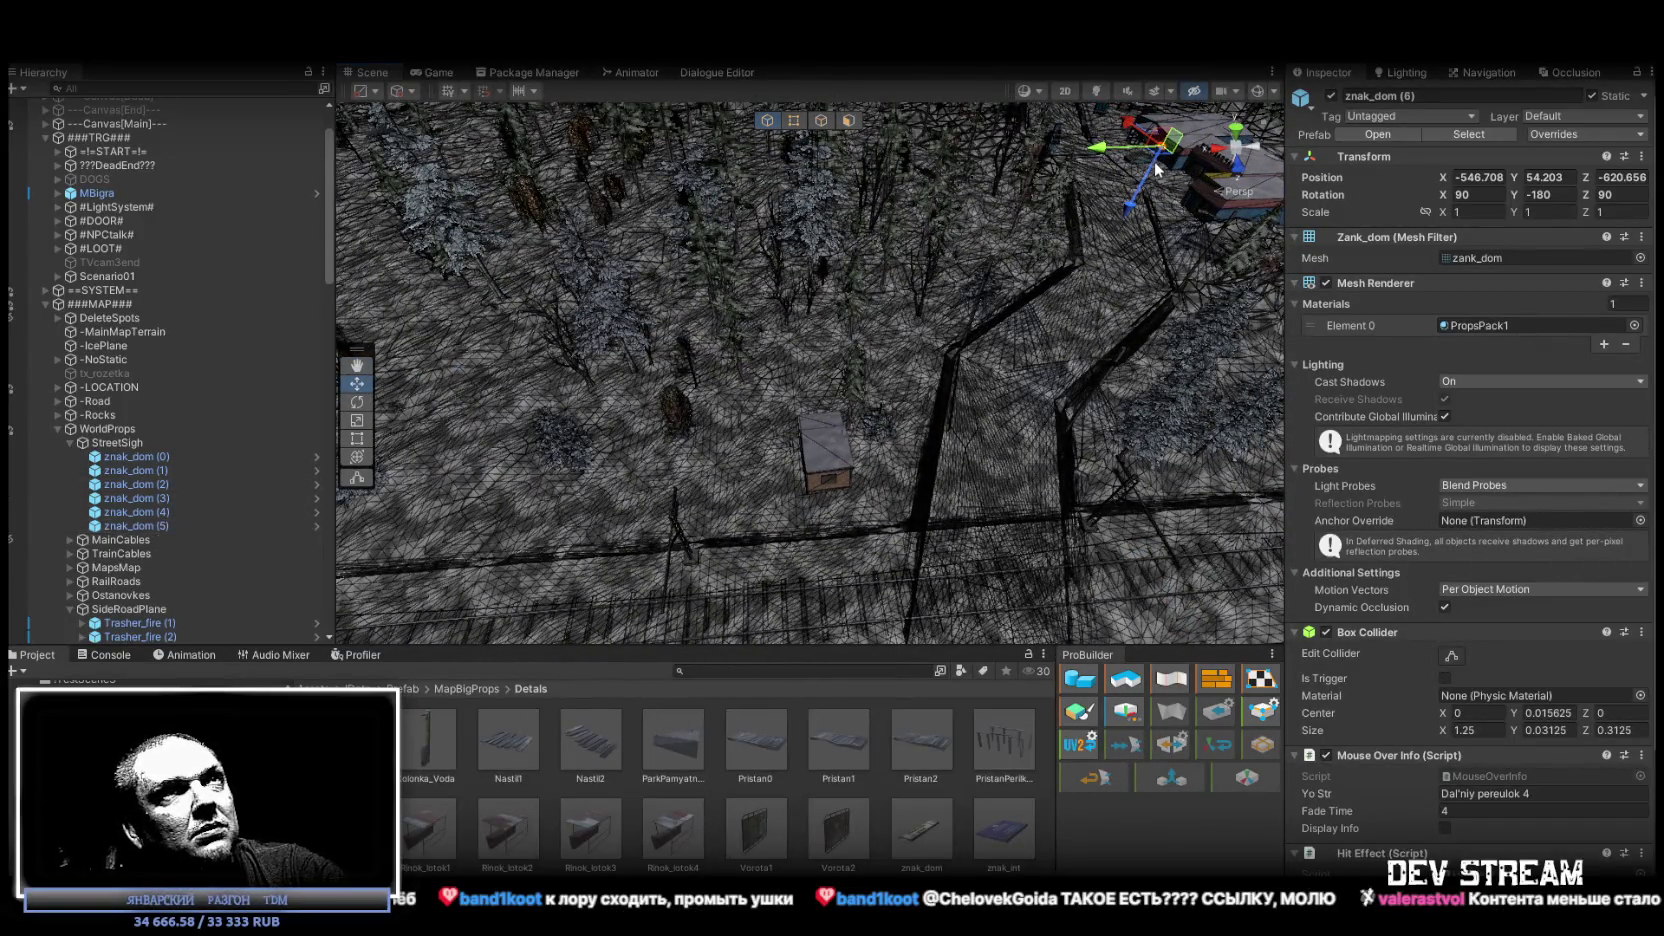
Drag the new znak_dom (6) over to the forest hut and frame it there.
{"action": "left_click_drag", "start_coordinate": [1090, 150], "coordinate": [826, 508]}
{"action": "key", "text": "f"}
{"action": "mouse_move", "coordinate": [904, 451]}
{"action": "left_mouse_down"}
{"action": "mouse_move", "coordinate": [690, 400]}
{"action": "mouse_move", "coordinate": [904, 407]}
{"action": "mouse_move", "coordinate": [887, 411]}
{"action": "mouse_move", "coordinate": [988, 361]}
{"action": "mouse_move", "coordinate": [928, 368]}
{"action": "mouse_move", "coordinate": [919, 406]}
{"action": "mouse_move", "coordinate": [860, 430]}
{"action": "mouse_move", "coordinate": [579, 487]}
{"action": "mouse_move", "coordinate": [868, 322]}
{"action": "left_mouse_up"}
{"action": "key", "text": "e"}
{"action": "scroll", "coordinate": [926, 381], "scroll_direction": "up", "scroll_amount": 3}
{"action": "key", "text": "w"}
Read the hut's Y rotation, then raise znak_dom (6) up the hut wall to the roofline.
{"action": "left_click", "coordinate": [865, 322]}
{"action": "left_click", "coordinate": [1584, 193]}
{"action": "key", "text": "Return"}
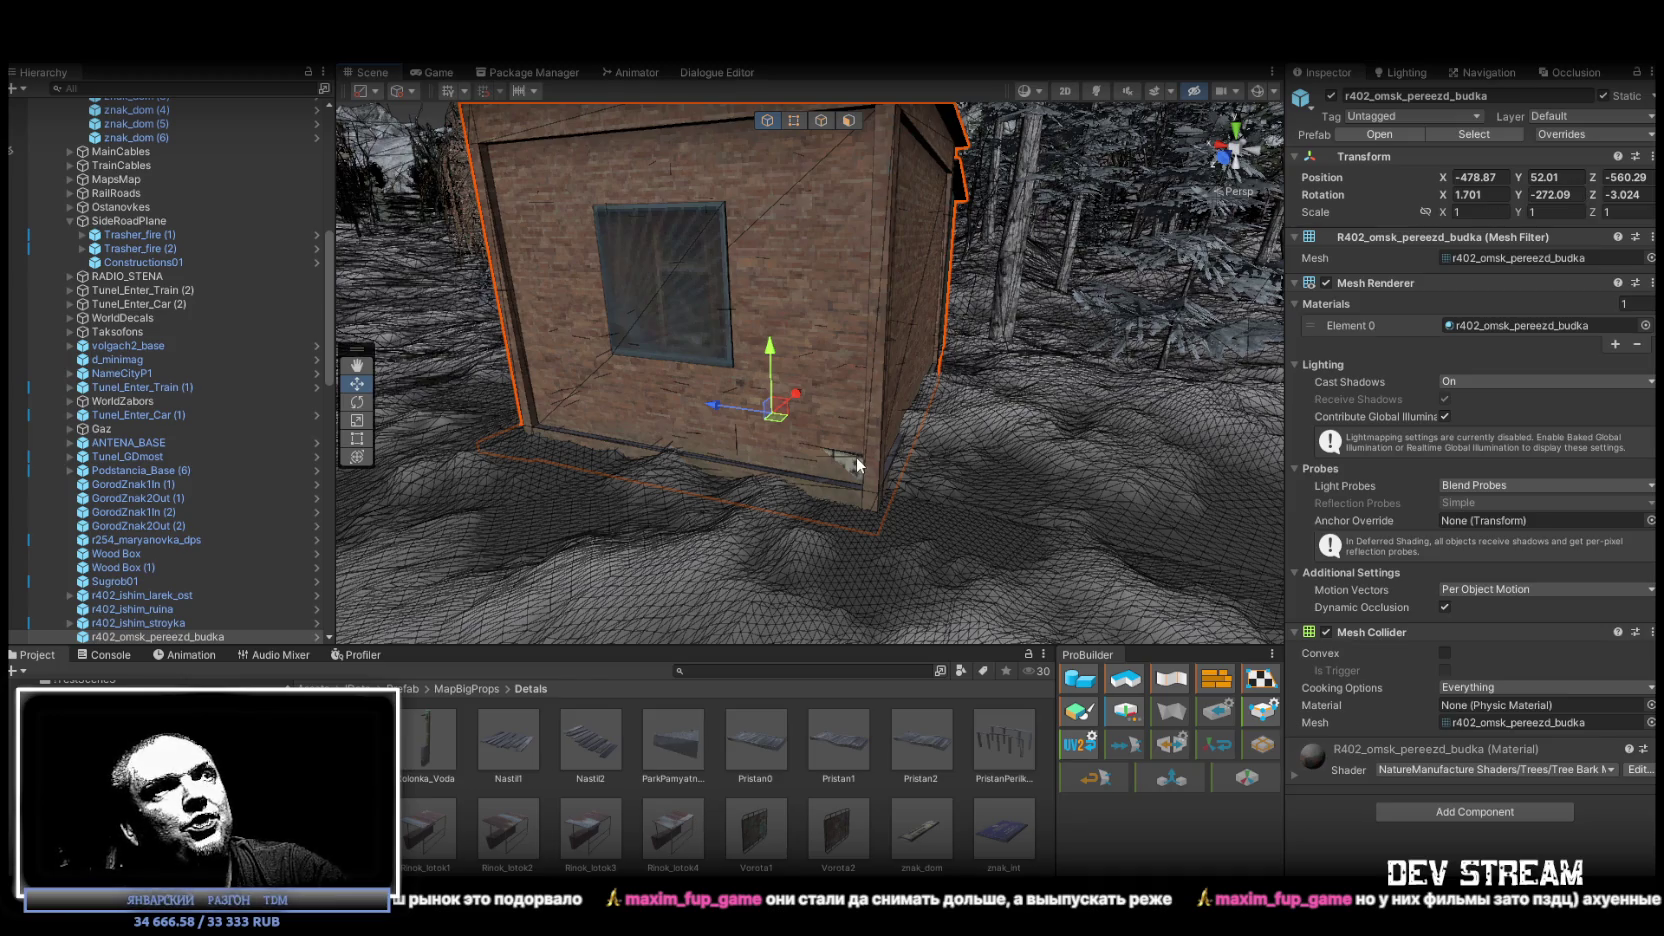
{"action": "left_click", "coordinate": [855, 458]}
{"action": "mouse_move", "coordinate": [767, 465]}
{"action": "left_mouse_down"}
{"action": "mouse_move", "coordinate": [775, 195]}
{"action": "mouse_move", "coordinate": [796, 137]}
{"action": "left_mouse_up"}
{"action": "key", "text": "f"}
Nudge znak_dom (6) along the hut wall to -480, 55.082, -558.467, then switch to YouTube.
{"action": "mouse_move", "coordinate": [1048, 370]}
{"action": "left_mouse_down"}
{"action": "mouse_move", "coordinate": [1030, 340]}
{"action": "mouse_move", "coordinate": [913, 423]}
{"action": "mouse_move", "coordinate": [890, 372]}
{"action": "mouse_move", "coordinate": [810, 377]}
{"action": "mouse_move", "coordinate": [757, 342]}
{"action": "mouse_move", "coordinate": [781, 377]}
{"action": "mouse_move", "coordinate": [891, 420]}
{"action": "mouse_move", "coordinate": [851, 360]}
{"action": "mouse_move", "coordinate": [869, 375]}
{"action": "mouse_move", "coordinate": [818, 398]}
{"action": "mouse_move", "coordinate": [804, 436]}
{"action": "mouse_move", "coordinate": [838, 389]}
{"action": "mouse_move", "coordinate": [750, 400]}
{"action": "mouse_move", "coordinate": [759, 497]}
{"action": "mouse_move", "coordinate": [976, 456]}
{"action": "mouse_move", "coordinate": [884, 274]}
{"action": "mouse_move", "coordinate": [845, 290]}
{"action": "left_mouse_up"}
{"action": "key", "text": "e"}
{"action": "key", "text": "w"}
{"action": "left_click_drag", "start_coordinate": [921, 370], "coordinate": [677, 399]}
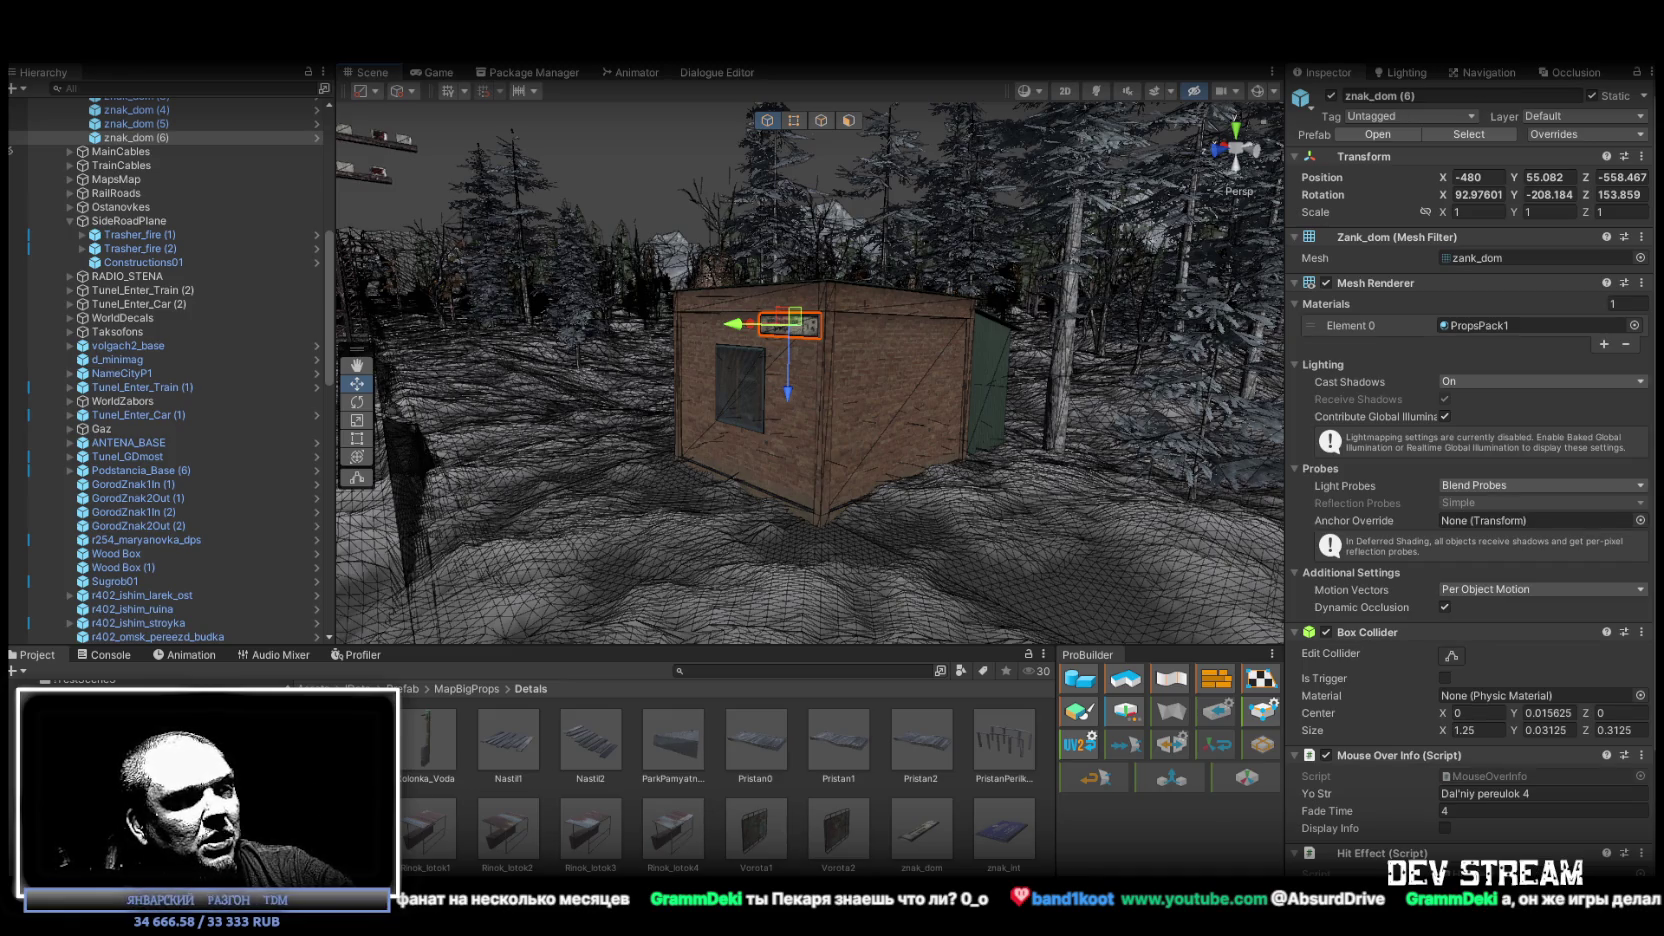
{"action": "key", "text": "alt+Tab"}
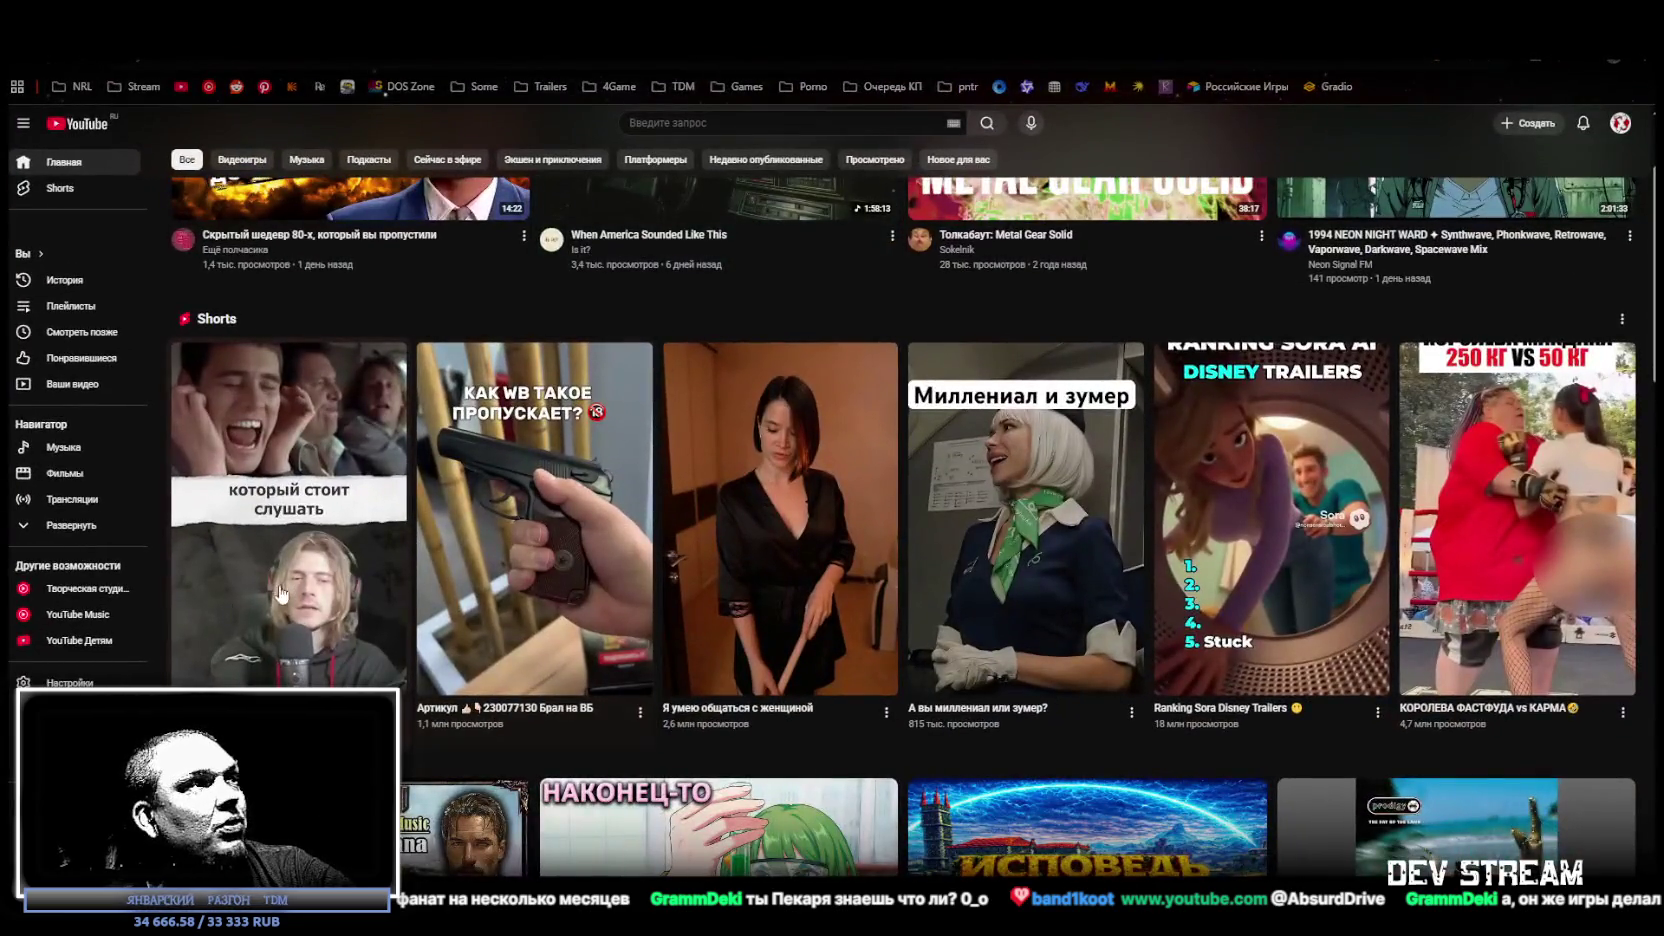
{"action": "scroll", "coordinate": [575, 327], "scroll_direction": "up", "scroll_amount": 2}
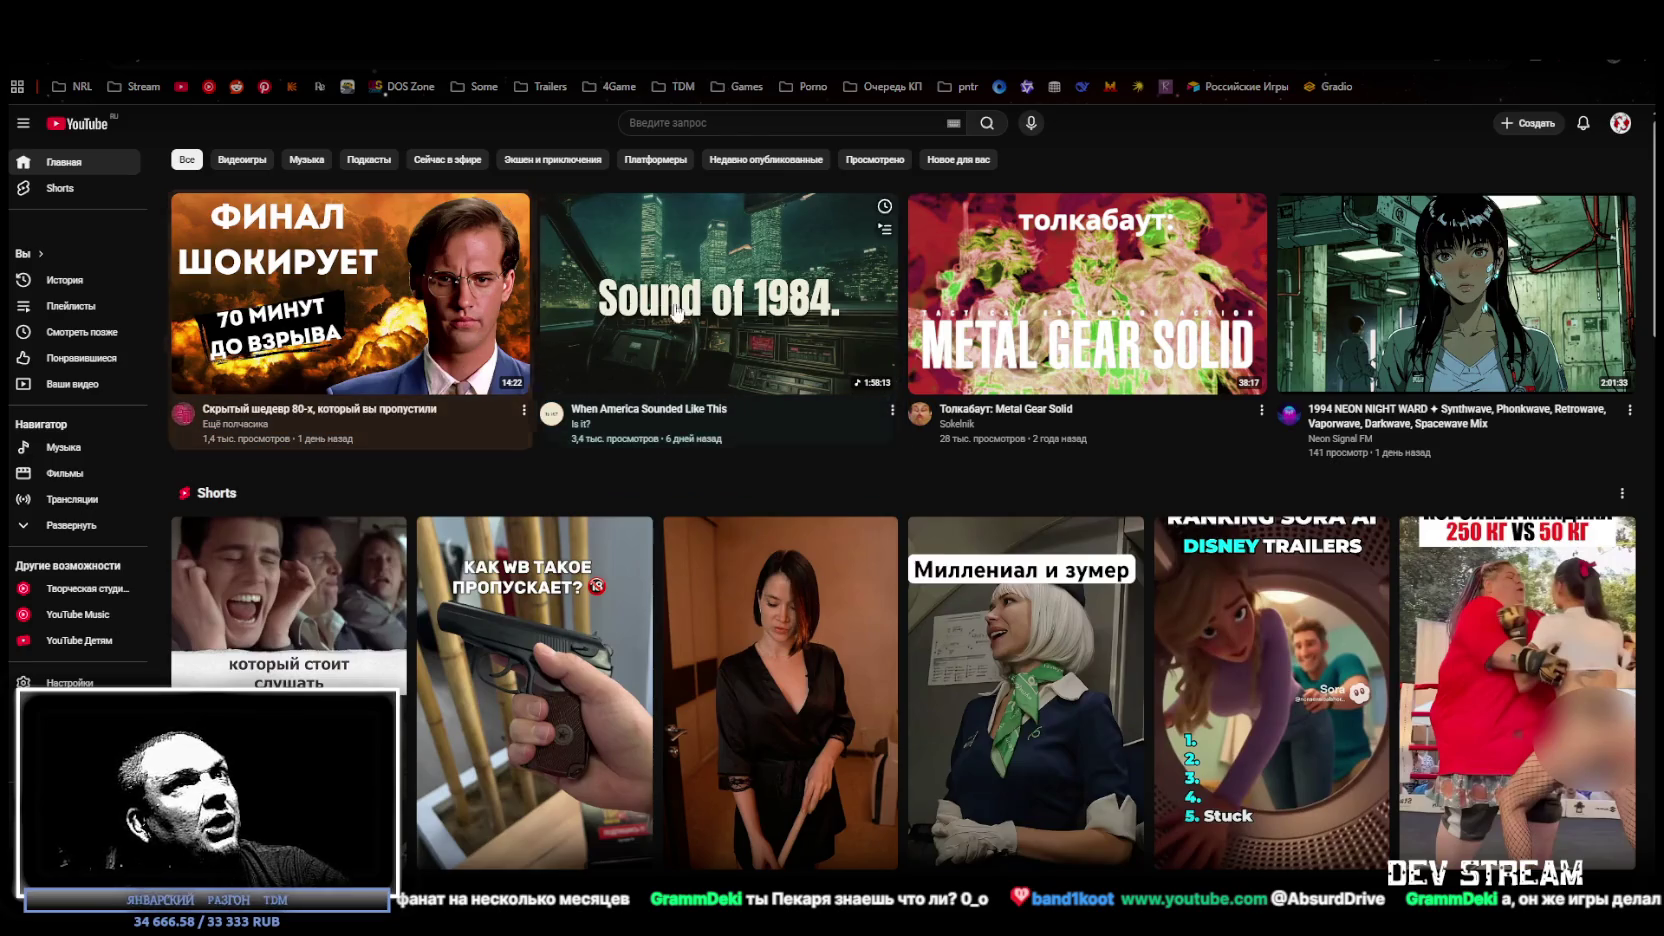
{"action": "scroll", "coordinate": [1346, 293], "scroll_direction": "down", "scroll_amount": 4}
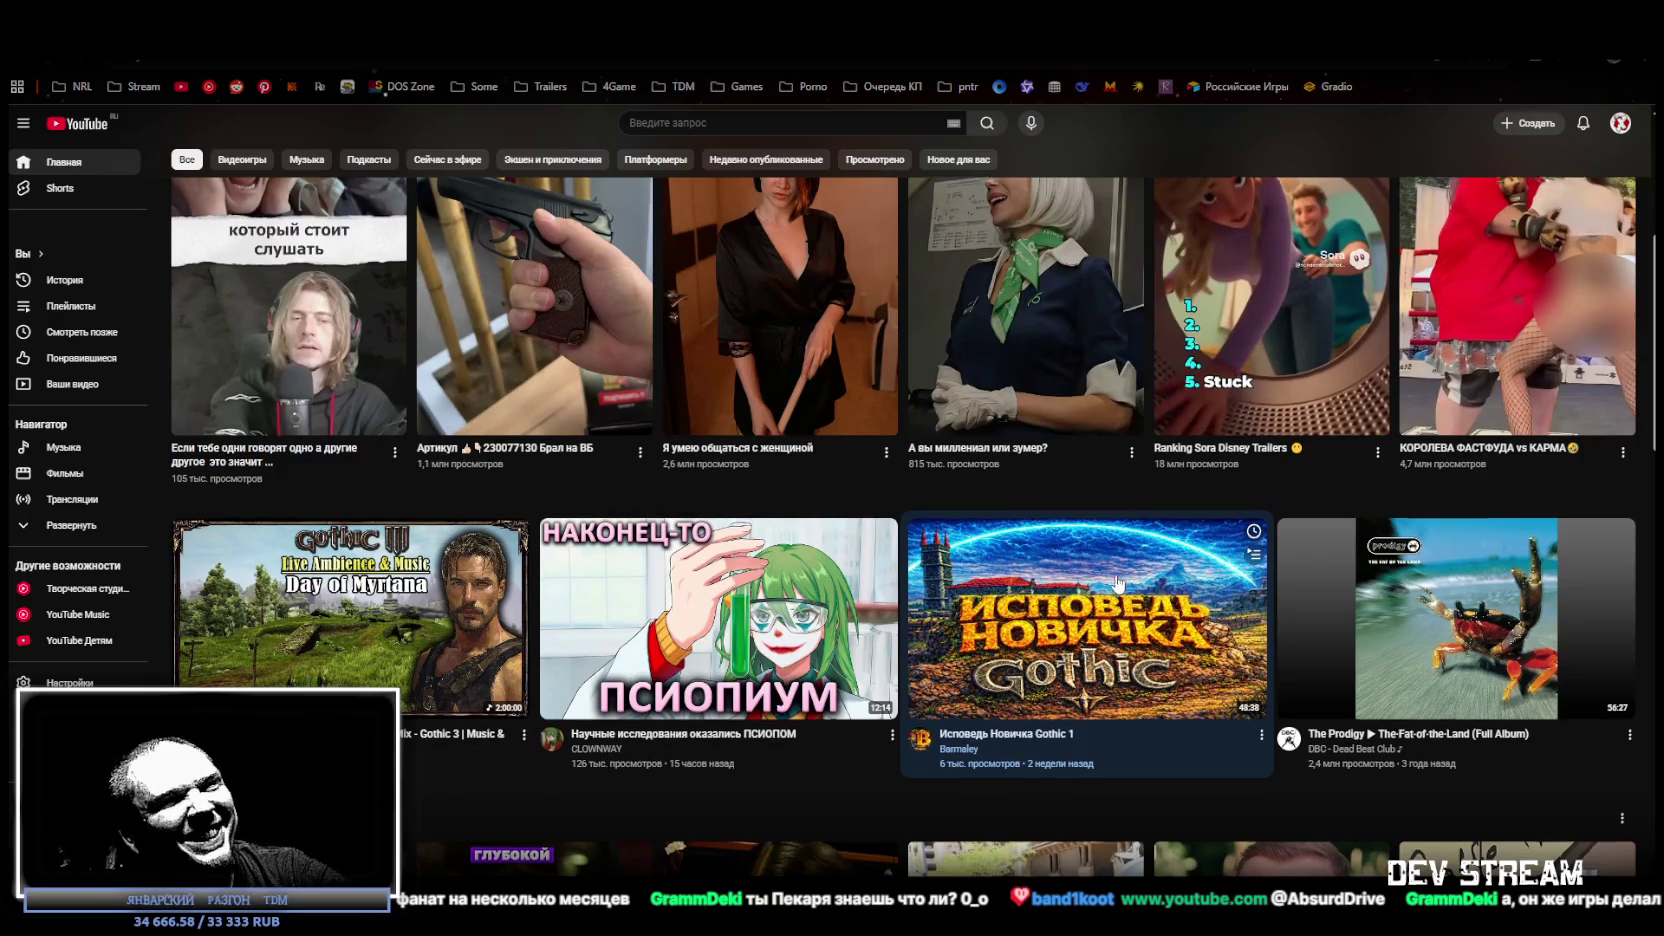
{"action": "scroll", "coordinate": [1116, 560], "scroll_direction": "down", "scroll_amount": 2}
{"action": "scroll", "coordinate": [1188, 464], "scroll_direction": "down", "scroll_amount": 3}
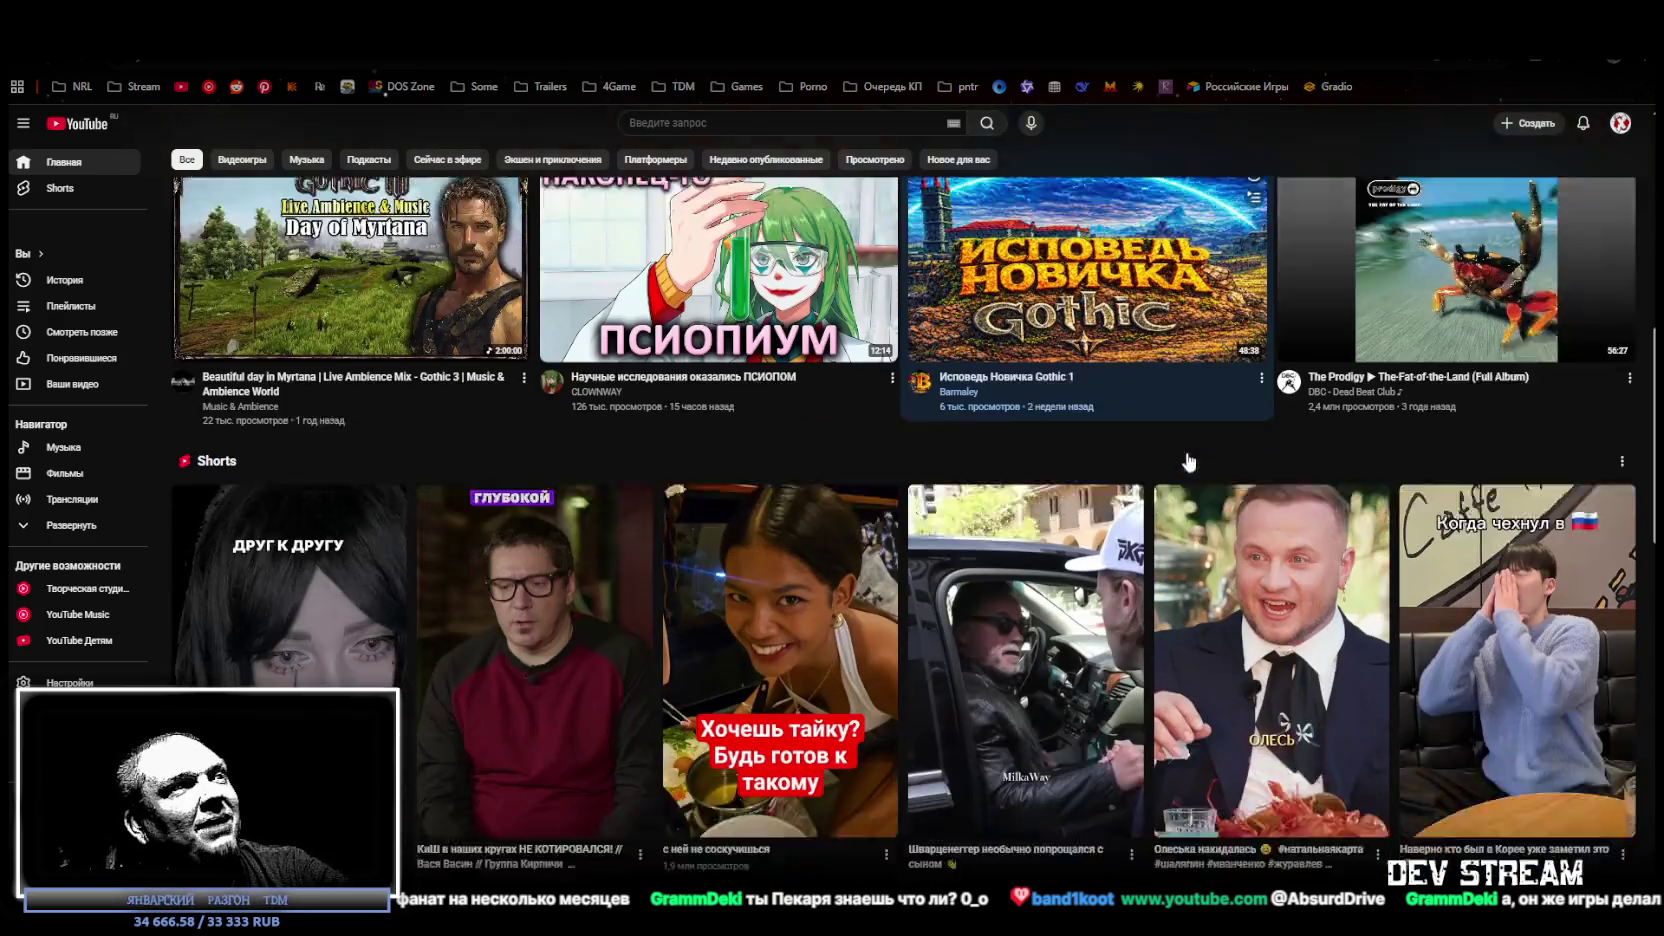
{"action": "scroll", "coordinate": [1190, 460], "scroll_direction": "down", "scroll_amount": 3}
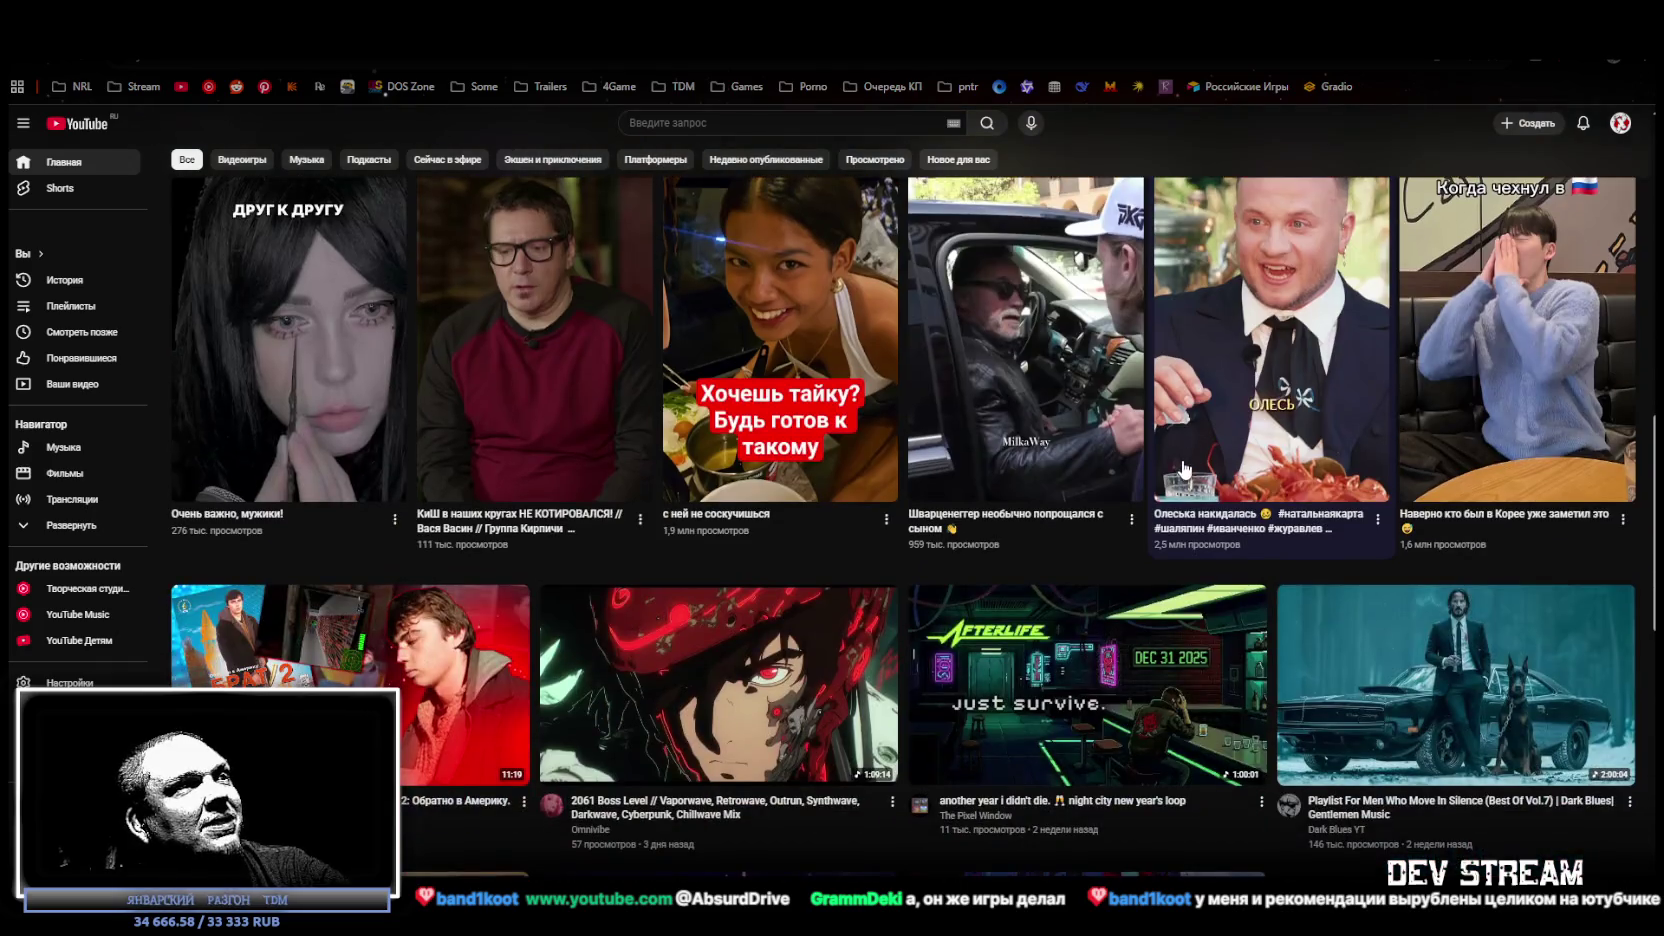
{"action": "scroll", "coordinate": [1125, 440], "scroll_direction": "down", "scroll_amount": 2}
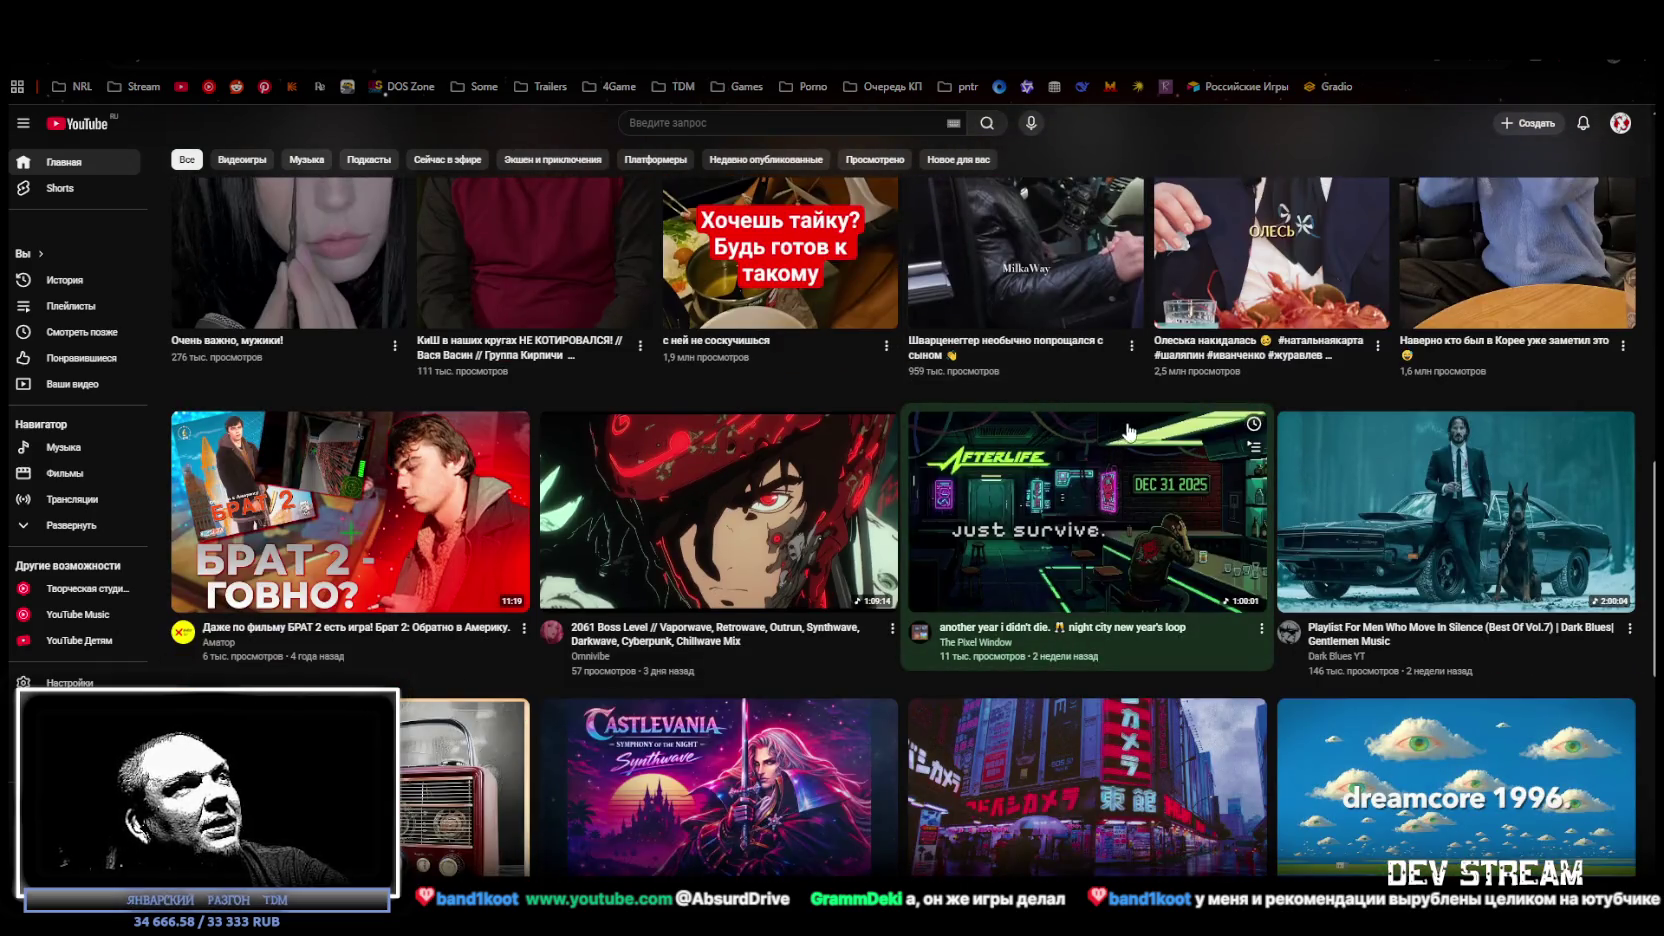
{"action": "scroll", "coordinate": [645, 380], "scroll_direction": "down", "scroll_amount": 2}
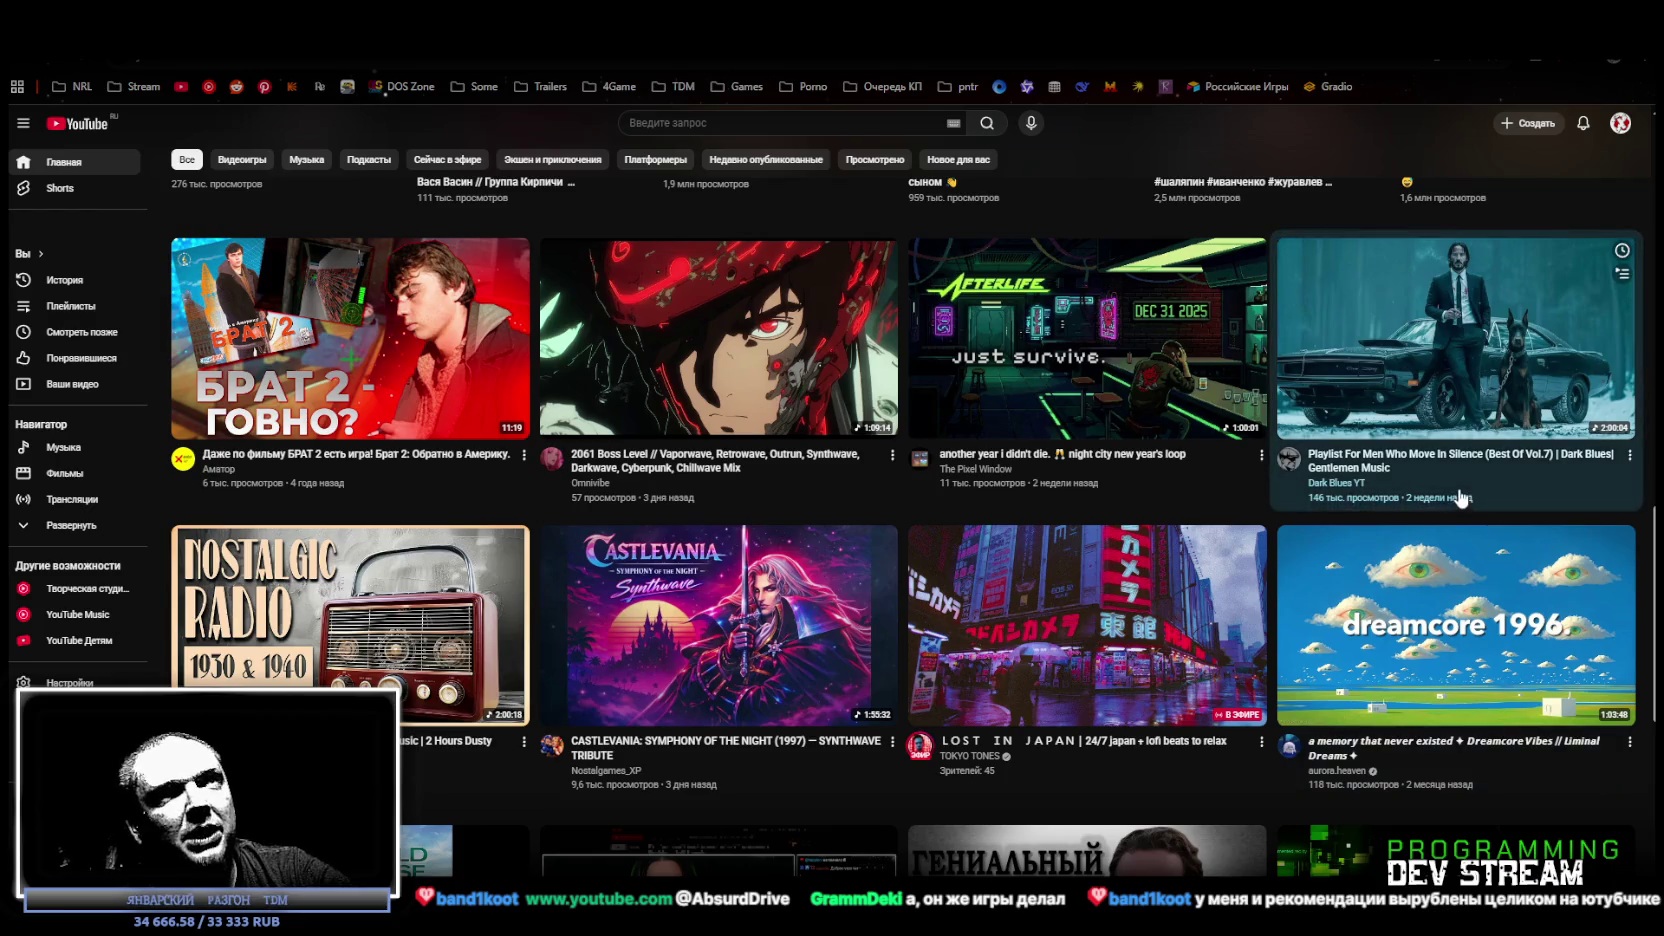
{"action": "scroll", "coordinate": [1460, 494], "scroll_direction": "down", "scroll_amount": 1}
{"action": "scroll", "coordinate": [1455, 480], "scroll_direction": "down", "scroll_amount": 2}
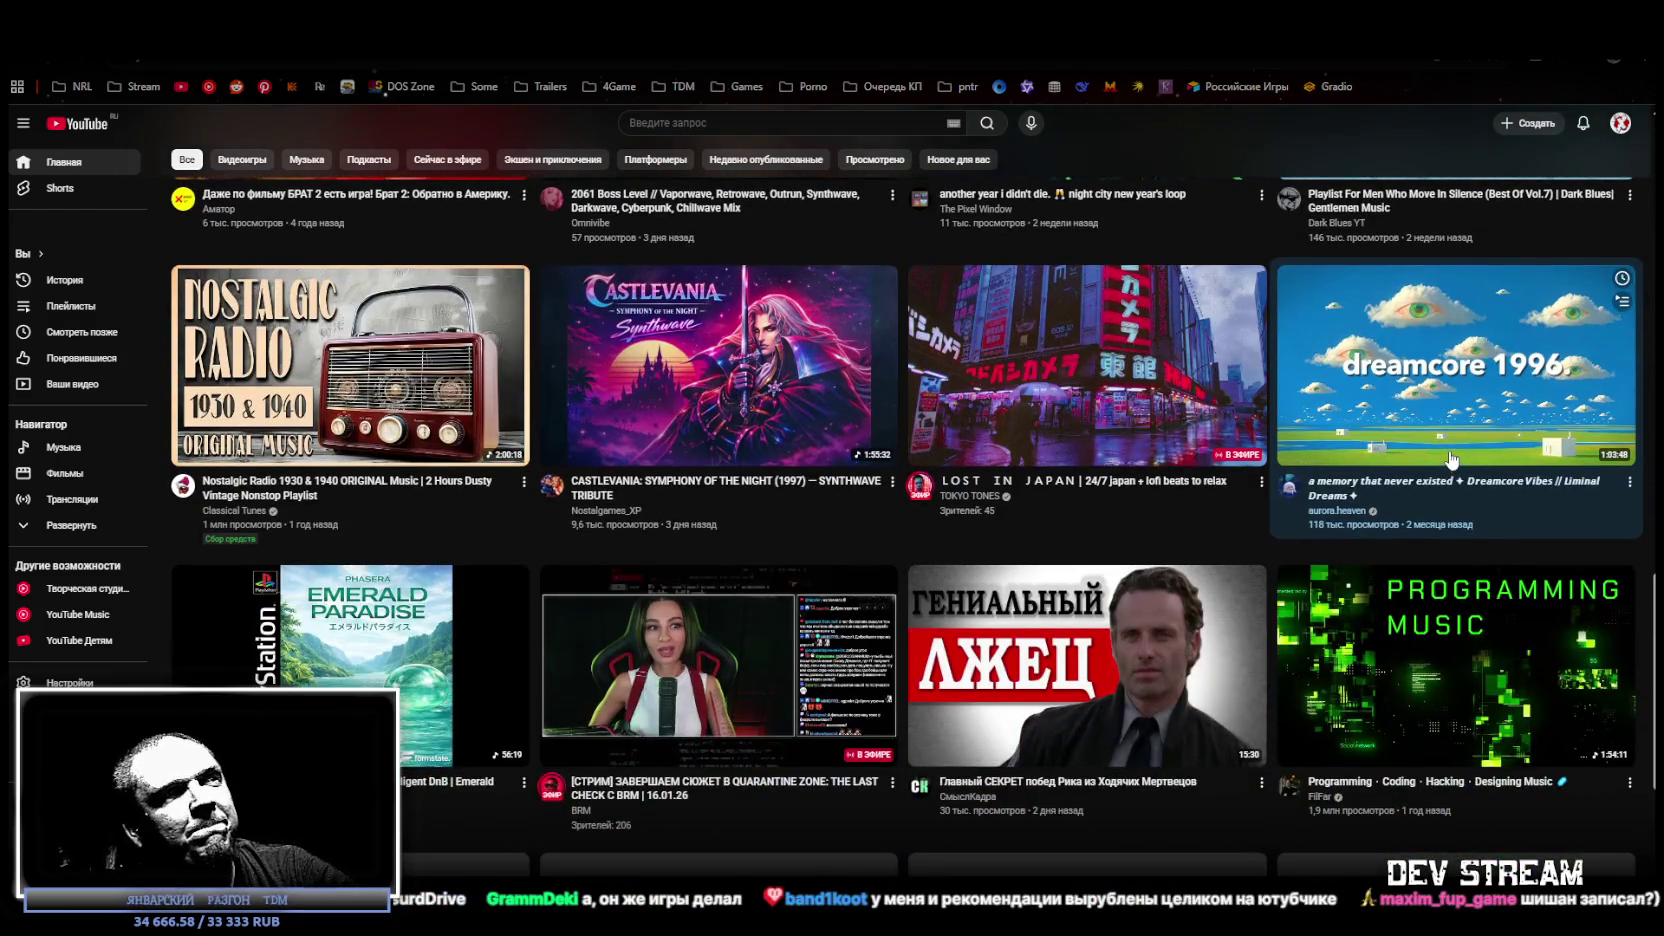
{"action": "scroll", "coordinate": [520, 405], "scroll_direction": "up", "scroll_amount": 4}
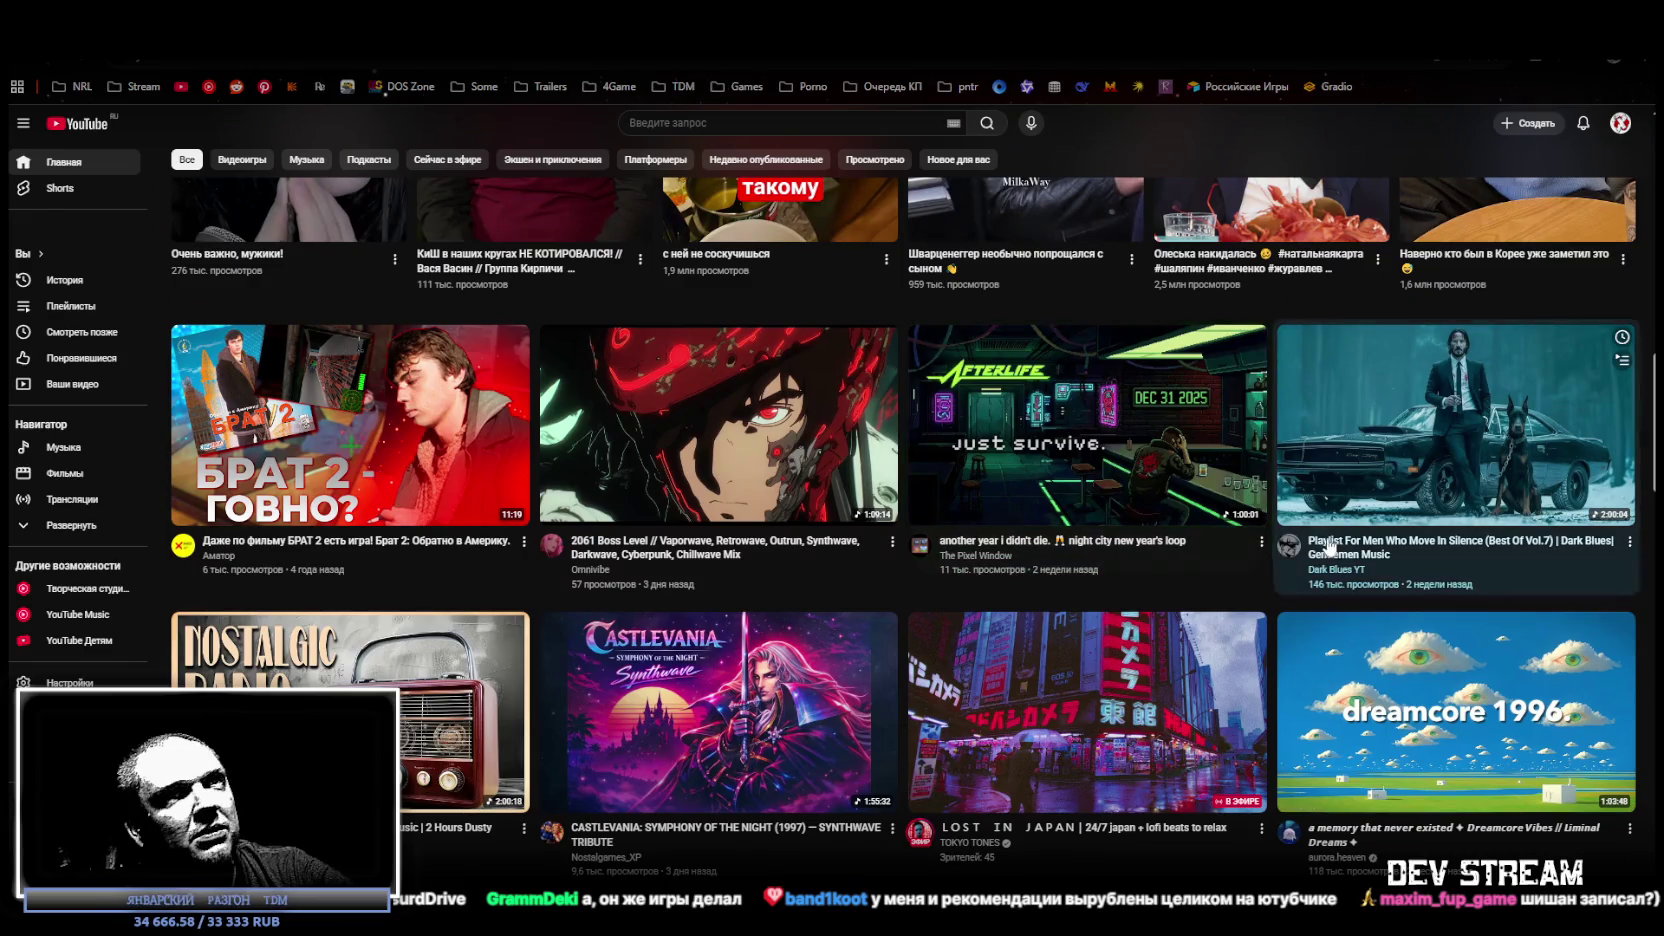
{"action": "scroll", "coordinate": [1335, 545], "scroll_direction": "down", "scroll_amount": 4}
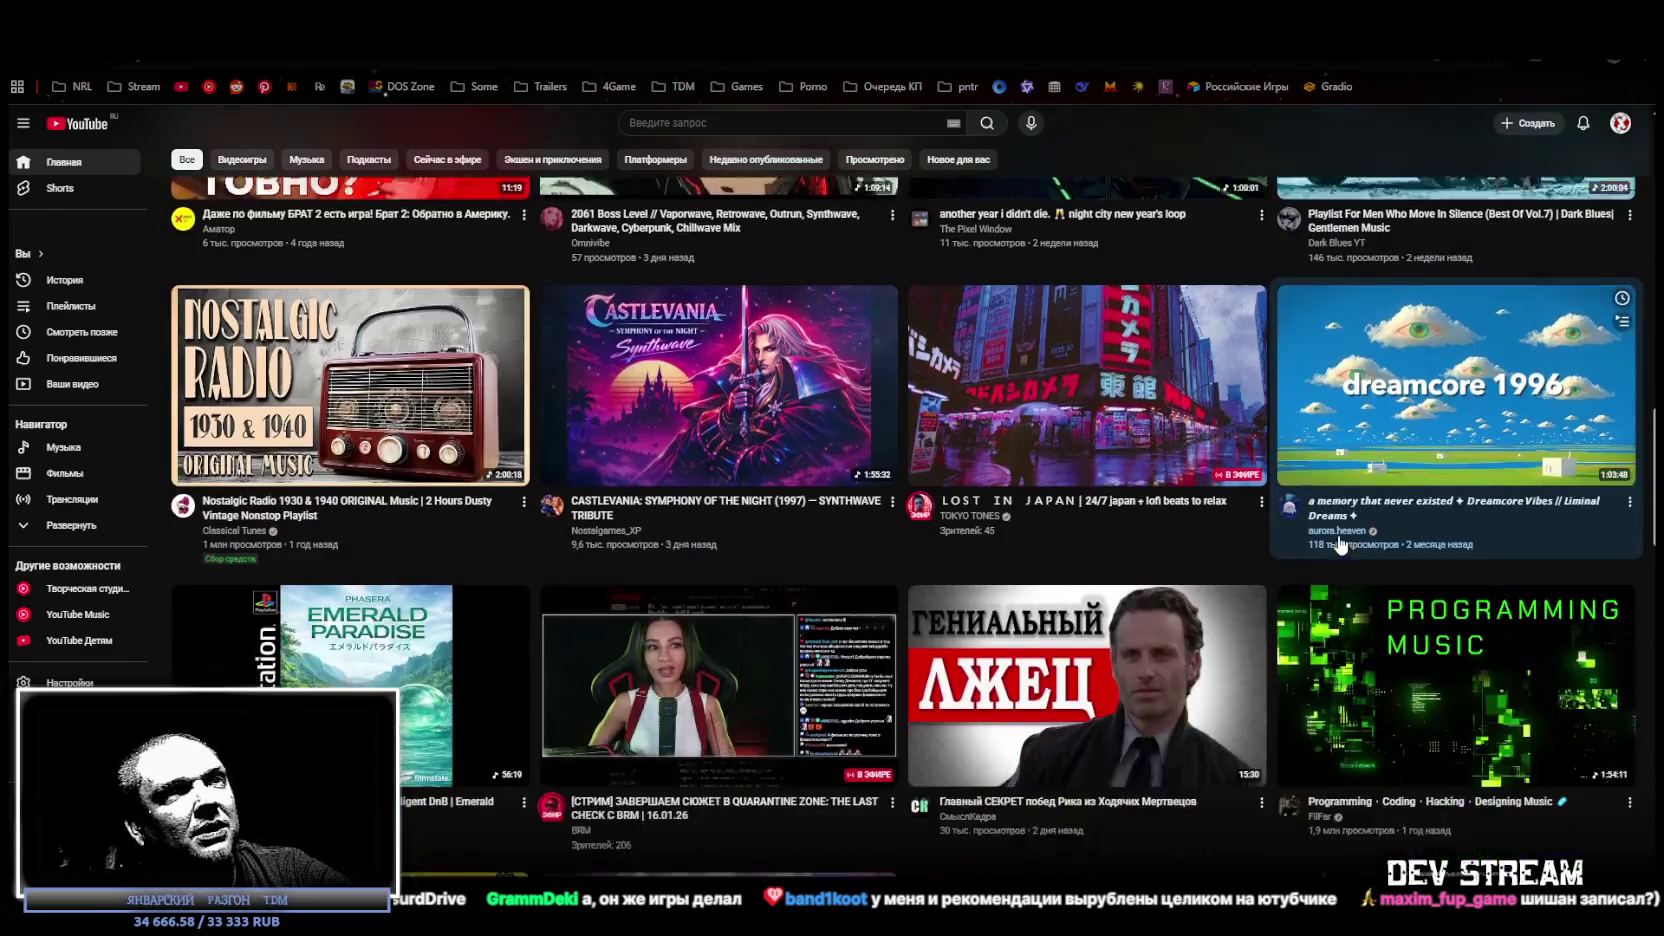
{"action": "scroll", "coordinate": [1341, 533], "scroll_direction": "down", "scroll_amount": 4}
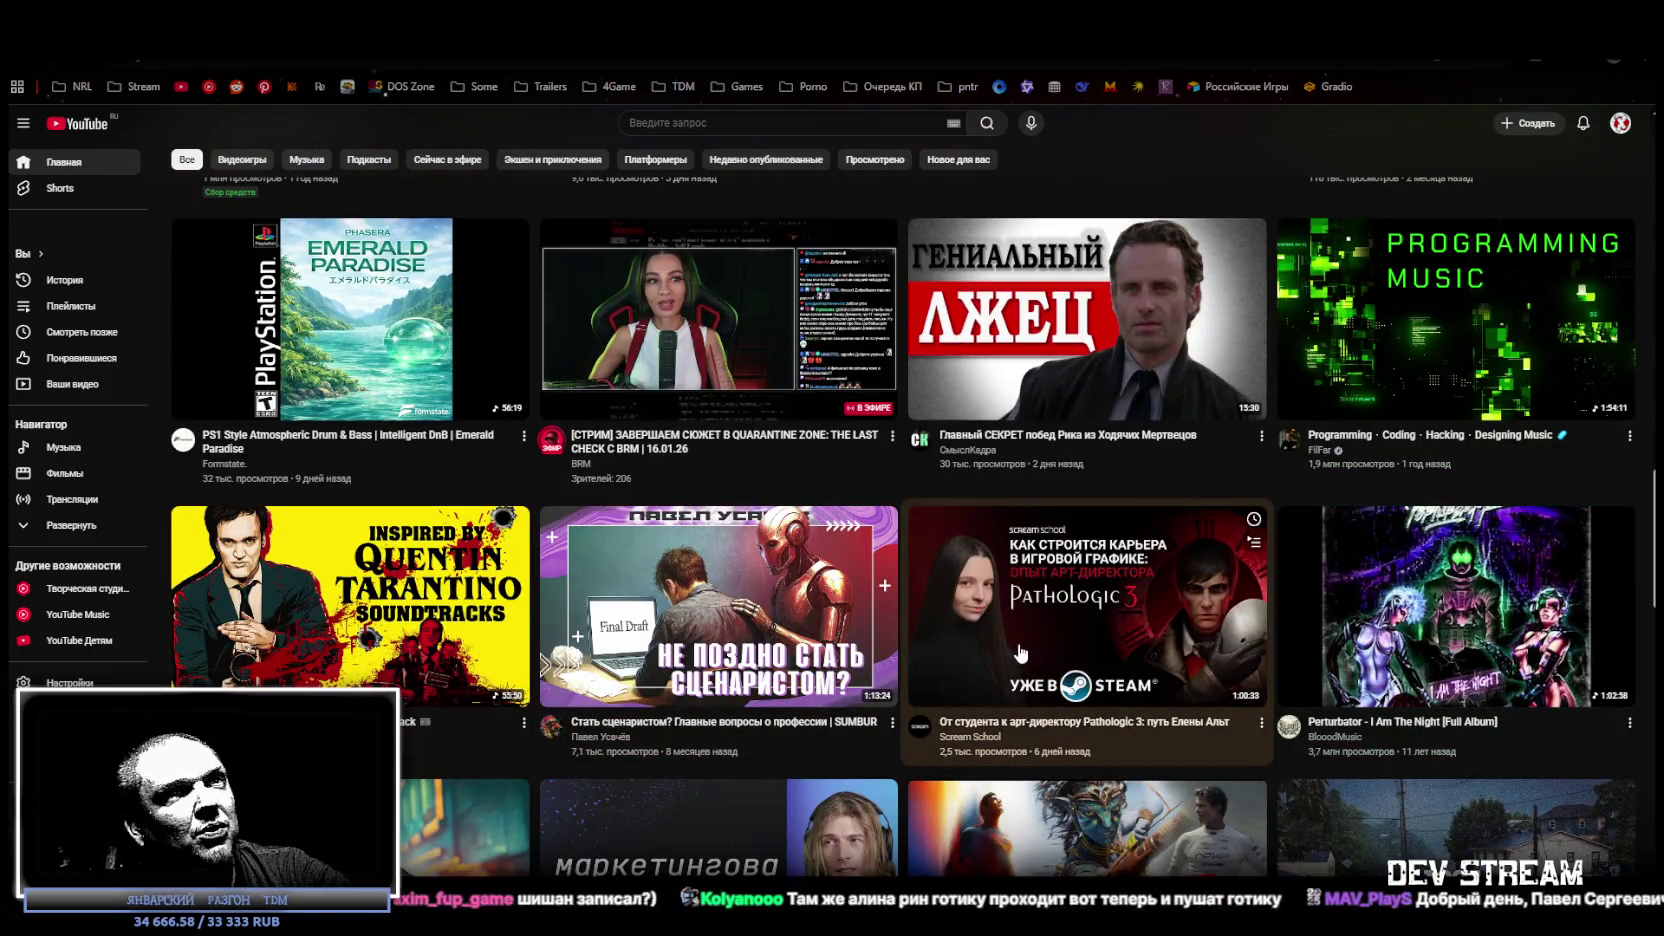
{"action": "scroll", "coordinate": [1020, 653], "scroll_direction": "down", "scroll_amount": 4}
{"action": "scroll", "coordinate": [1396, 490], "scroll_direction": "down", "scroll_amount": 2}
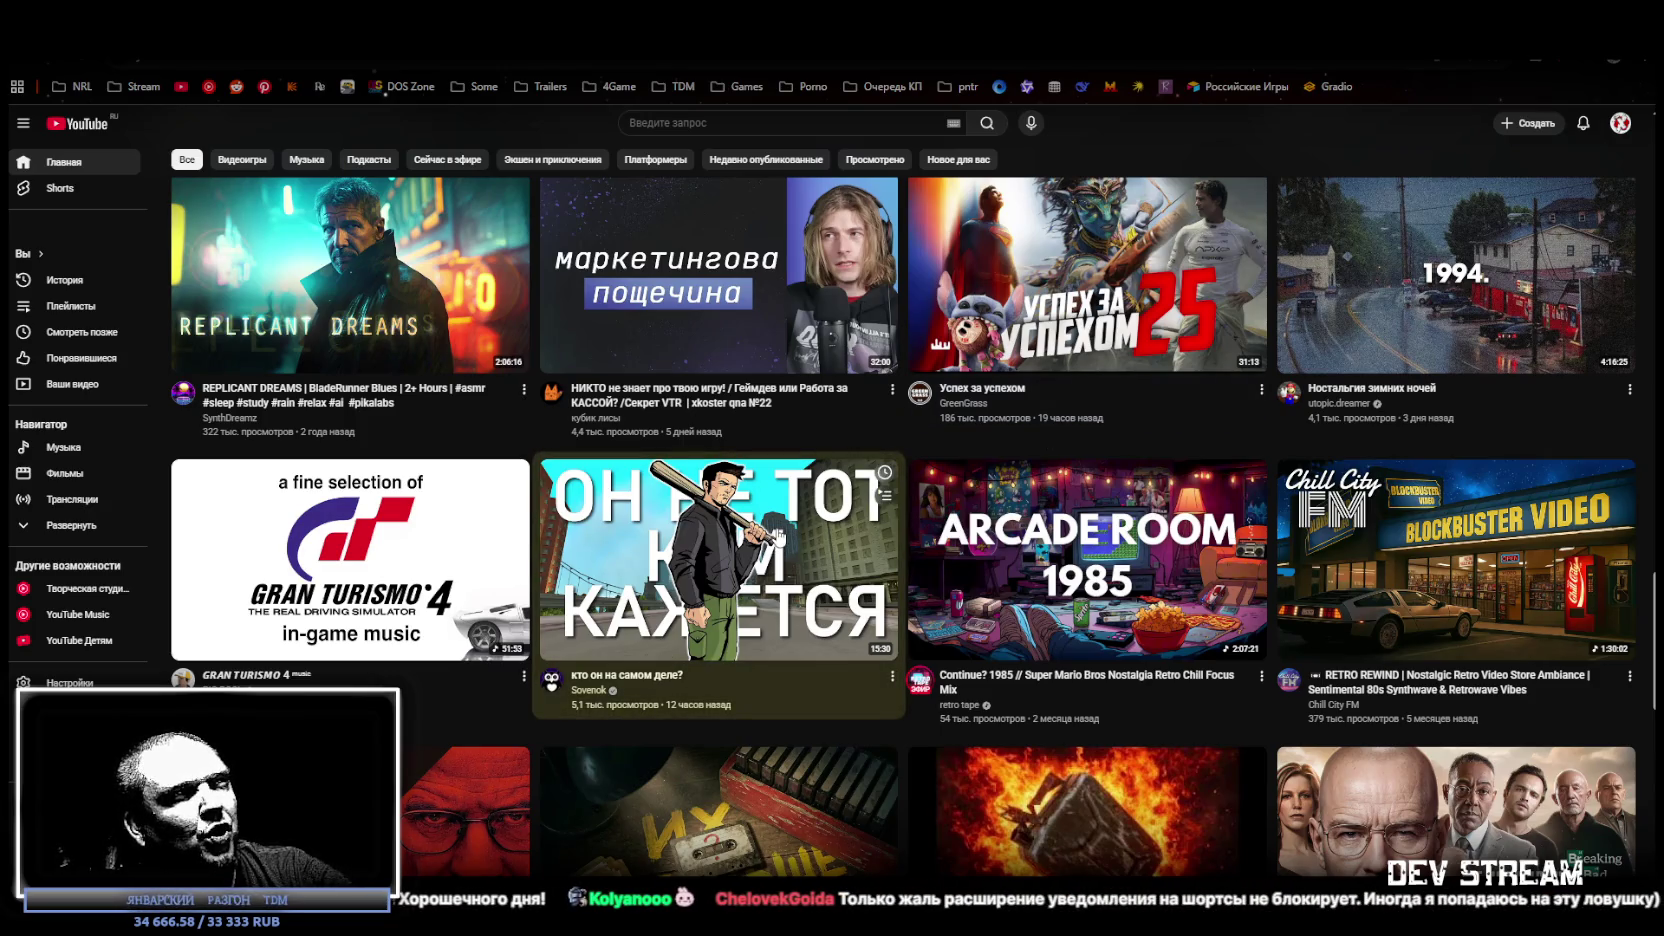
{"action": "scroll", "coordinate": [874, 524], "scroll_direction": "down", "scroll_amount": 2}
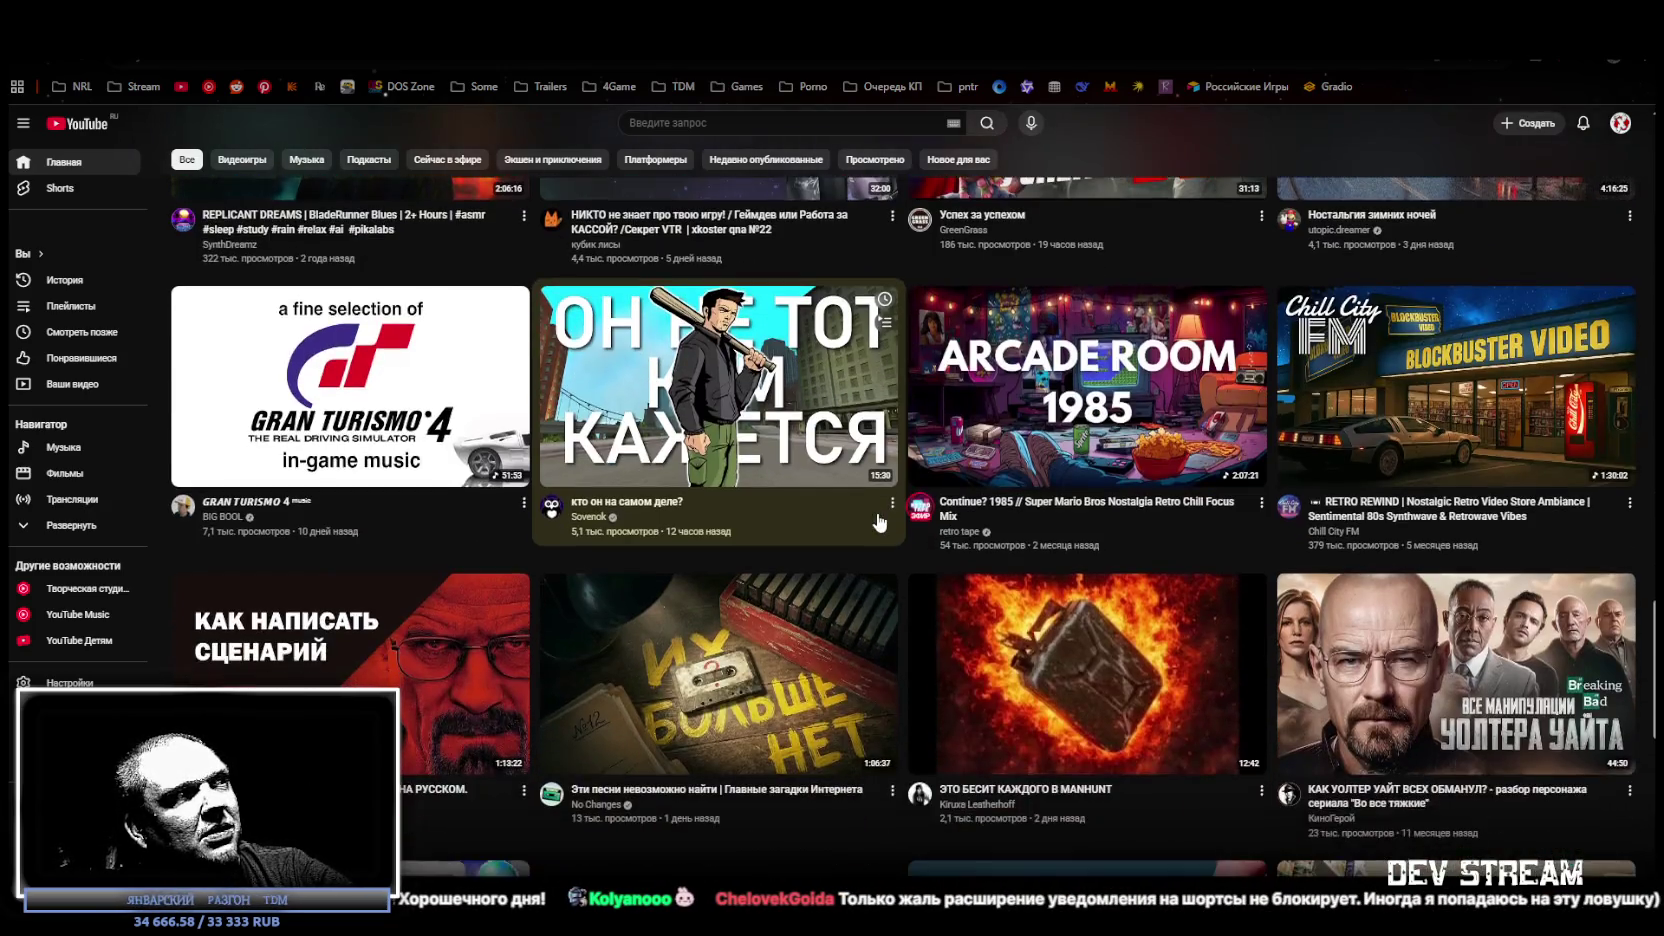
{"action": "scroll", "coordinate": [880, 522], "scroll_direction": "down", "scroll_amount": 1}
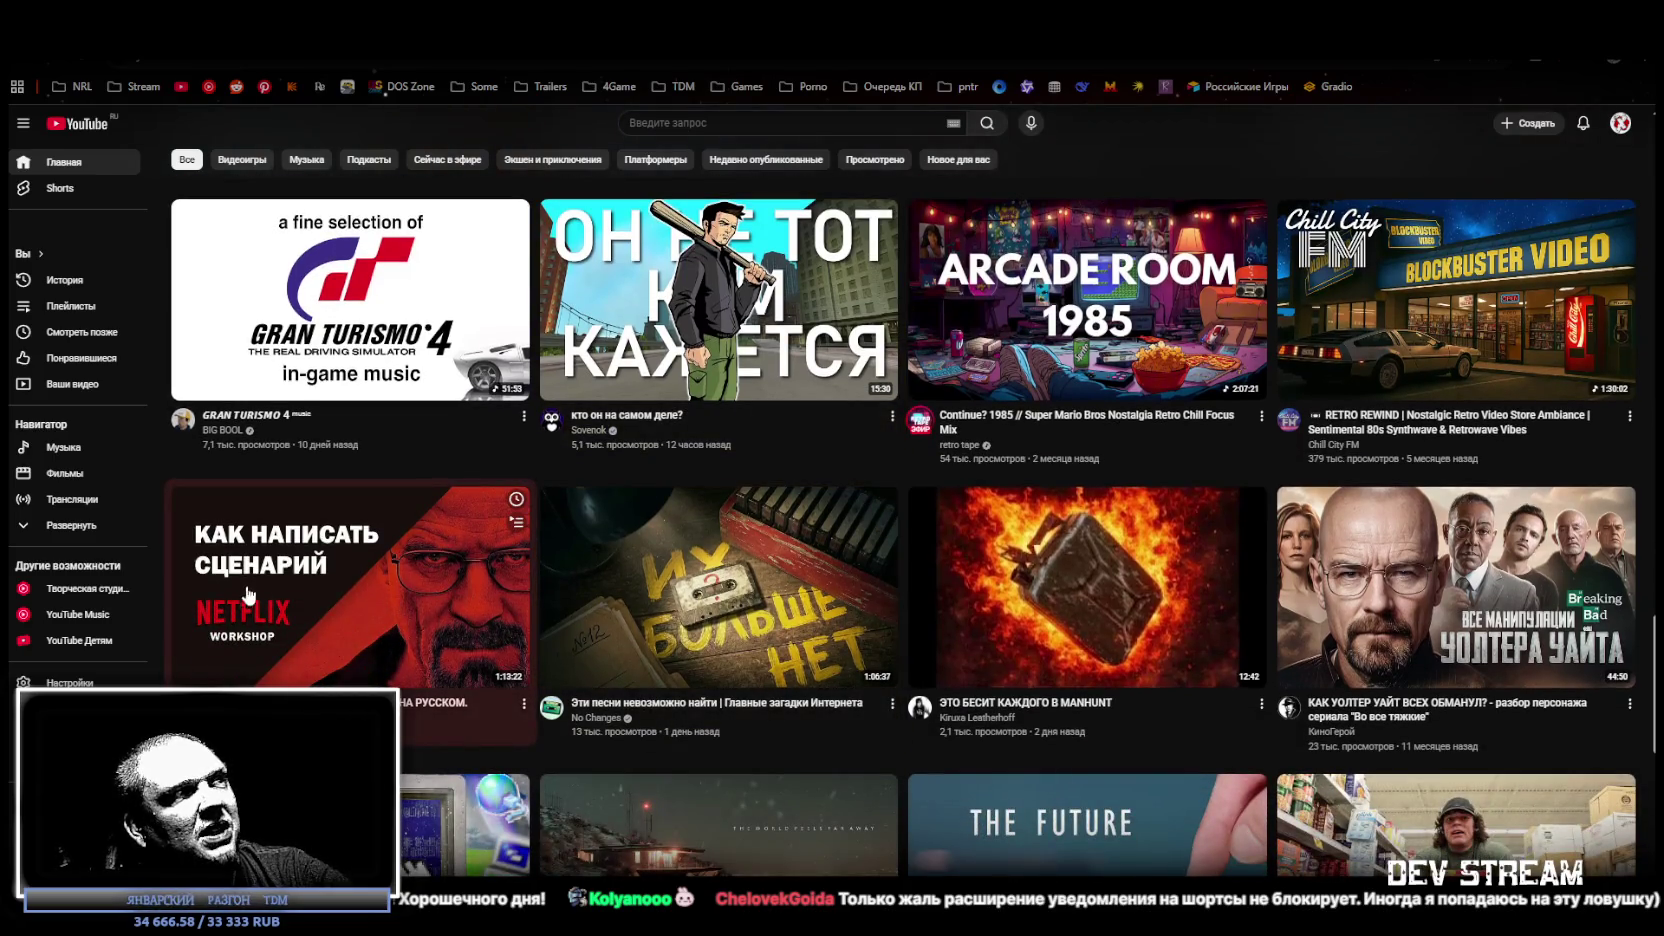
{"action": "scroll", "coordinate": [826, 520], "scroll_direction": "down", "scroll_amount": 4}
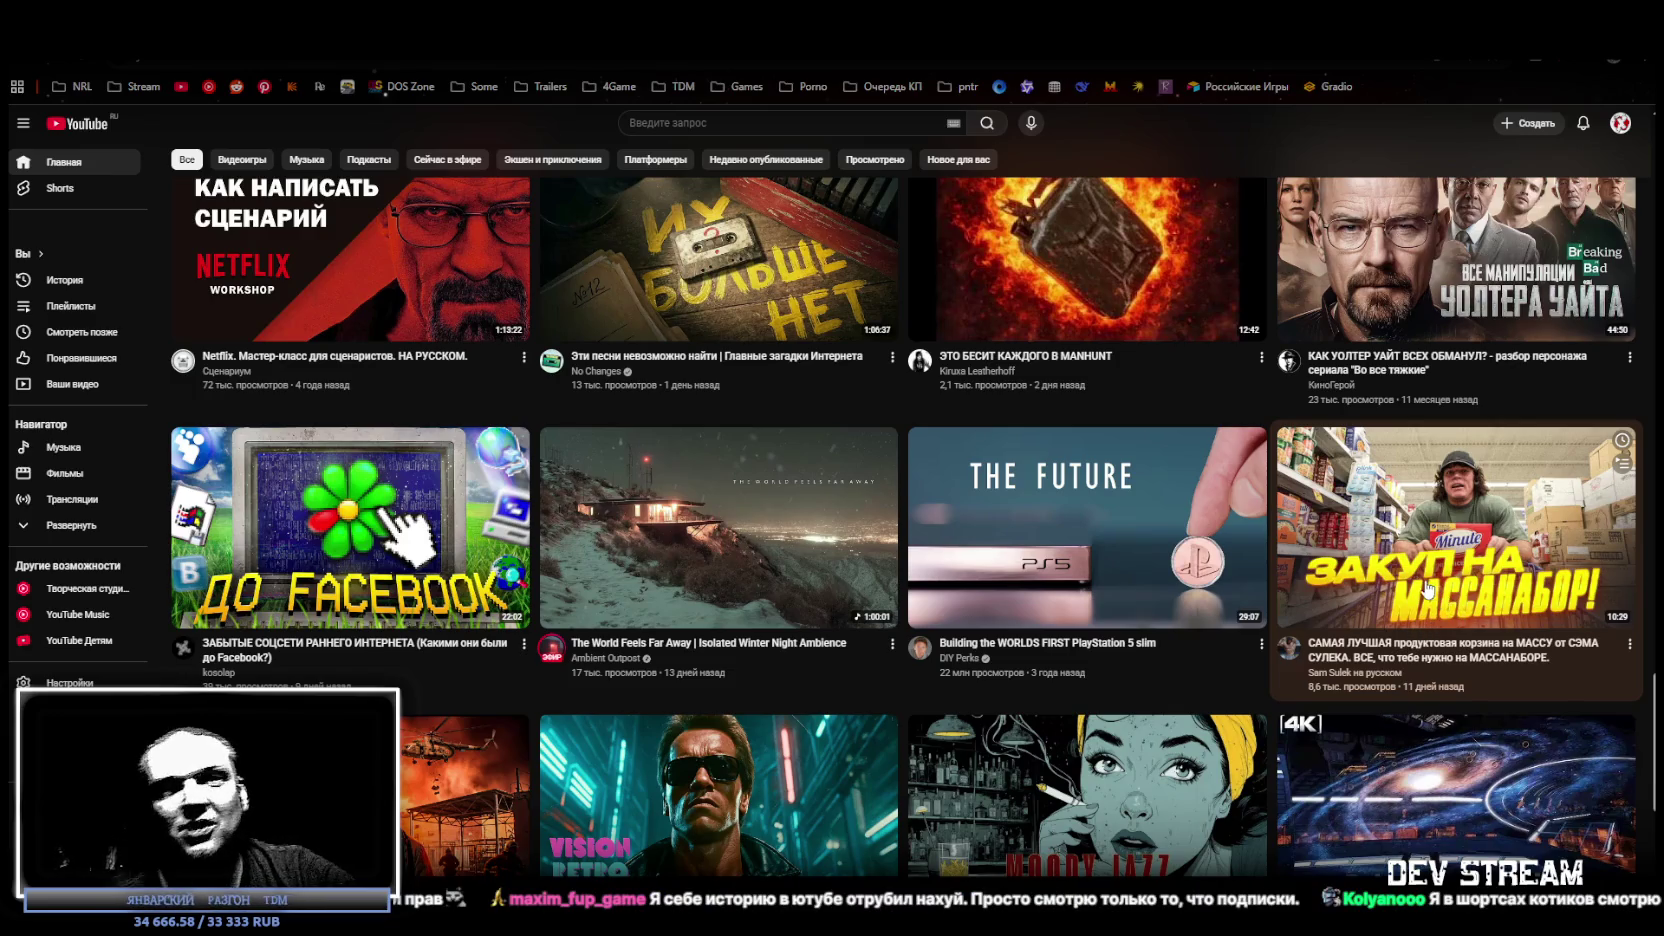
{"action": "scroll", "coordinate": [1408, 592], "scroll_direction": "down", "scroll_amount": 20}
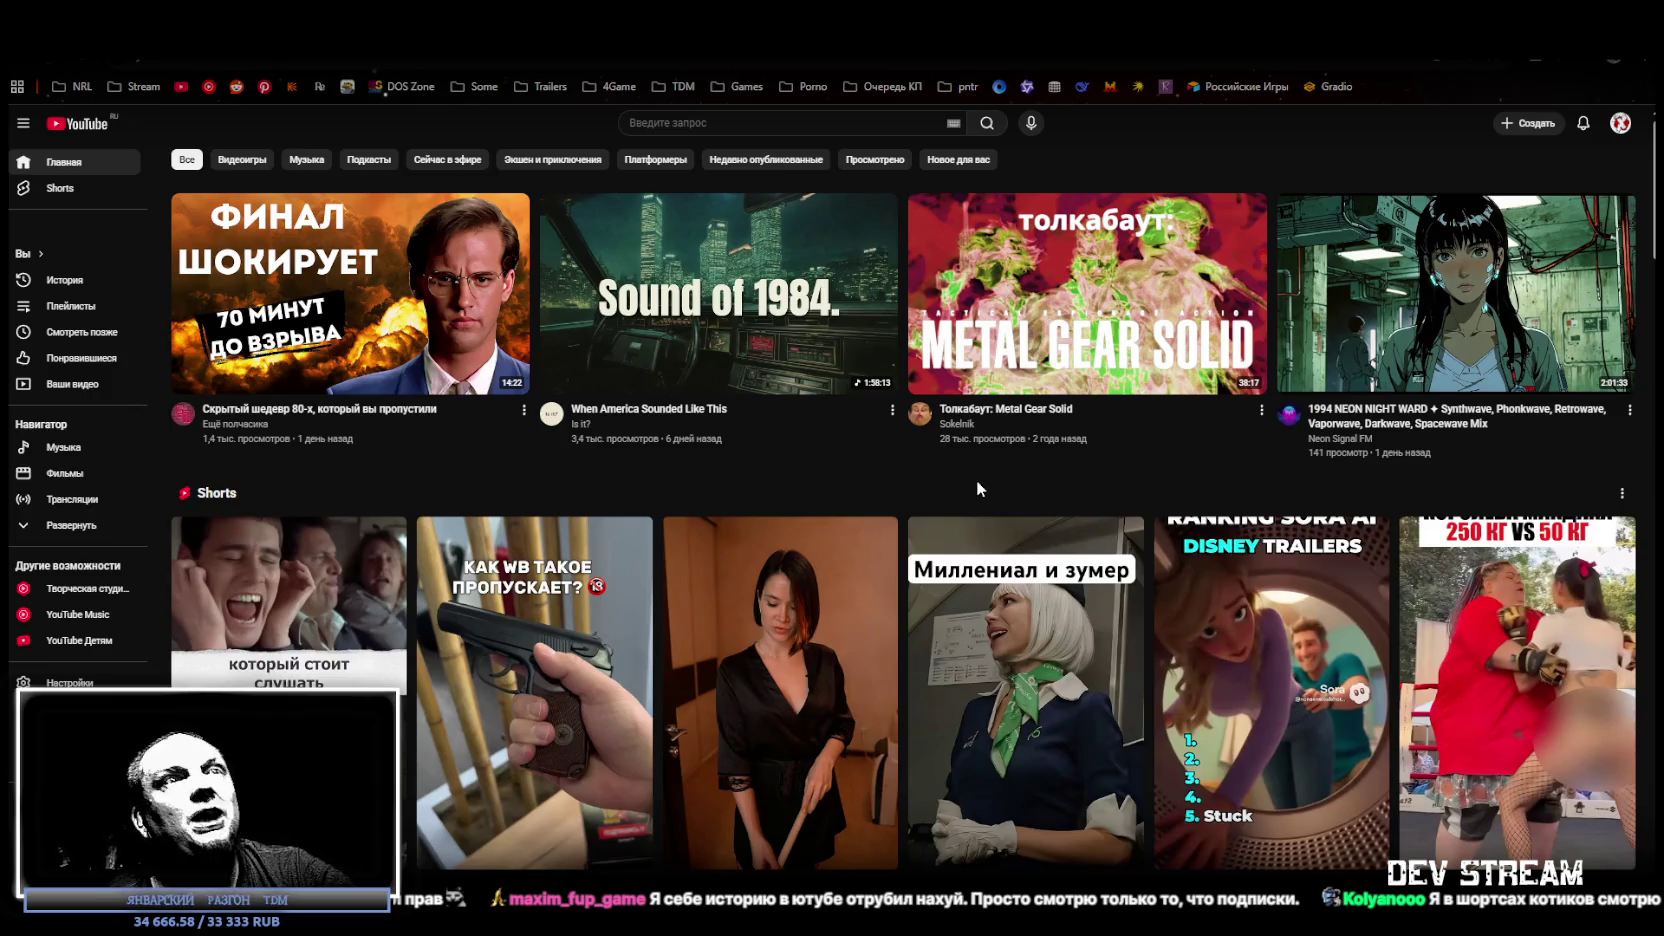
{"action": "scroll", "coordinate": [976, 480], "scroll_direction": "down", "scroll_amount": 3}
{"action": "scroll", "coordinate": [723, 474], "scroll_direction": "up", "scroll_amount": 3}
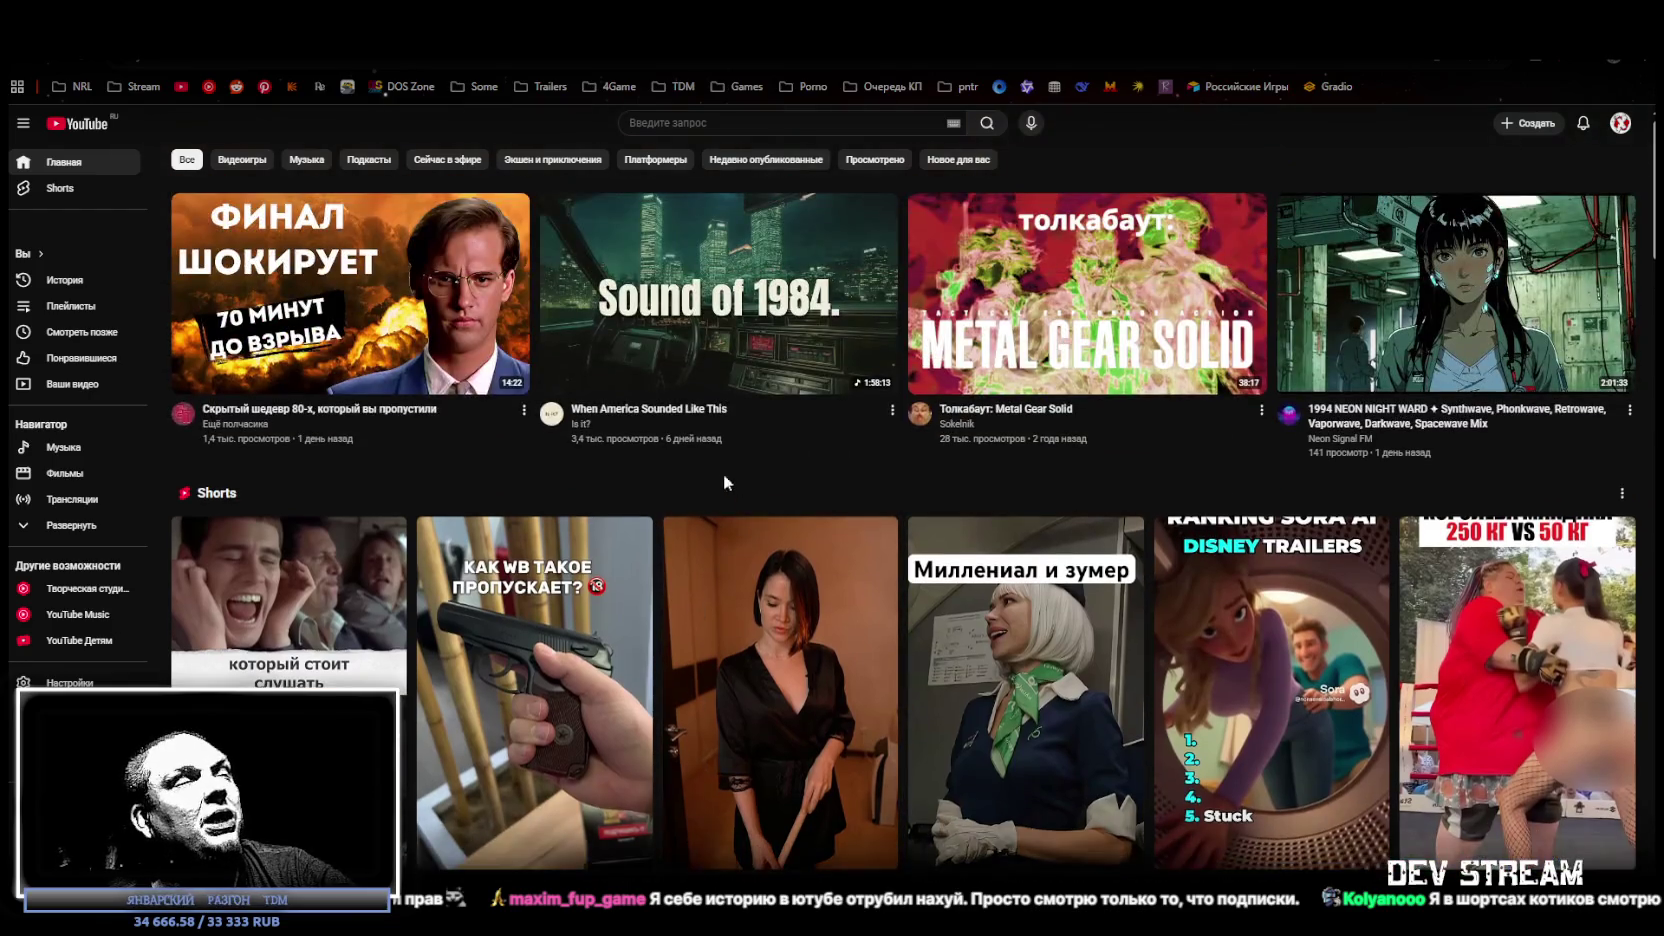
{"action": "left_click", "coordinate": [345, 662]}
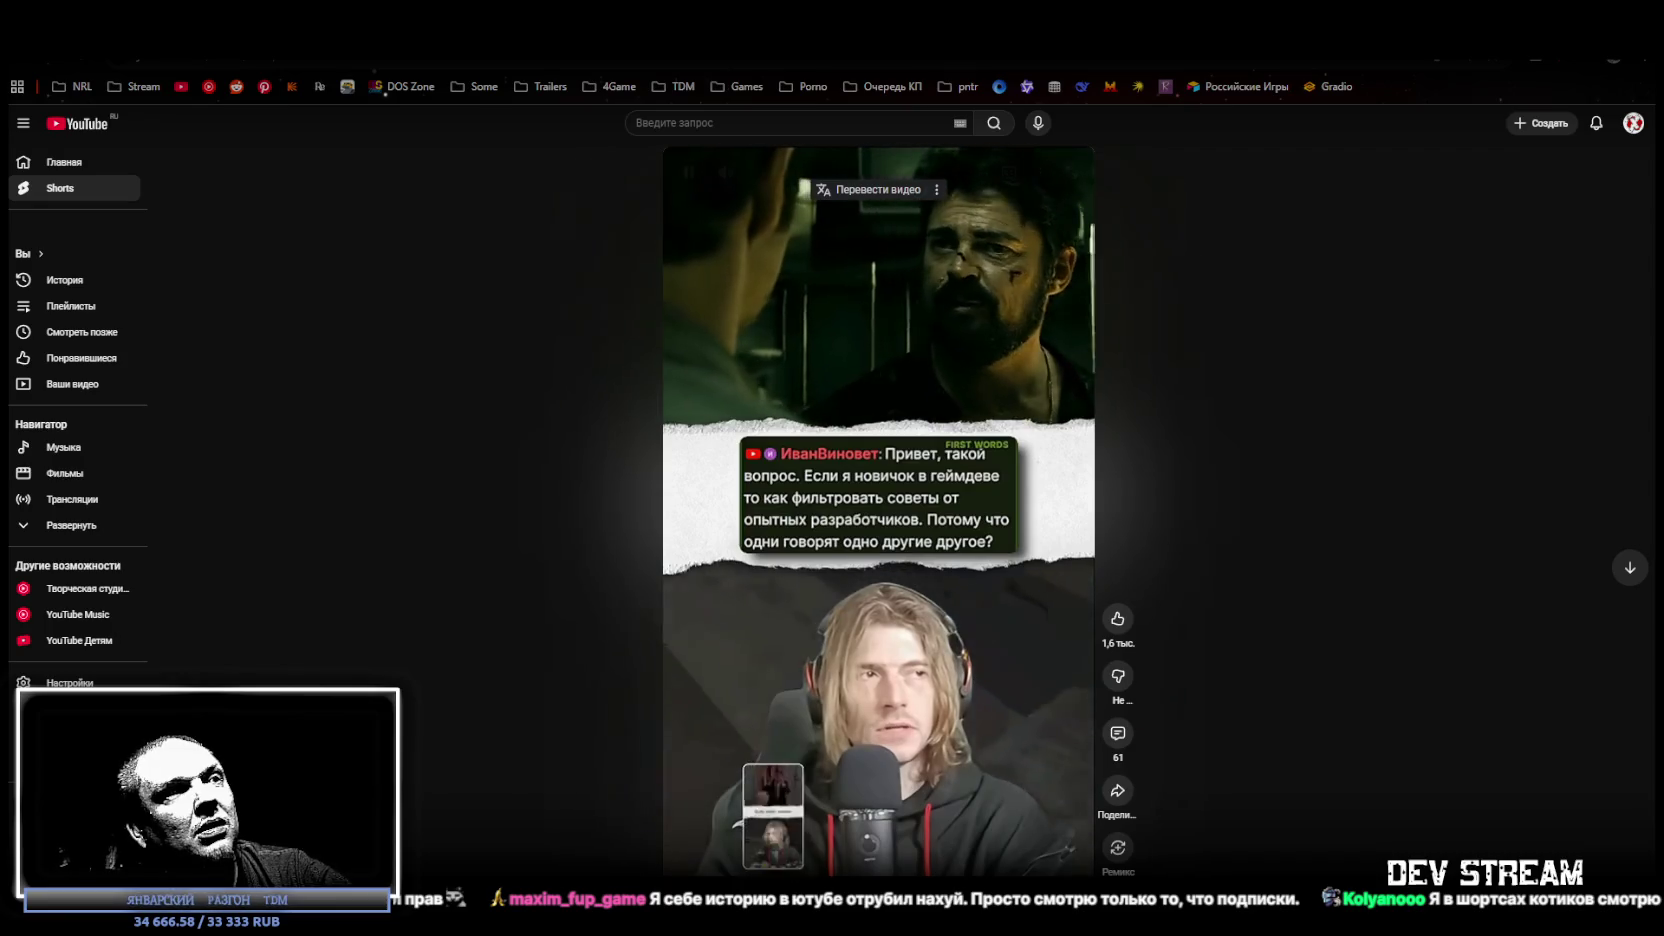
Pause and resume the Short about filtering conflicting game-dev advice for beginners.
{"action": "scroll", "coordinate": [814, 787], "scroll_direction": "down", "scroll_amount": 2}
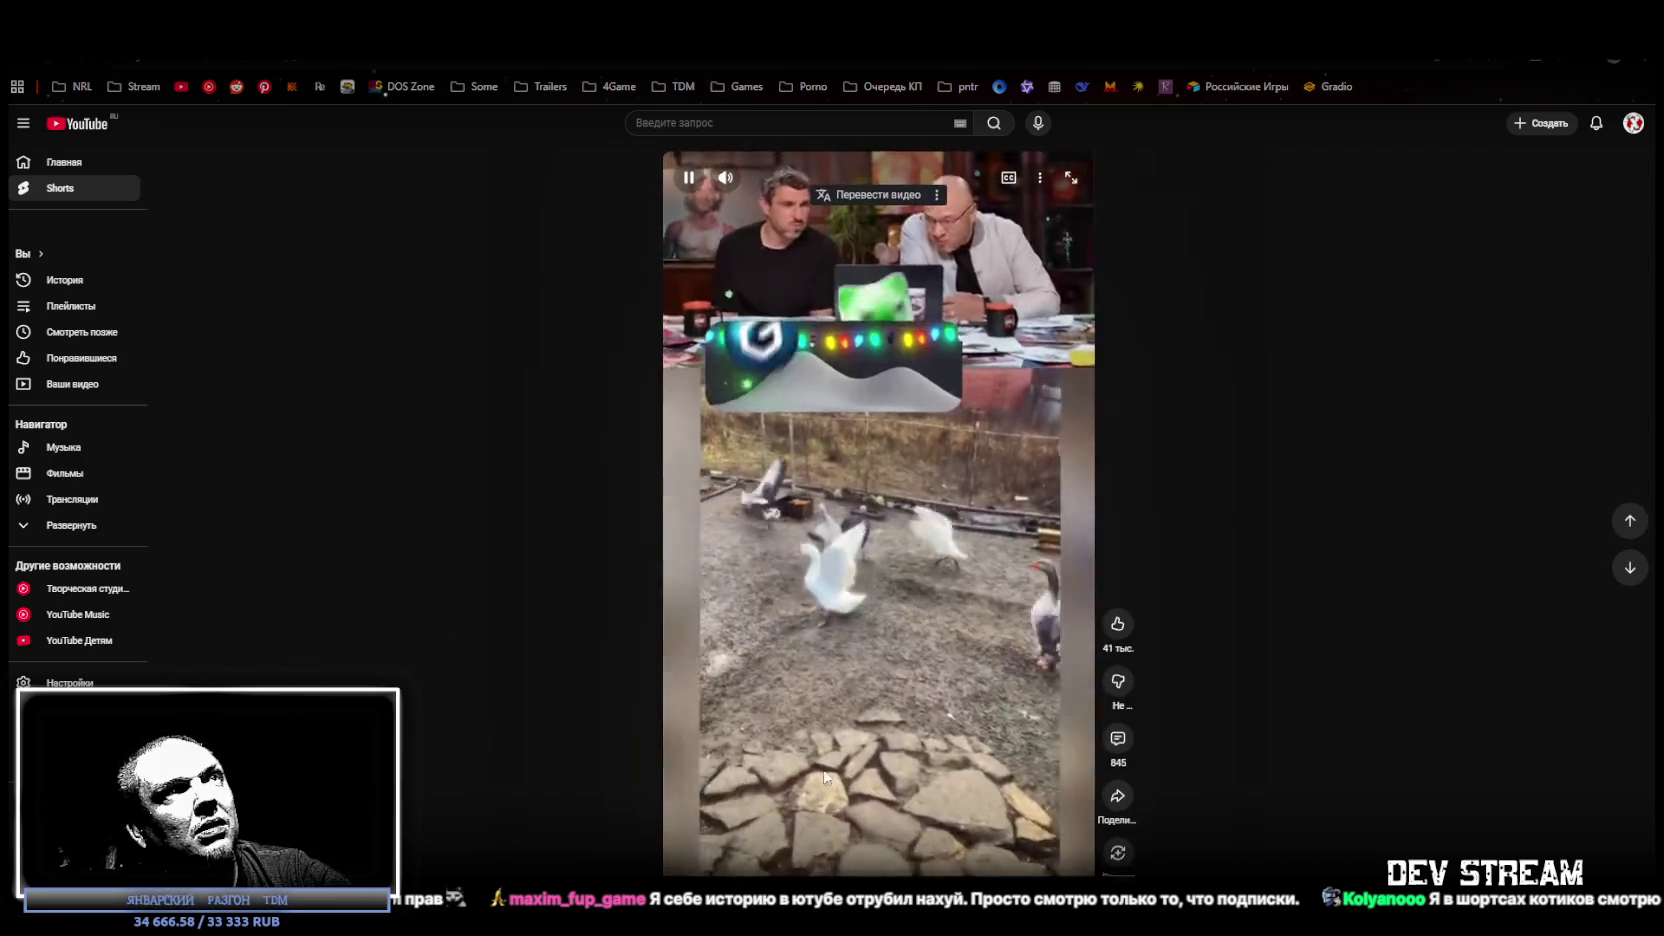
{"action": "scroll", "coordinate": [823, 767], "scroll_direction": "up", "scroll_amount": 2}
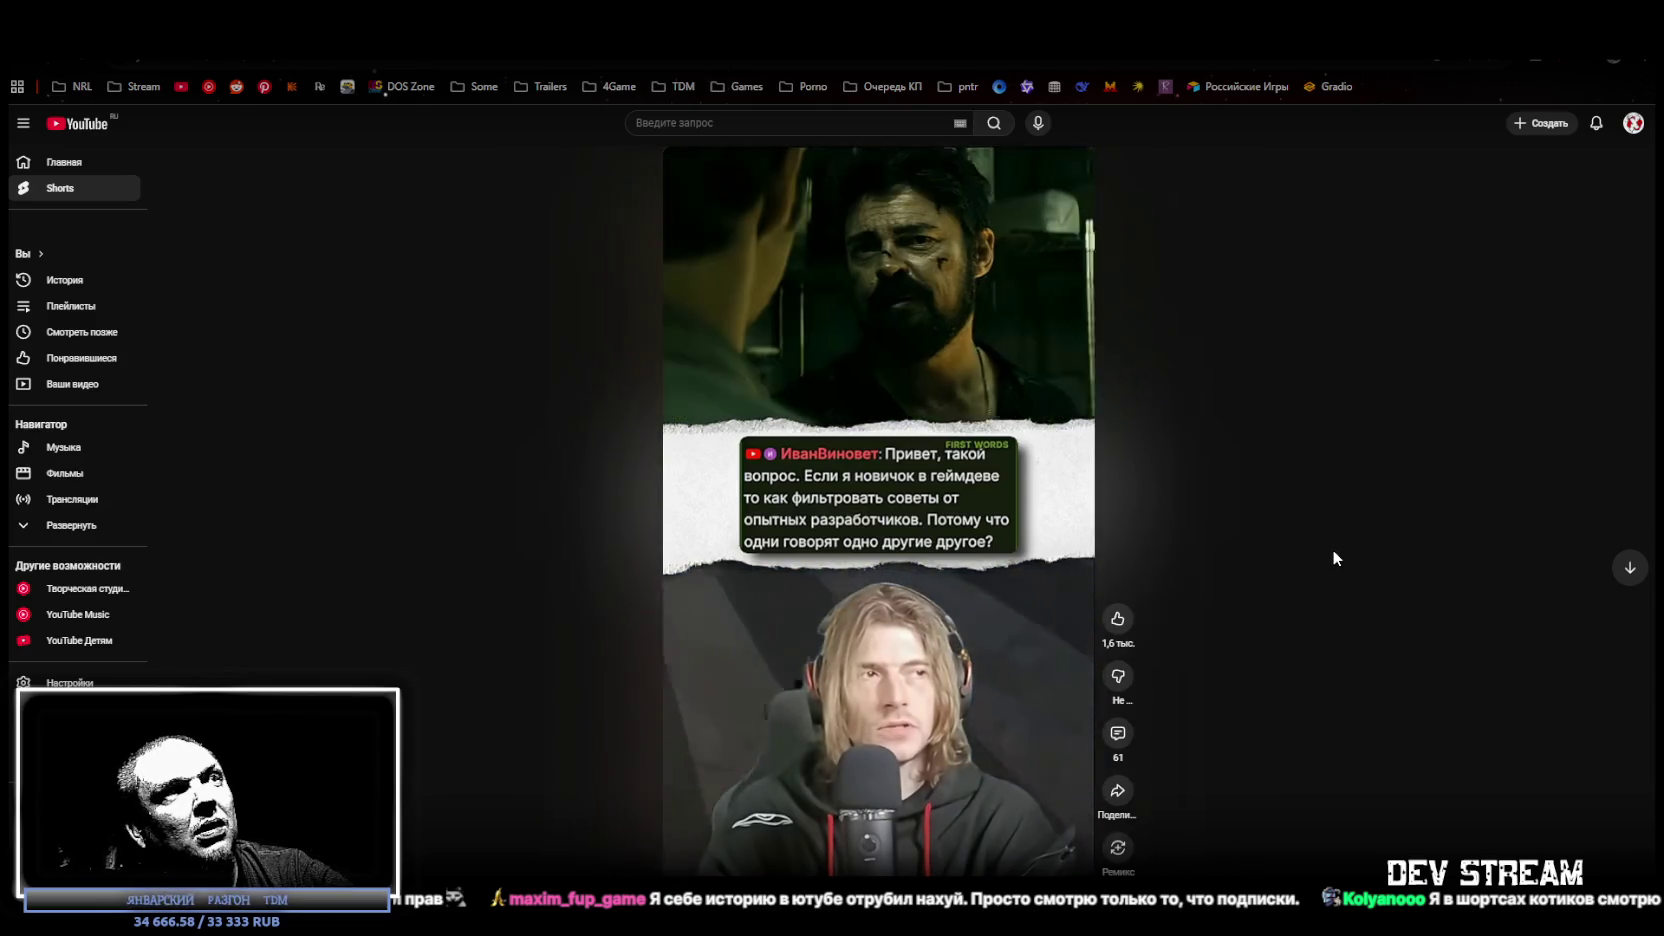
{"action": "left_click", "coordinate": [1002, 580]}
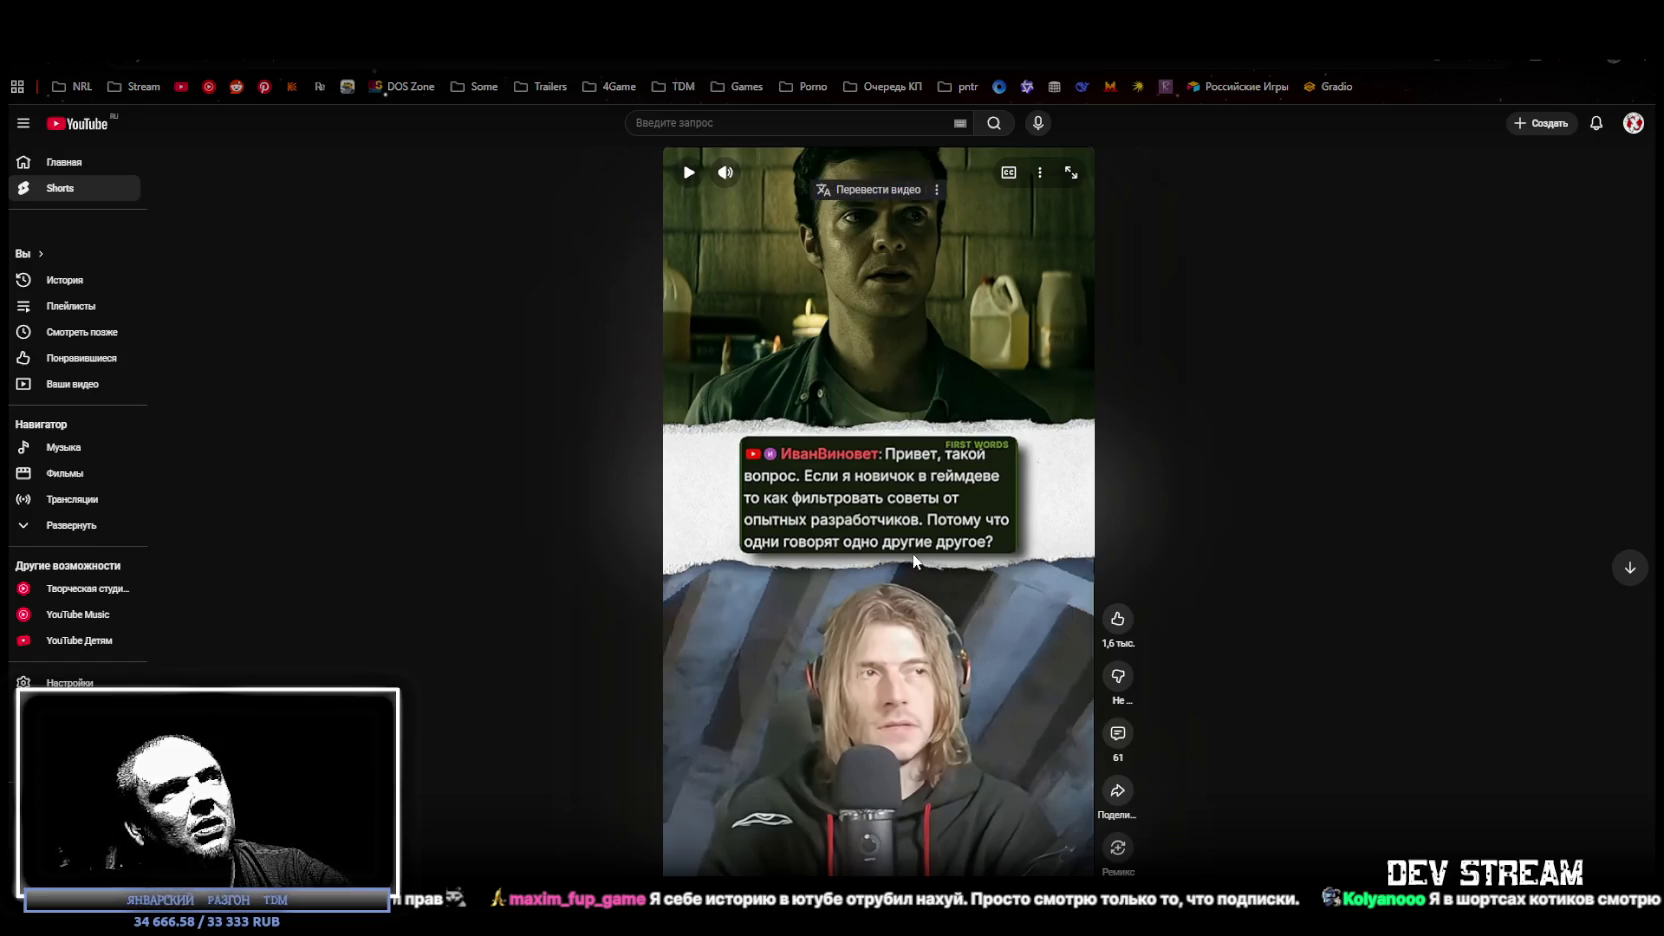
{"action": "left_click", "coordinate": [879, 528]}
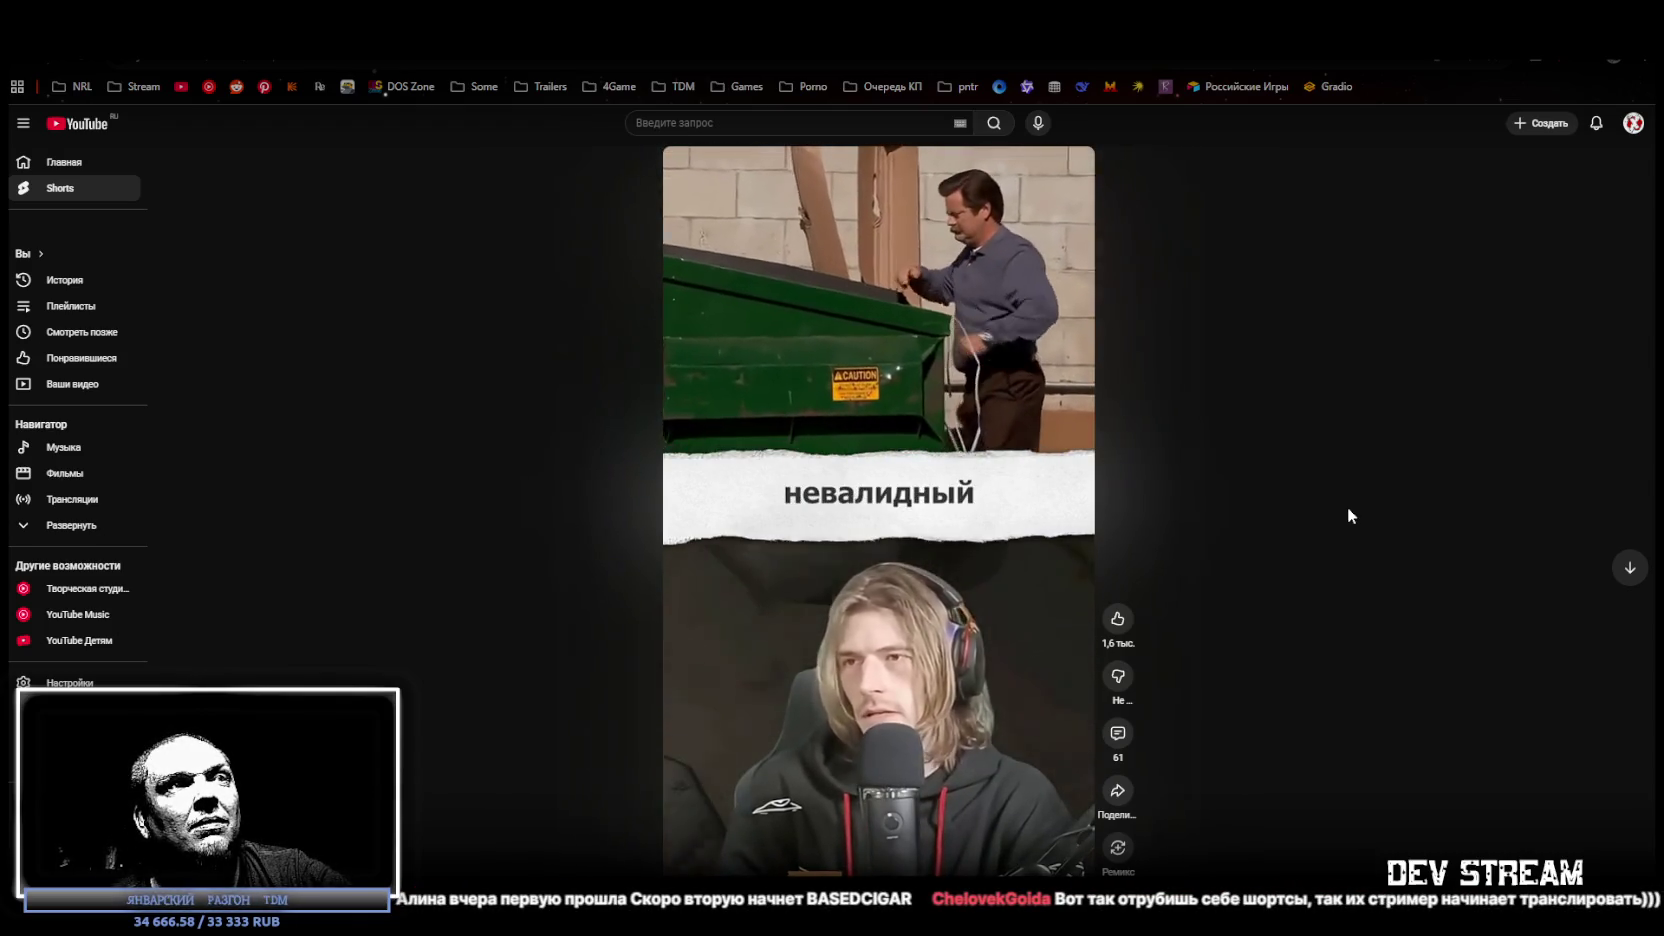
{"action": "scroll", "coordinate": [1347, 506], "scroll_direction": "down", "scroll_amount": 1}
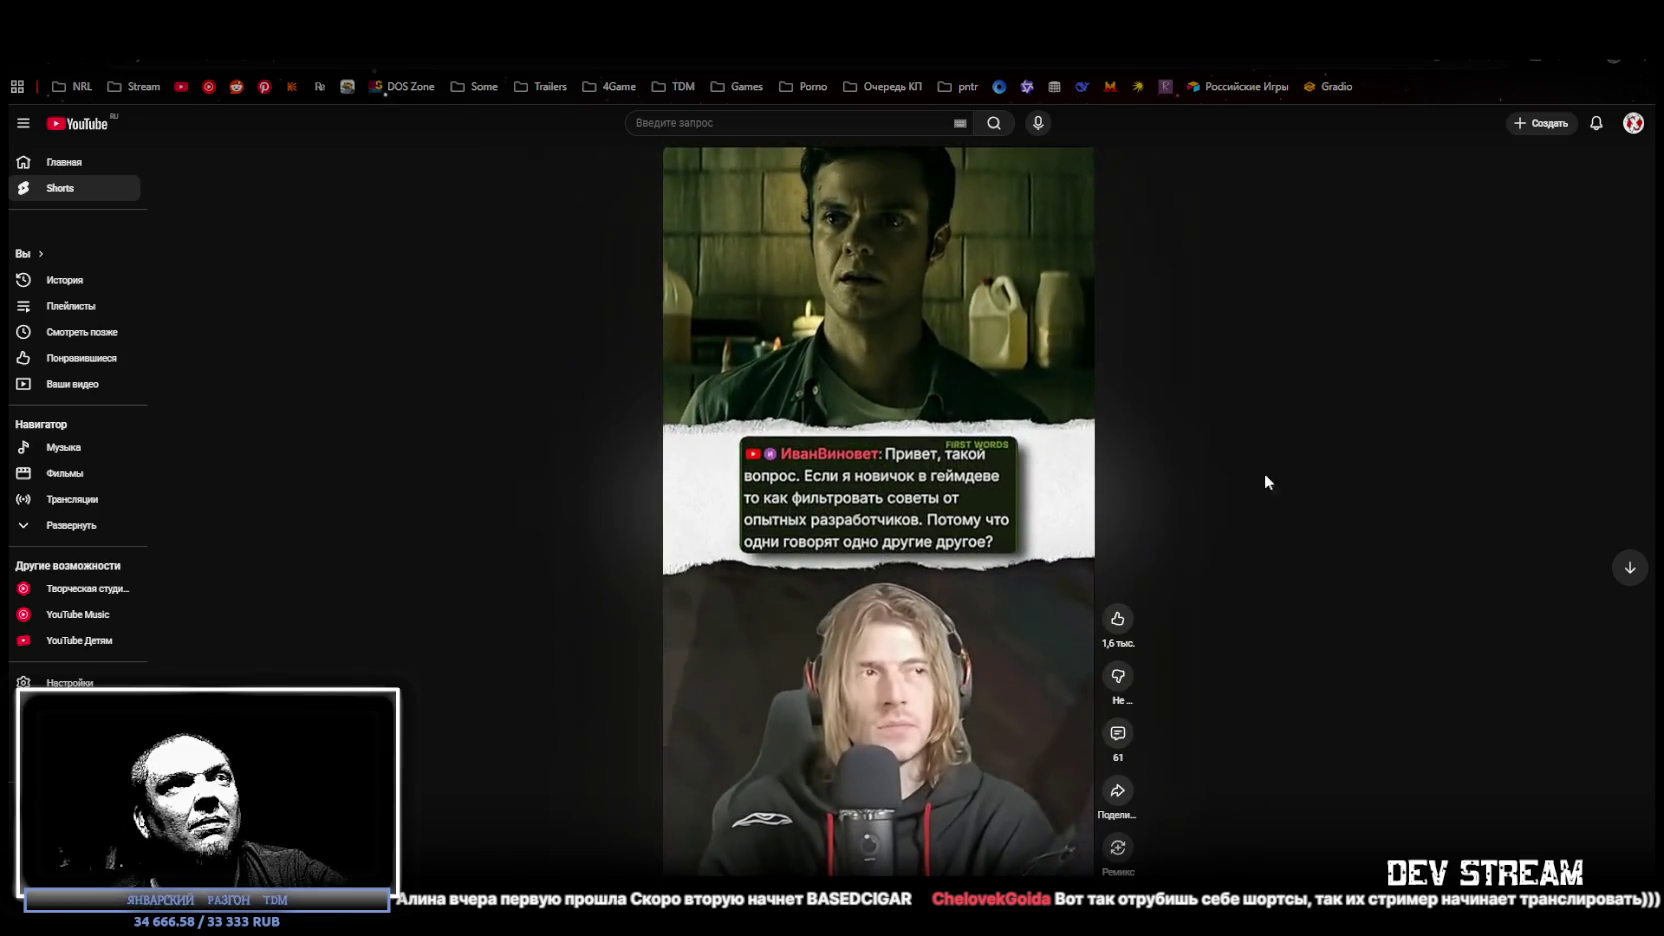
Leave the game-dev advice Short in YouTube and switch back to the Unity Editor.
{"action": "key", "text": "space"}
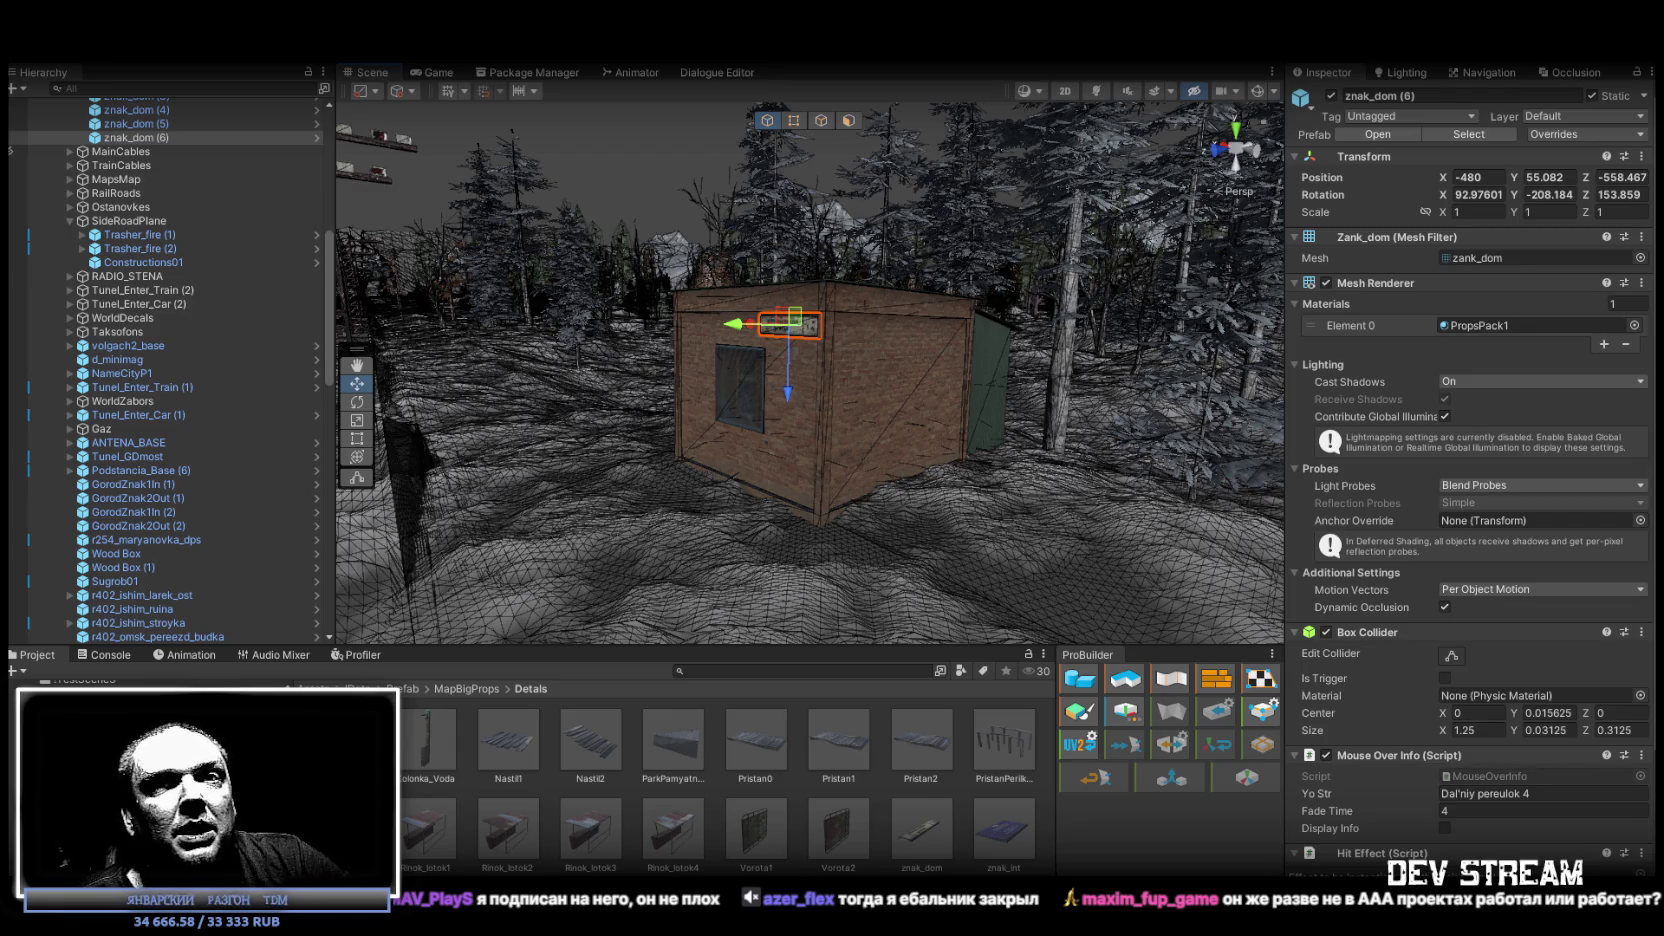
Orbit and fly the Scene camera toward the railway tracks, framing the building's roof corner.
{"action": "left_click_drag", "start_coordinate": [913, 514], "coordinate": [702, 439]}
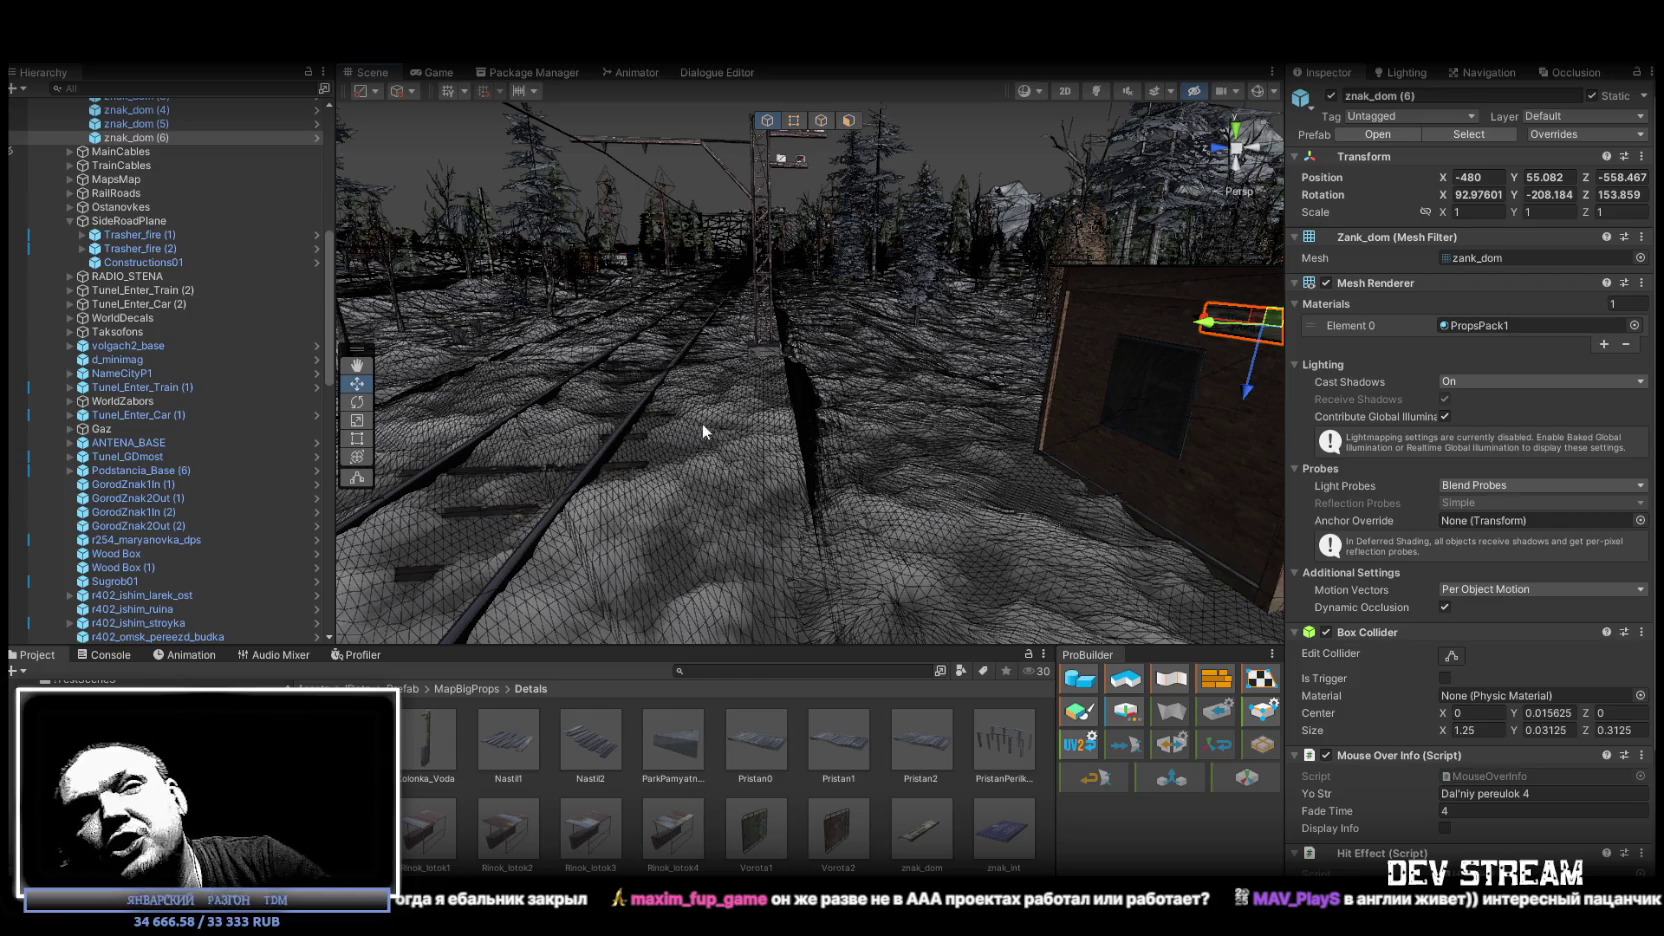
{"action": "right_click", "coordinate": [741, 363]}
{"action": "key", "text": "w"}
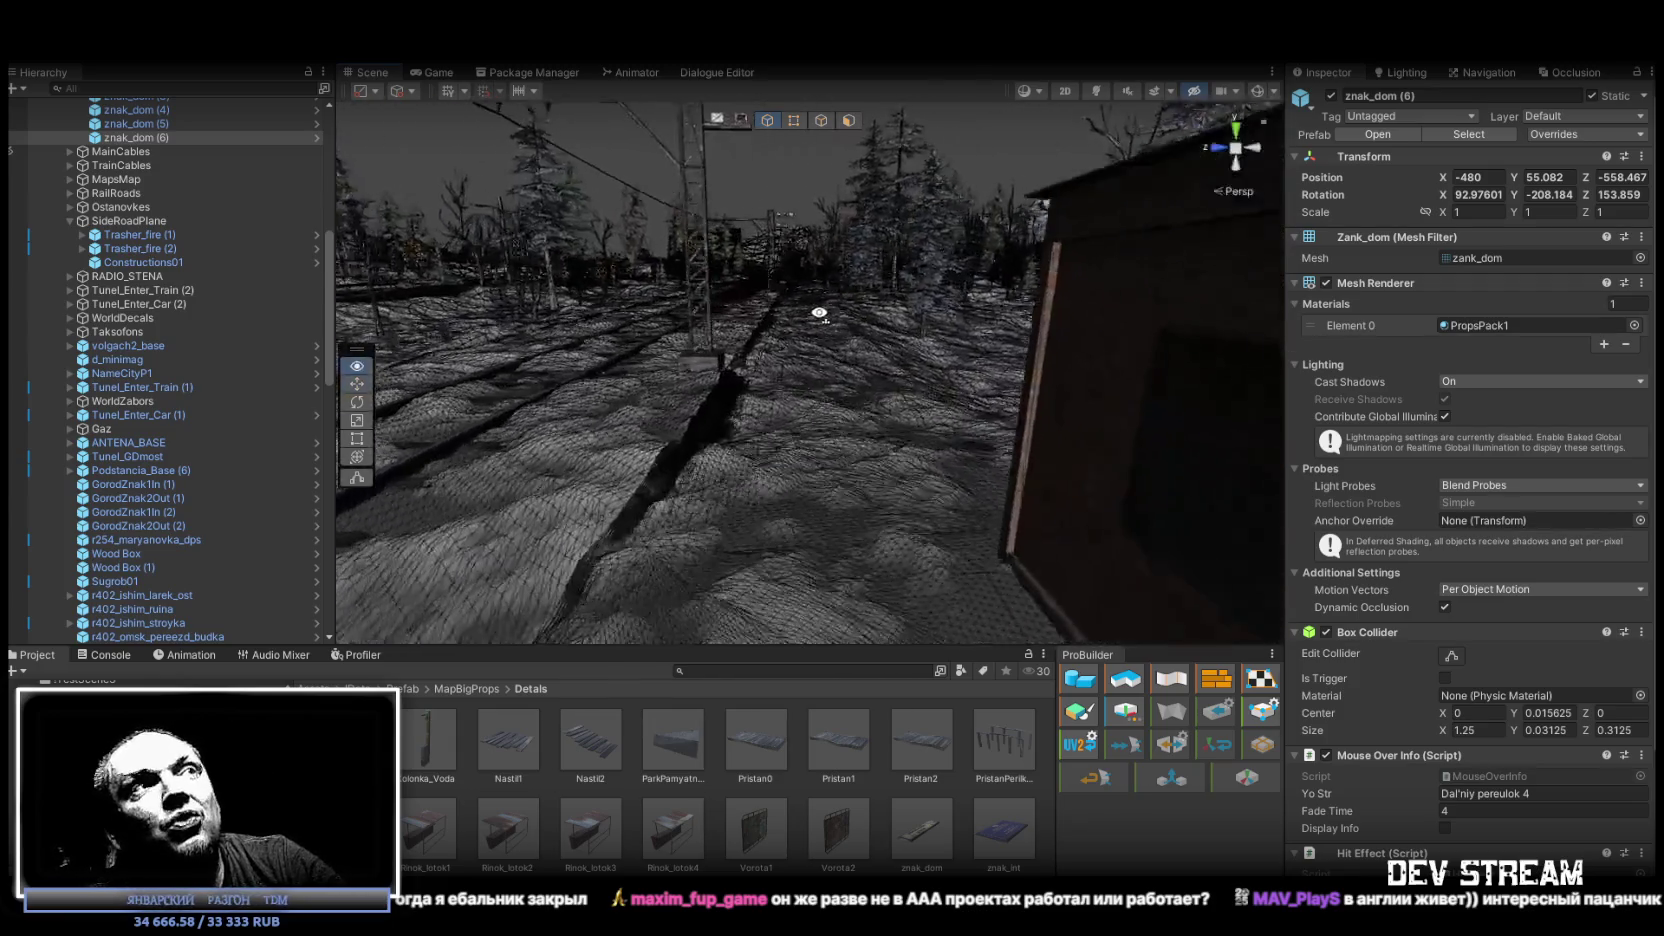
{"action": "key", "text": "s"}
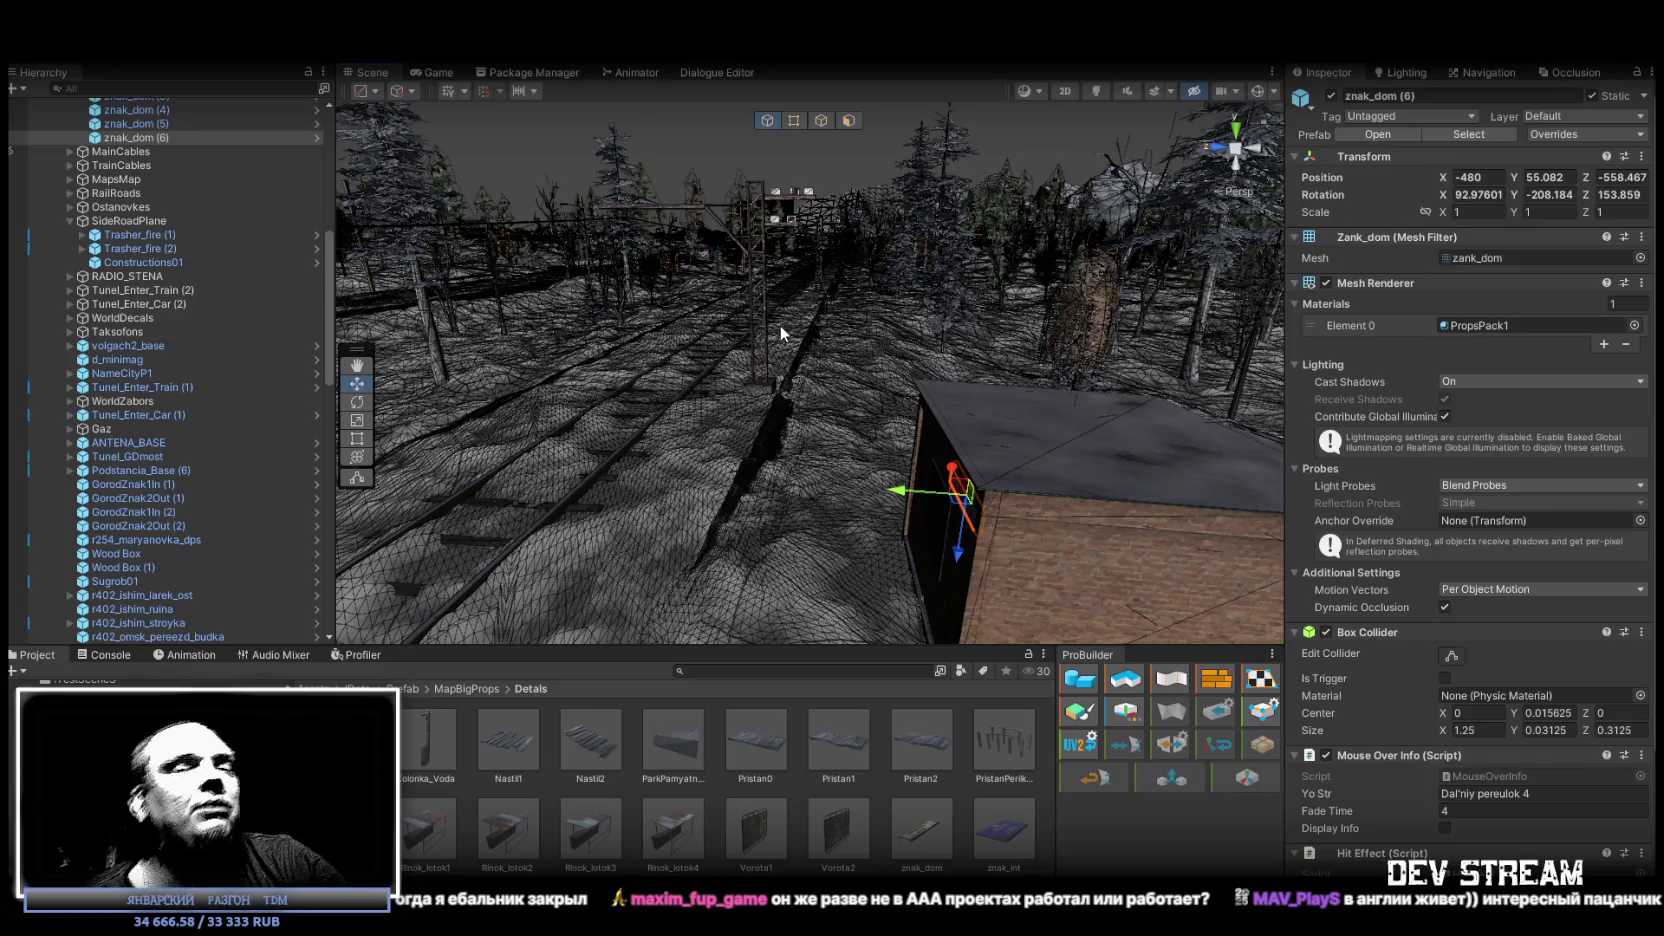
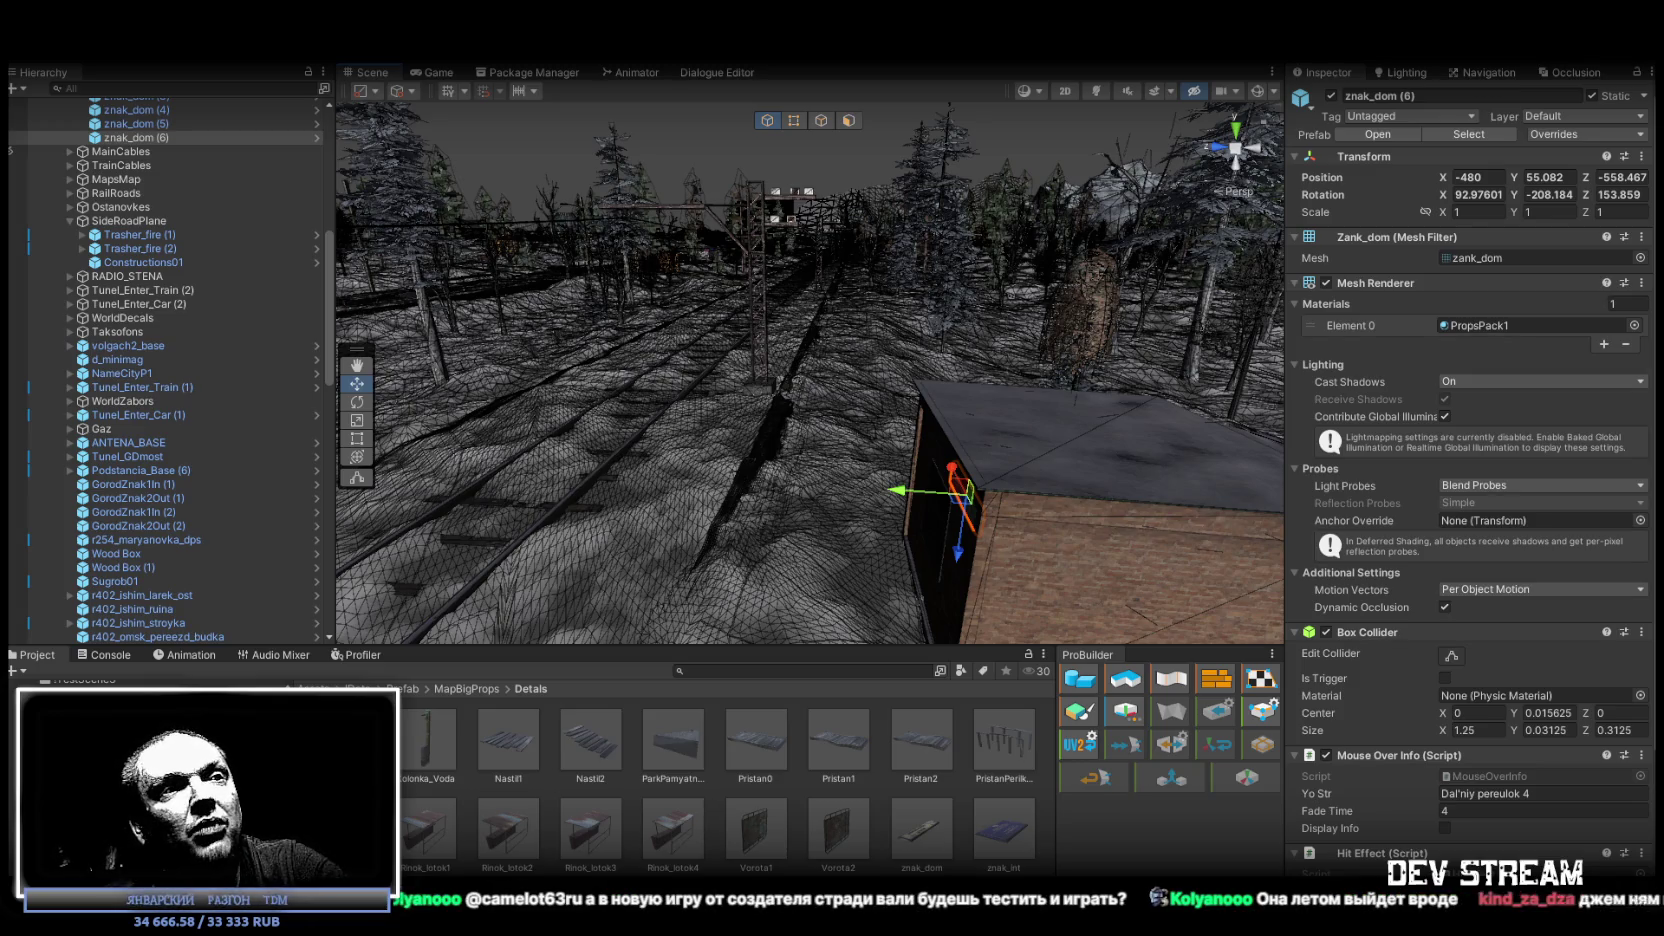
Switch from the Unity editor to the Steam library window.
{"action": "key", "text": "alt+Tab"}
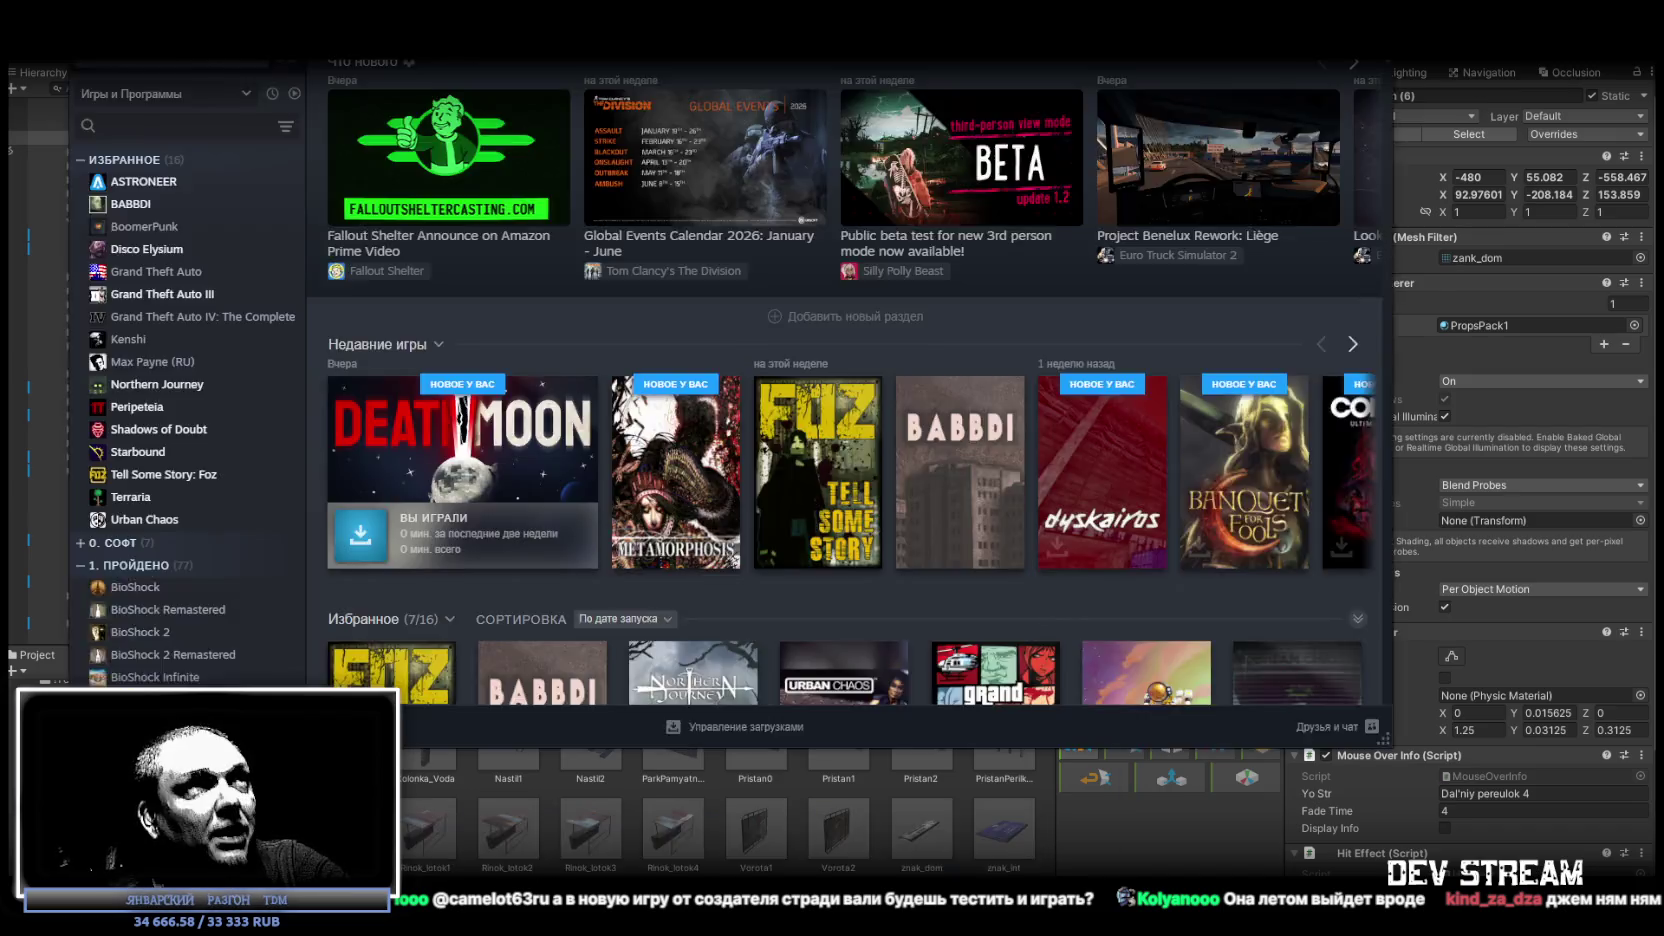
Find METAMORPHOSIS in the library sidebar and open its store page.
{"action": "scroll", "coordinate": [61, 662], "scroll_direction": "down", "scroll_amount": 20}
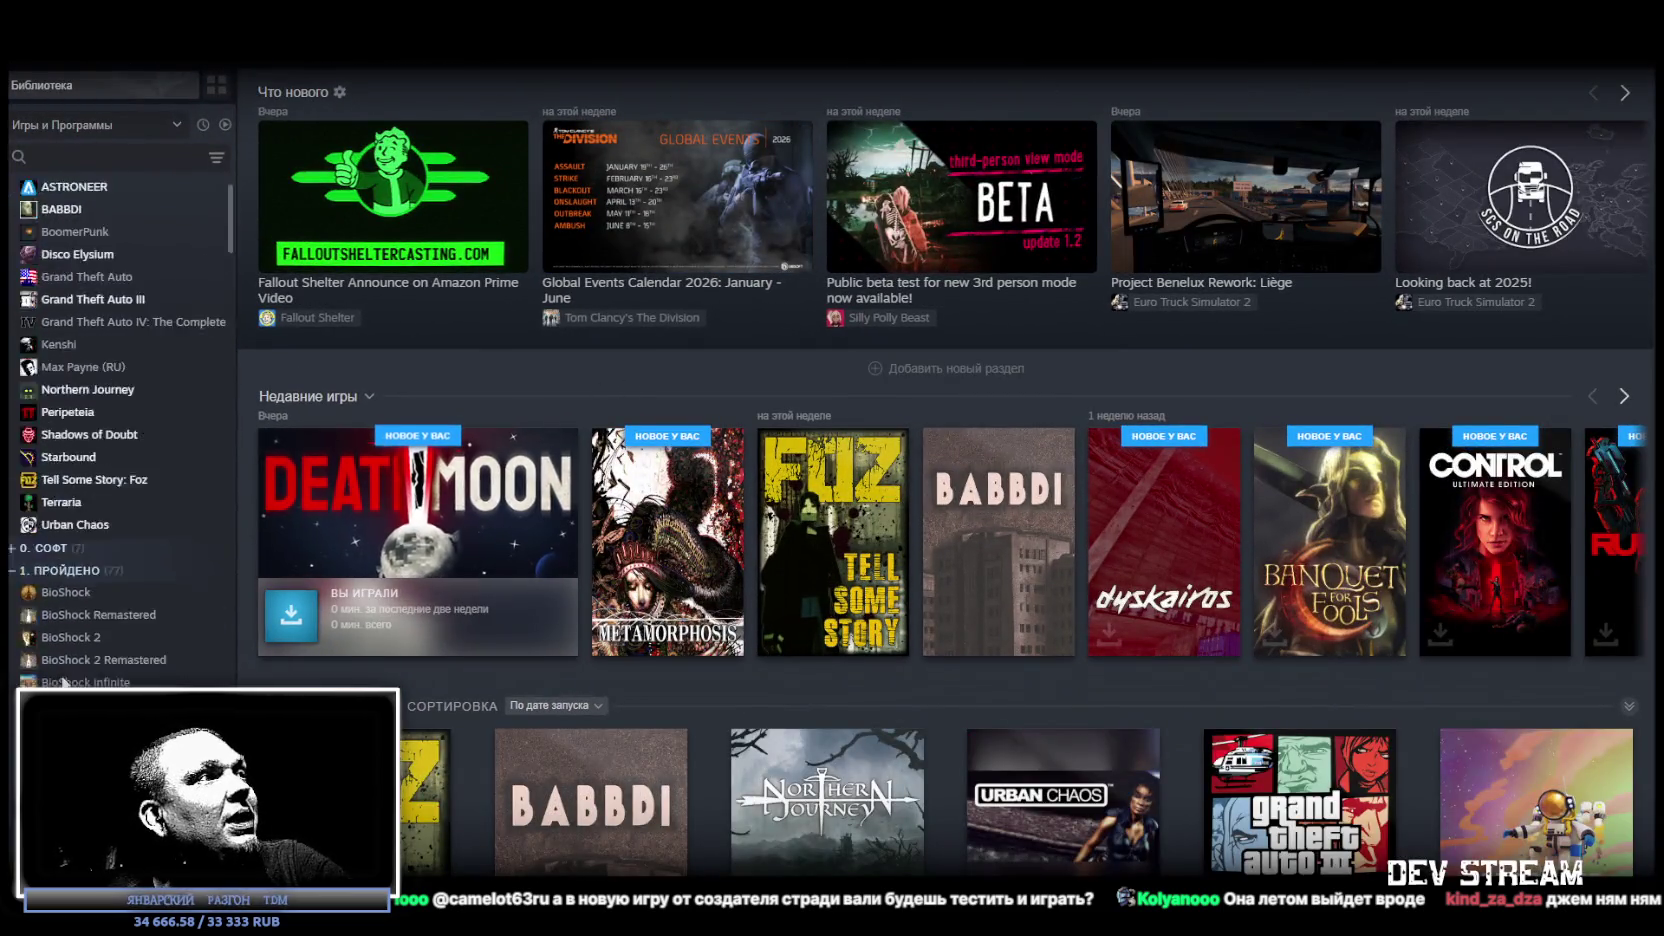
{"action": "scroll", "coordinate": [61, 662], "scroll_direction": "down", "scroll_amount": 15}
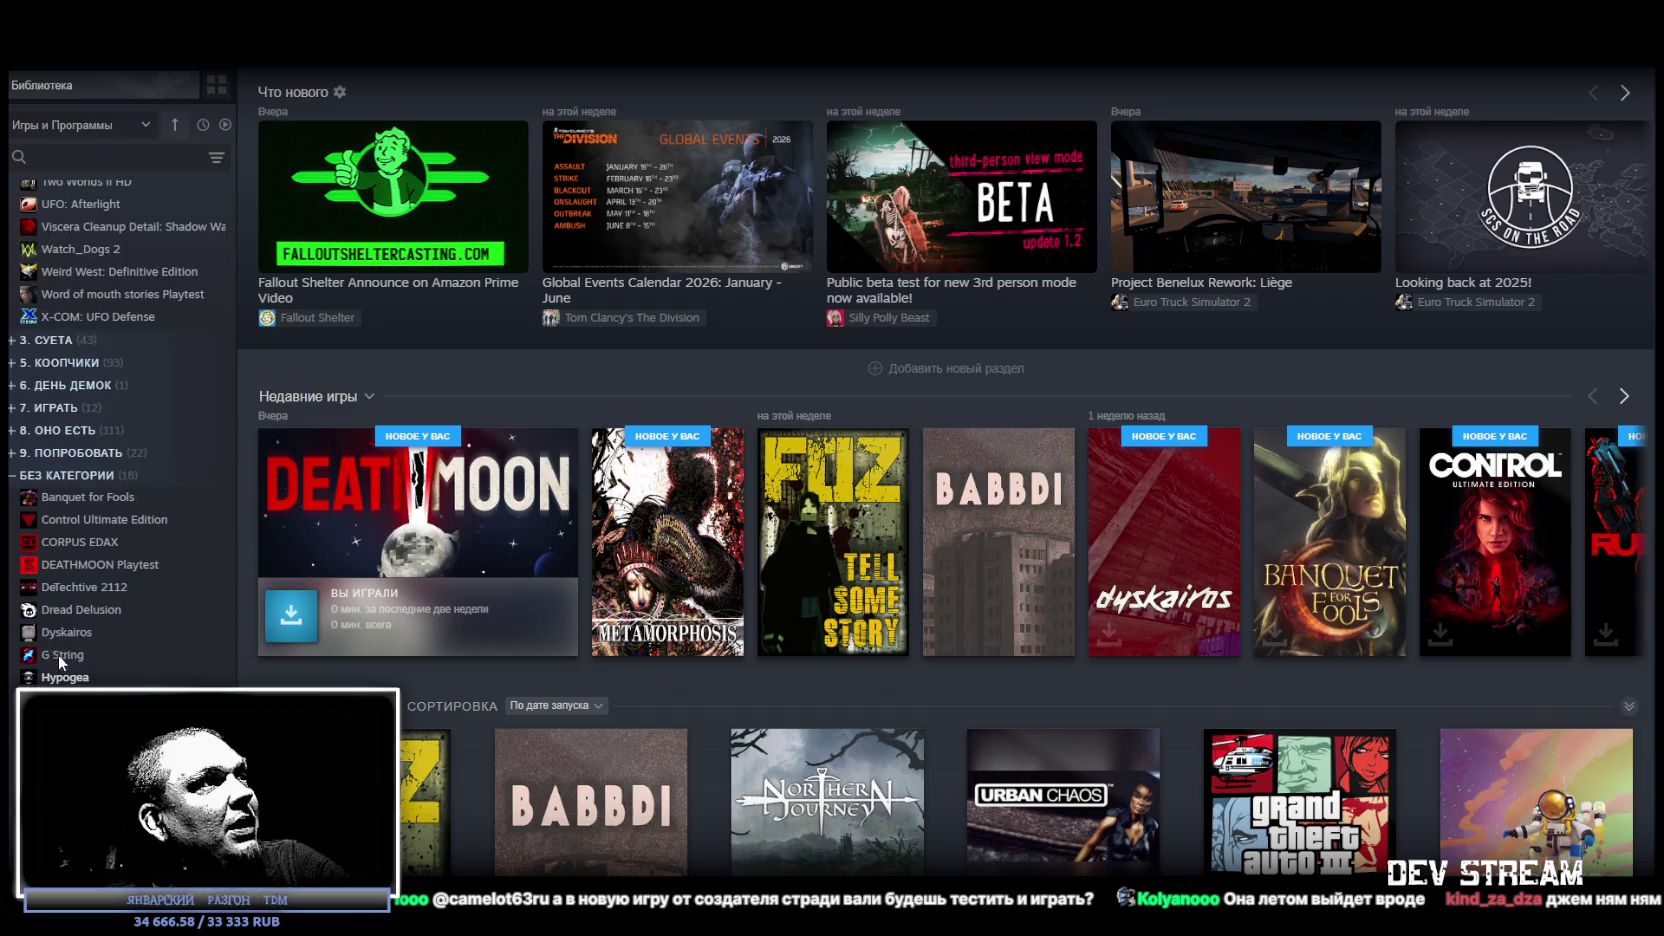
{"action": "left_click", "coordinate": [665, 530]}
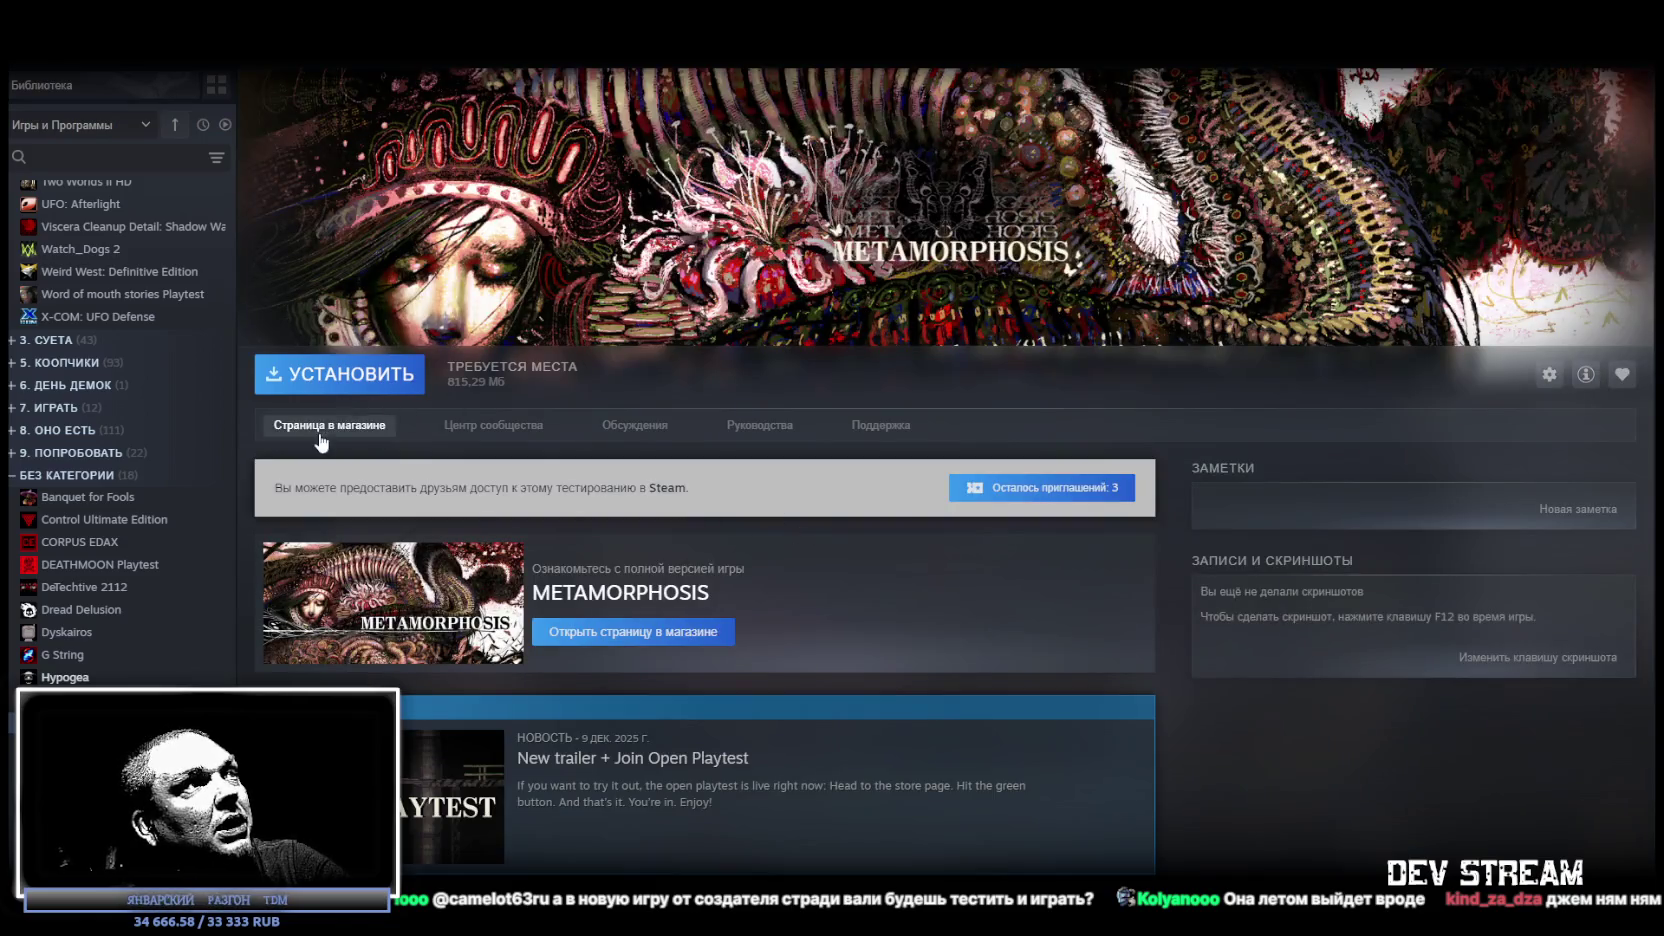
{"action": "left_click", "coordinate": [320, 428]}
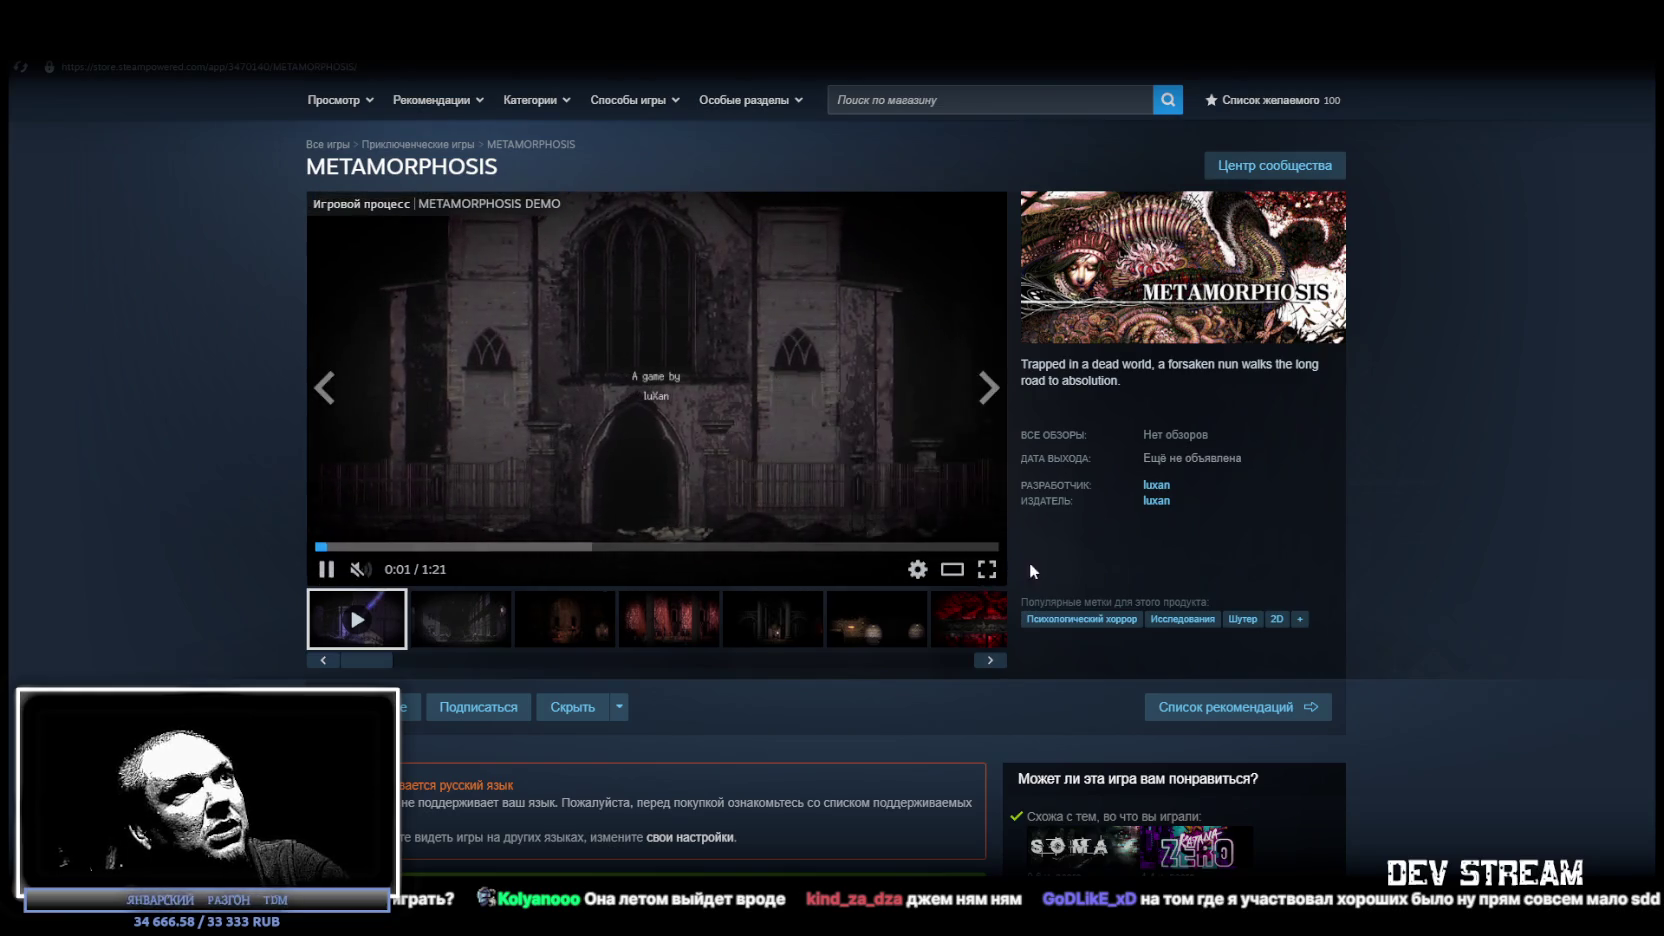
Watch the METAMORPHOSIS trailer fullscreen, then return to the library home.
{"action": "left_click", "coordinate": [986, 569]}
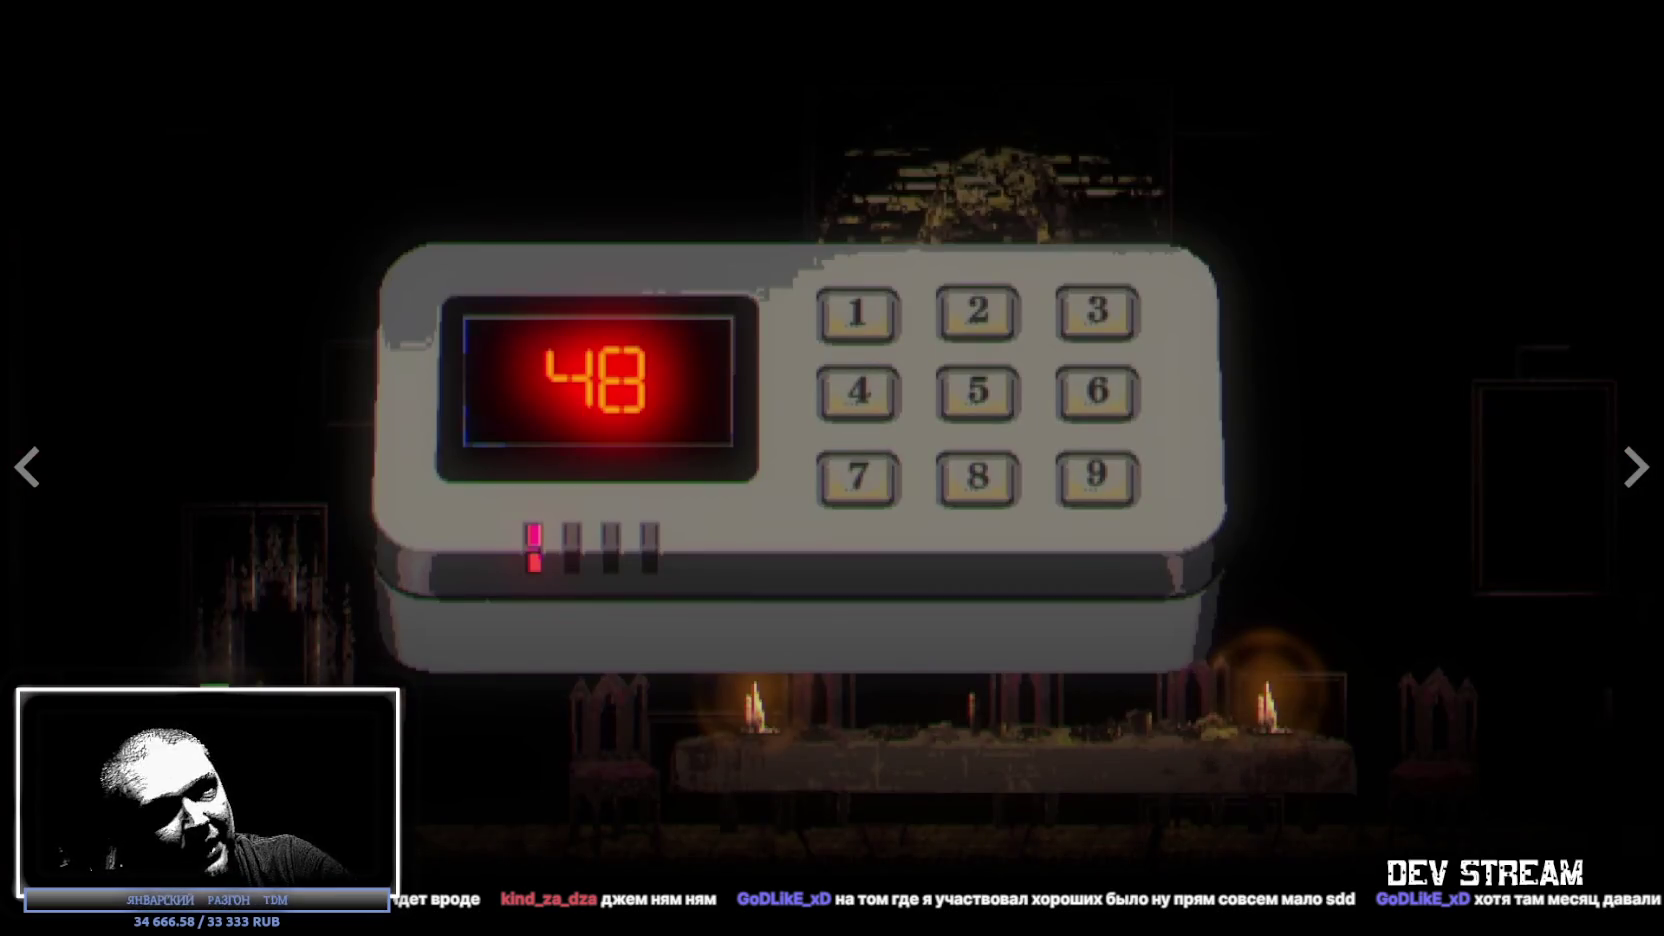
{"action": "key", "text": "Escape"}
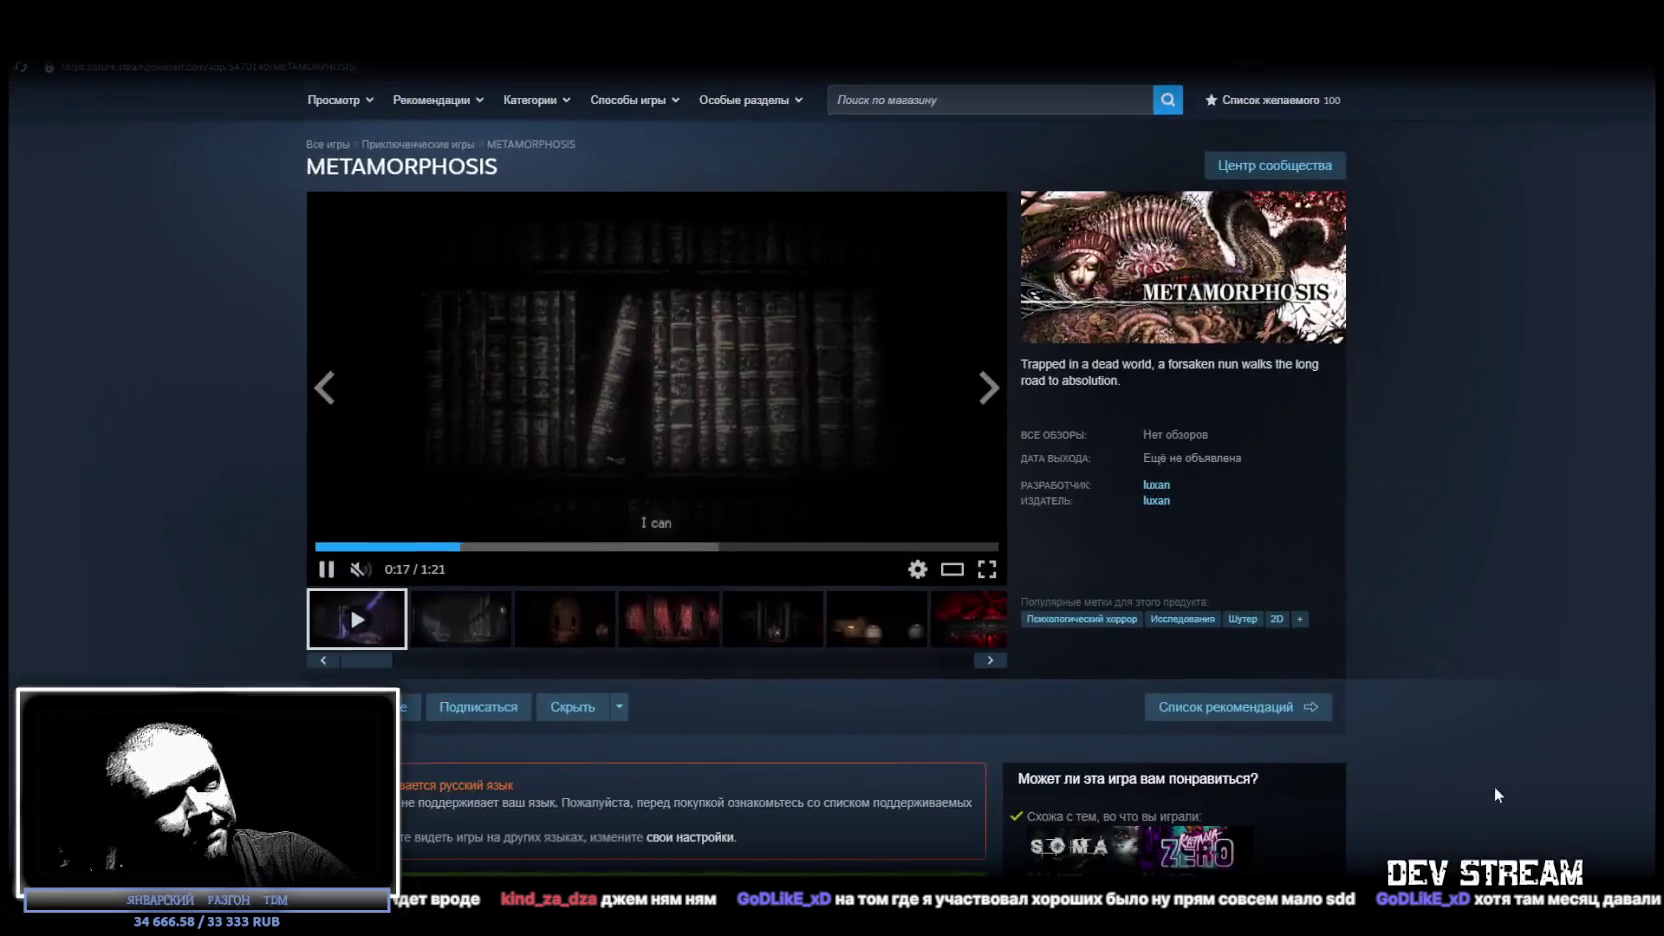
{"action": "left_click", "coordinate": [212, 50]}
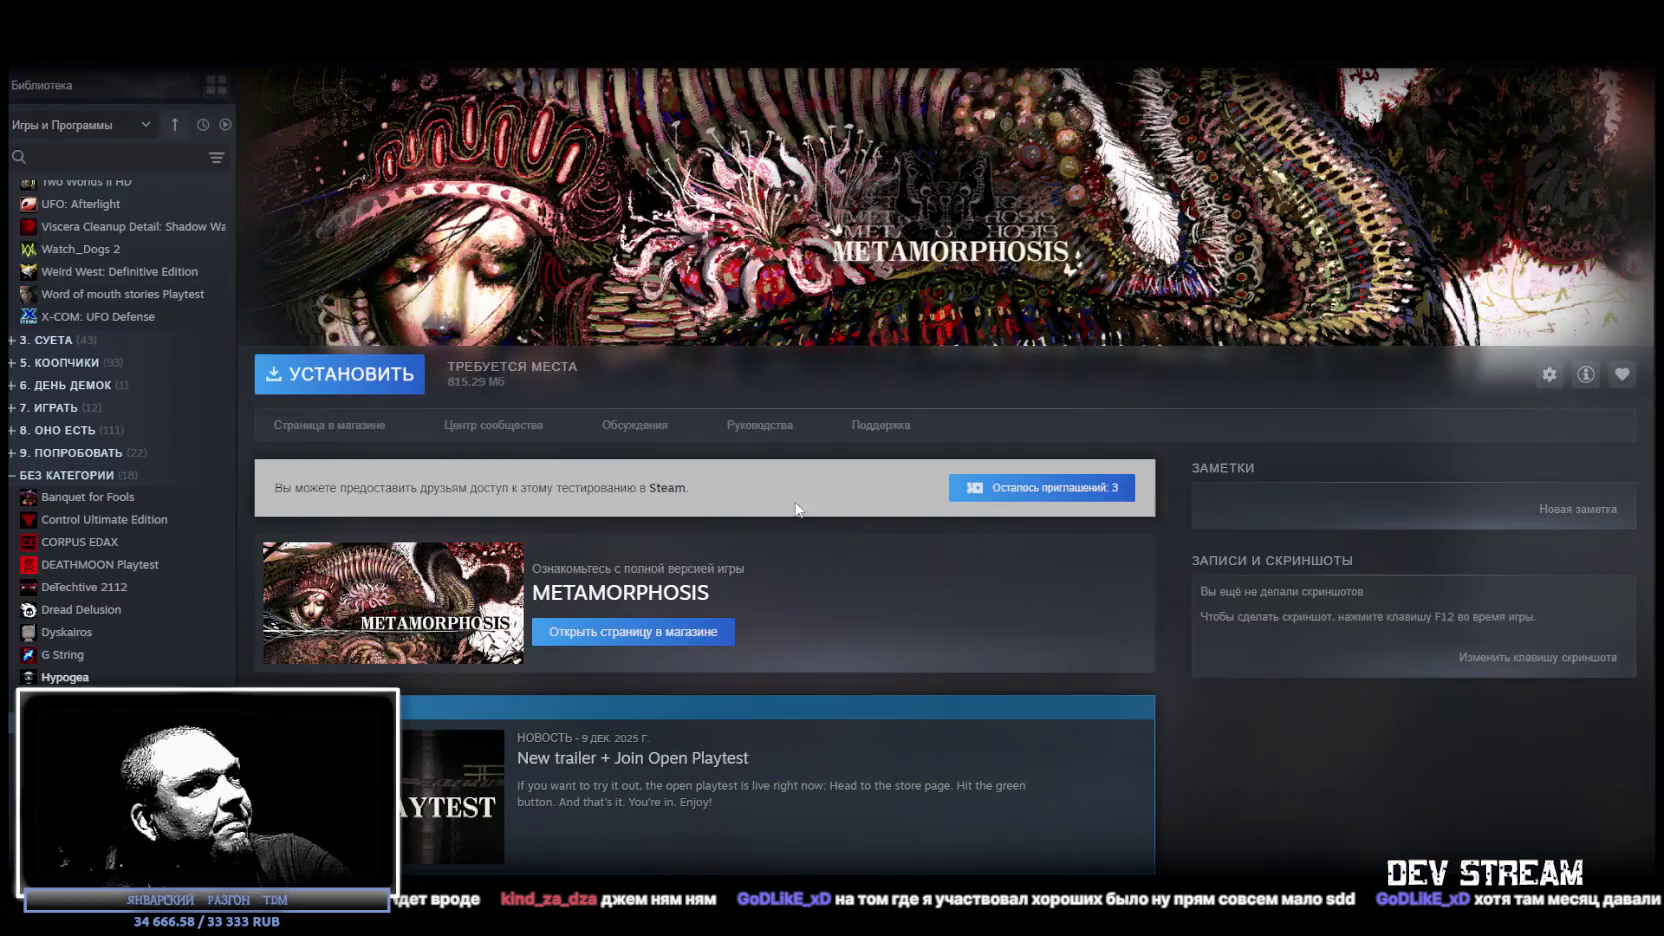
{"action": "left_click", "coordinate": [212, 72]}
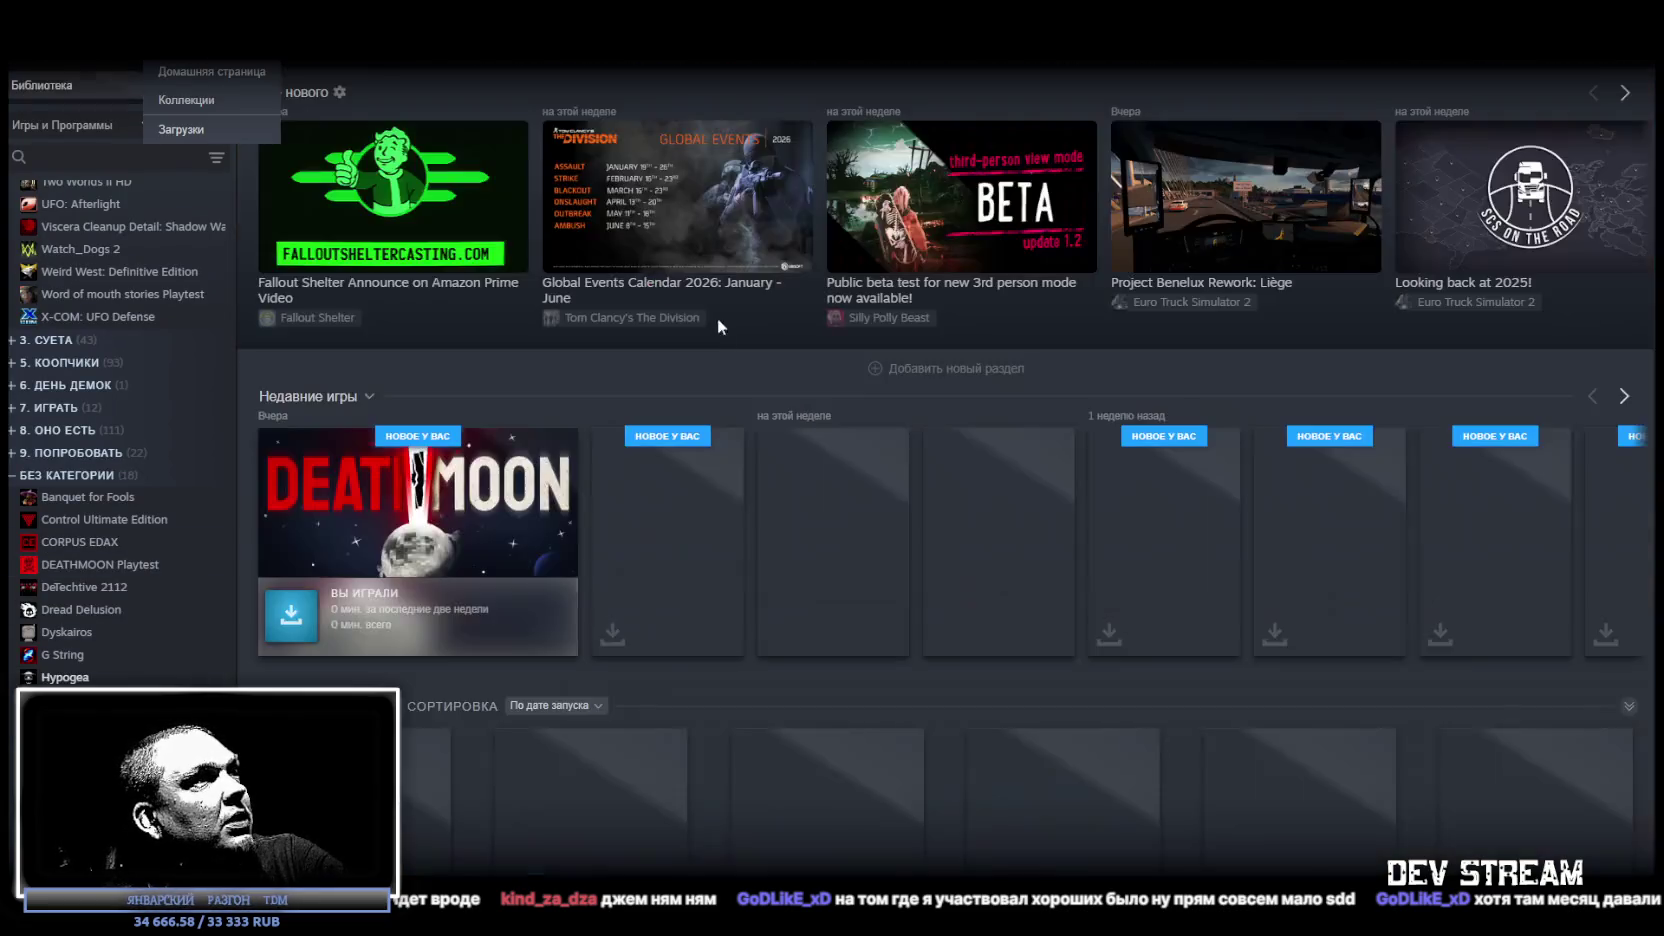
Open the DEATHMOON Playtest store page, pause its trailer, and switch back to Unity.
{"action": "left_click", "coordinate": [524, 565]}
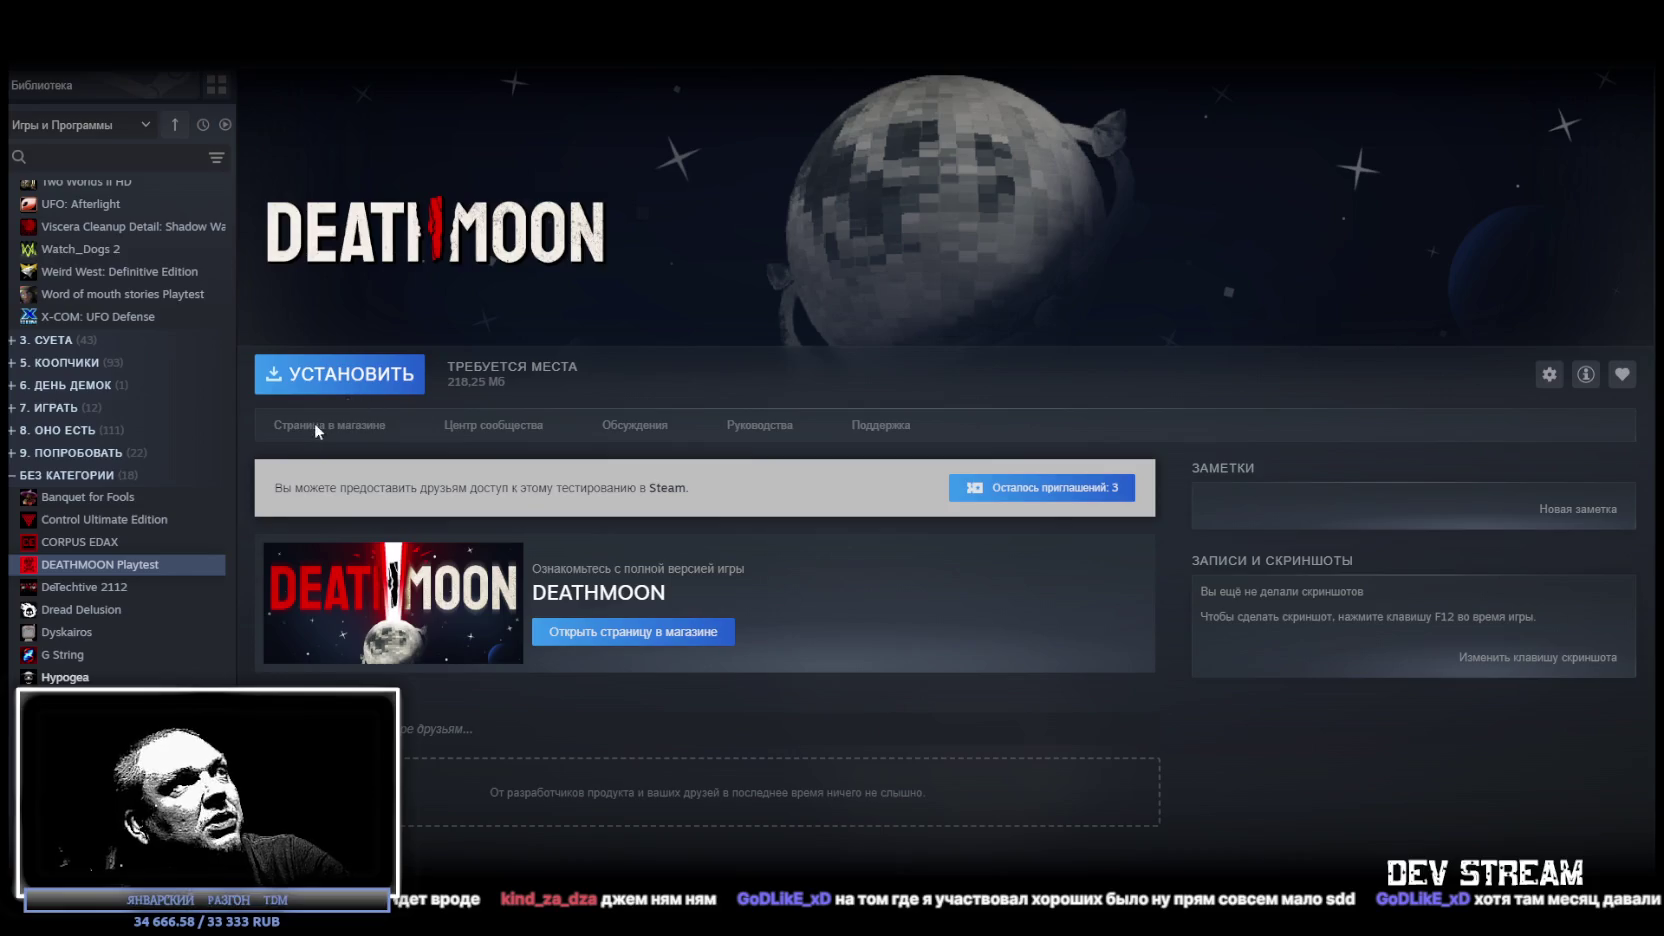
{"action": "left_click", "coordinate": [318, 427]}
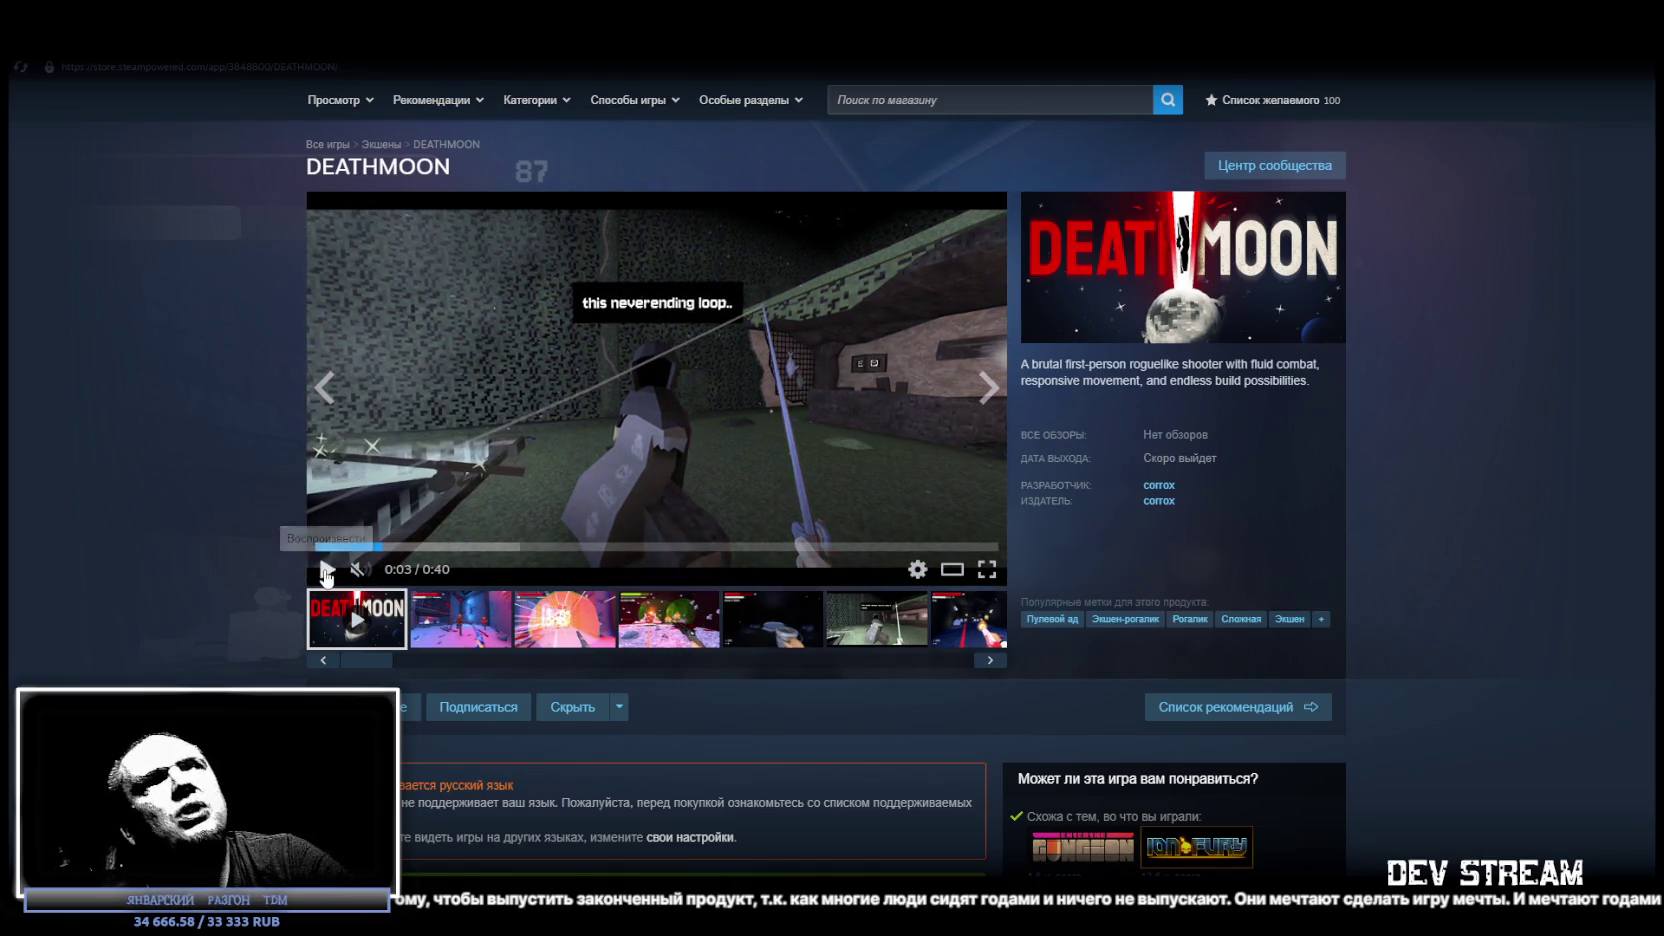
{"action": "left_click", "coordinate": [324, 569]}
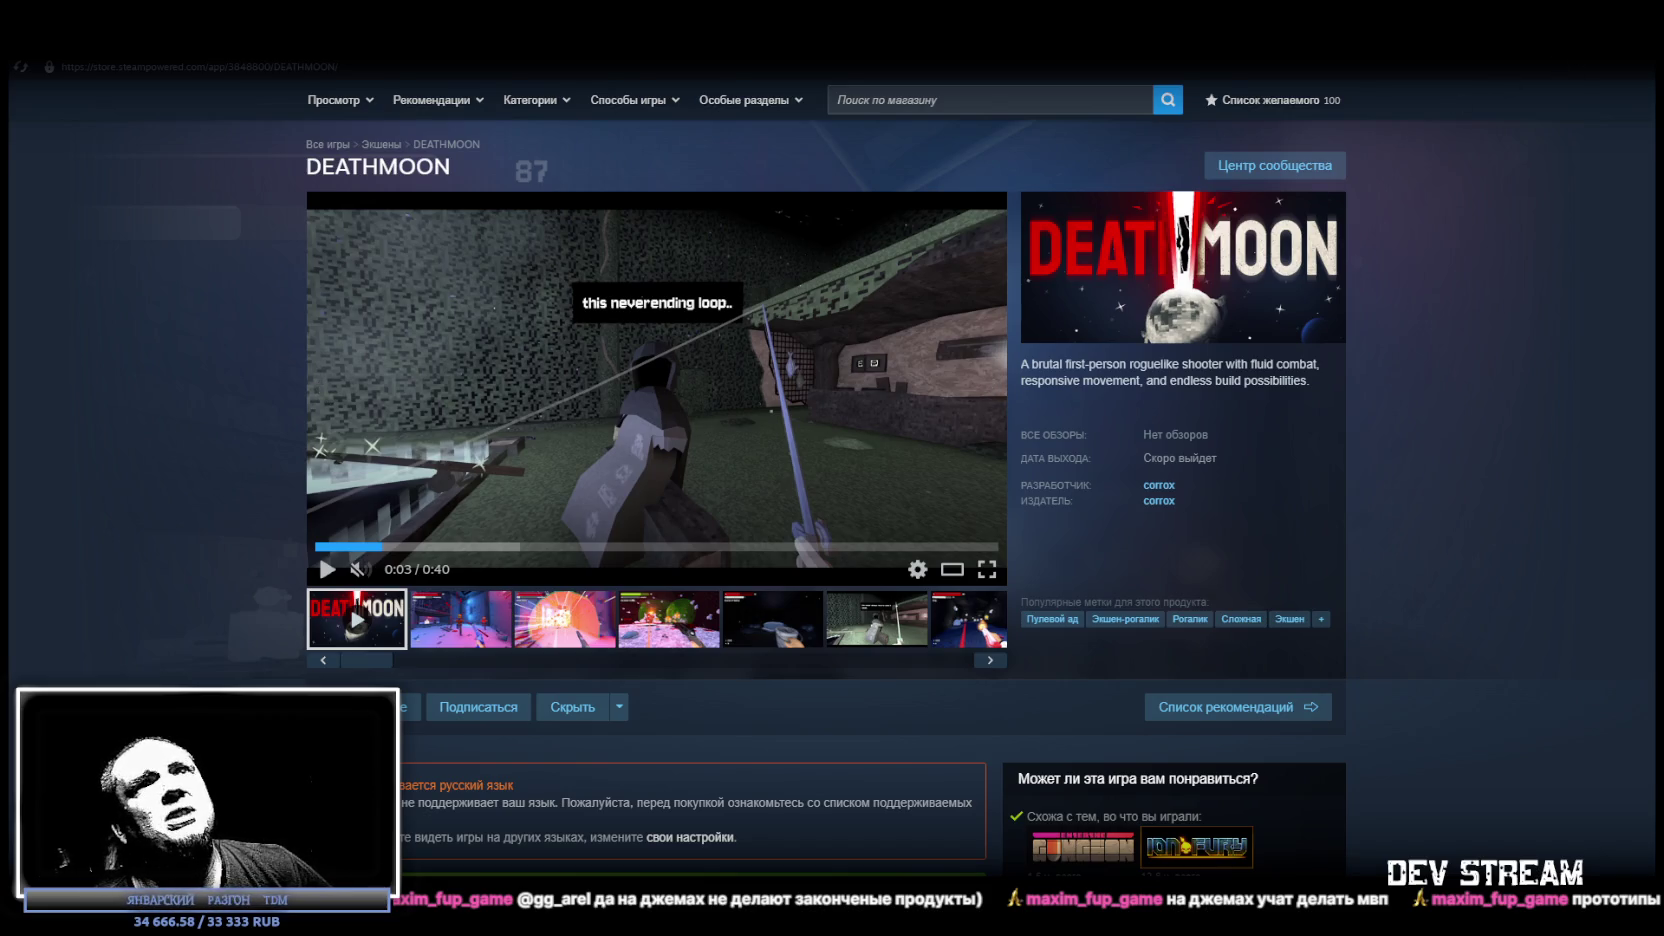
{"action": "key", "text": "alt+Tab"}
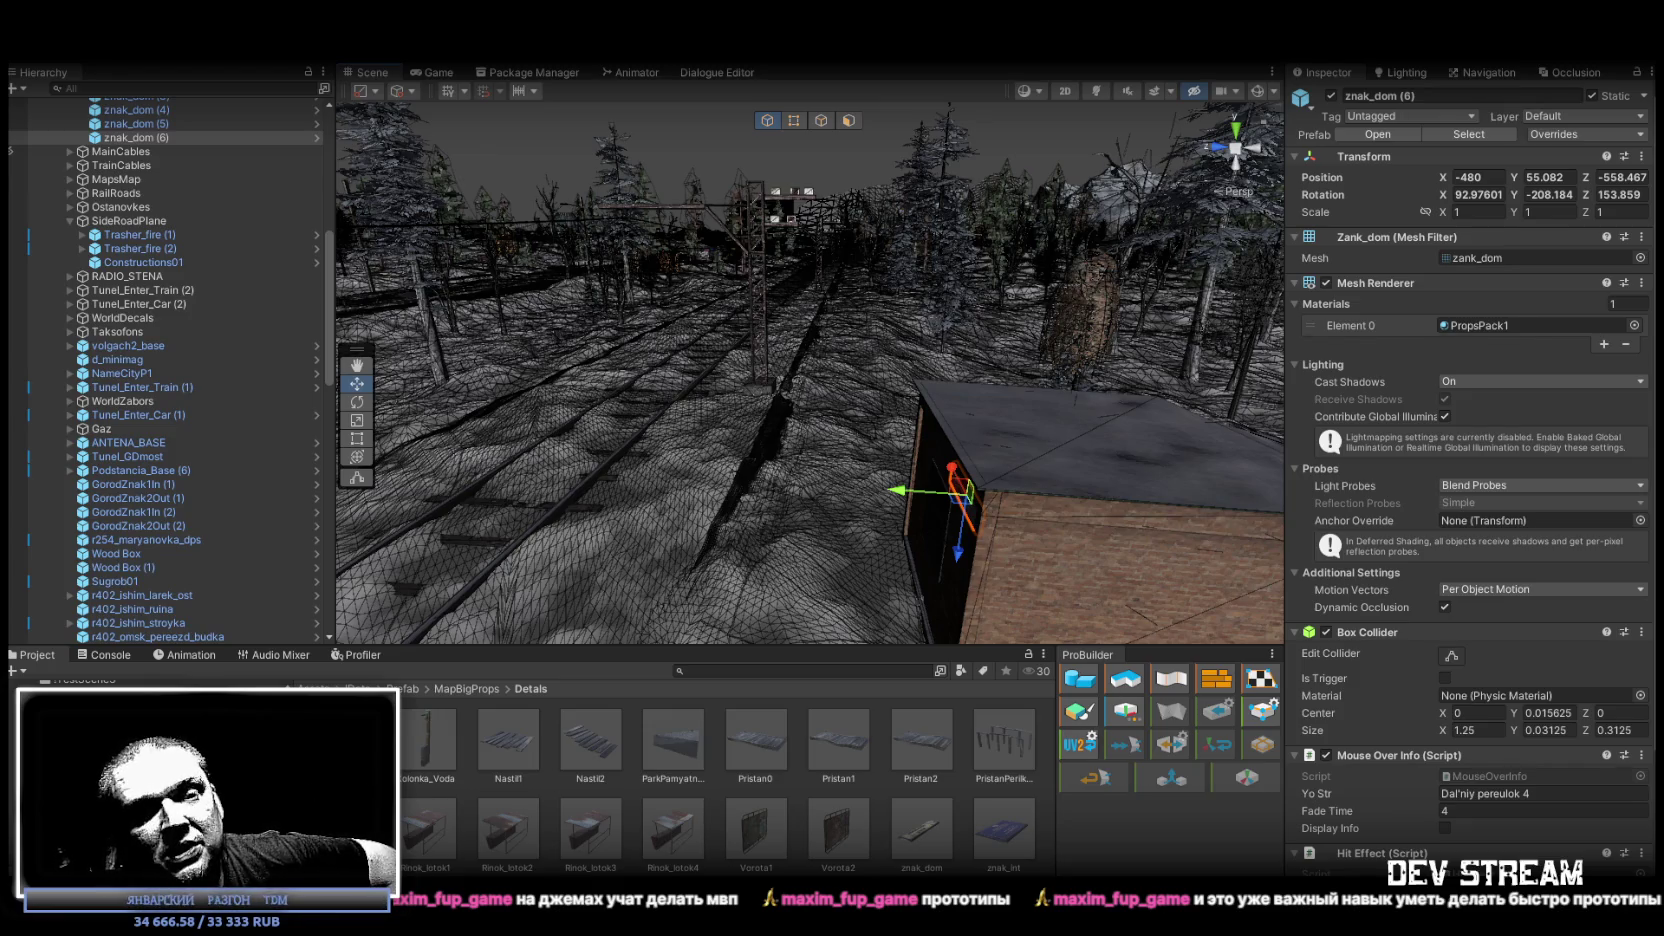
Back in Steam, open the Tell Some Story: Foz store page.
{"action": "key", "text": "alt+Tab"}
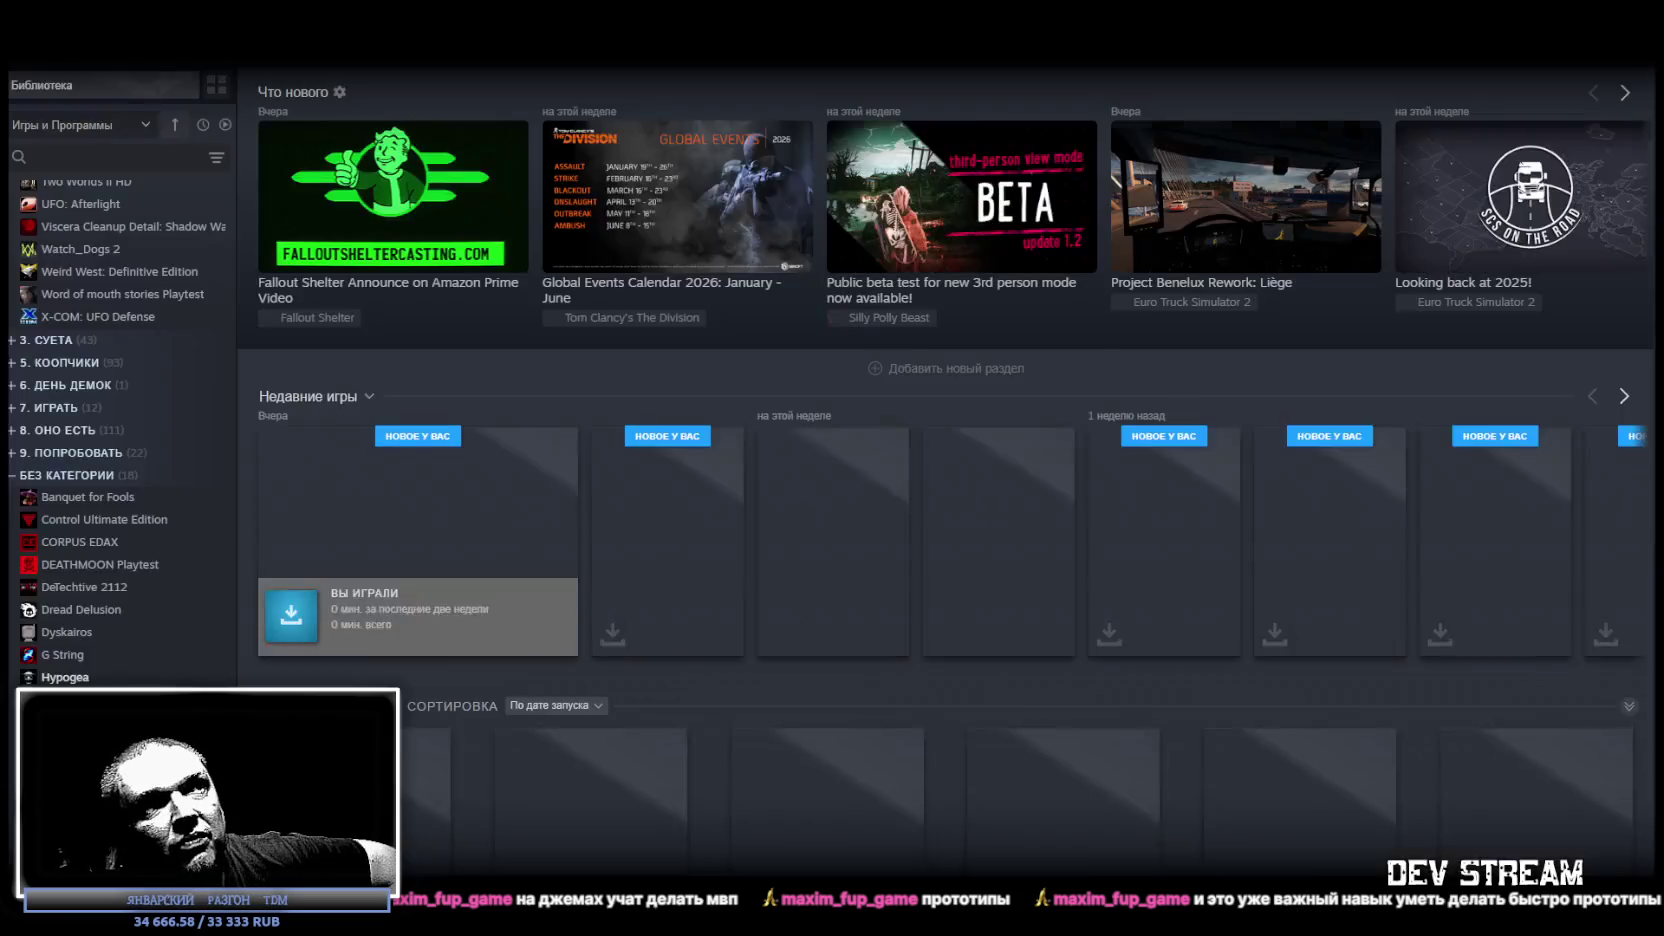
{"action": "left_click", "coordinate": [843, 502]}
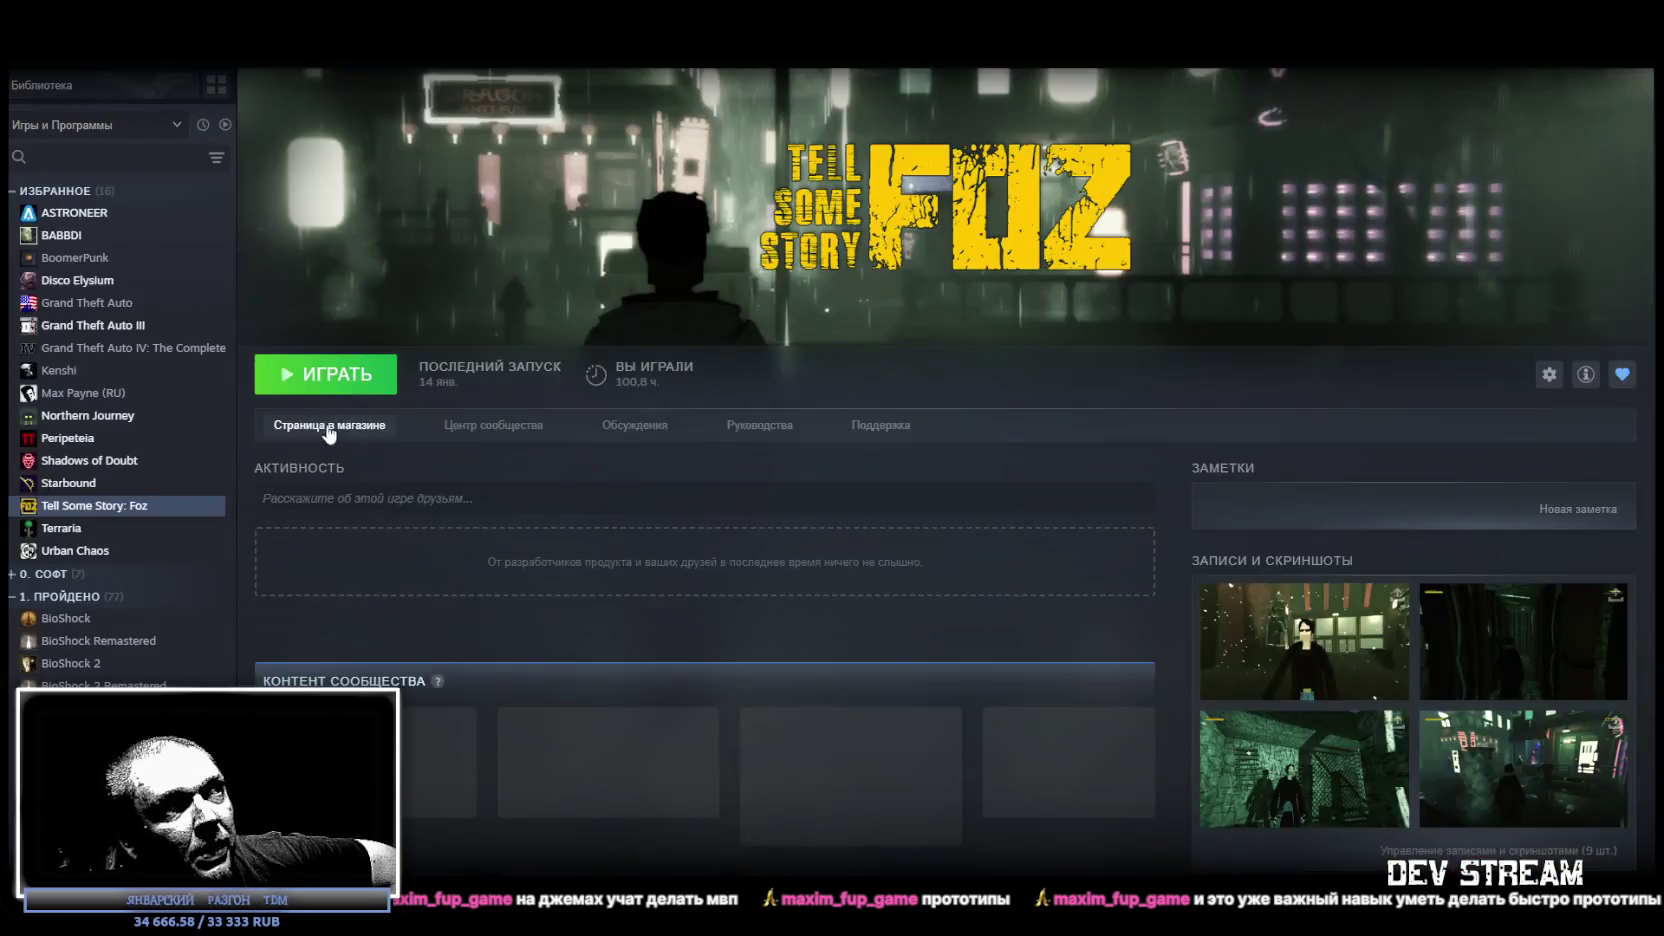
{"action": "left_click", "coordinate": [454, 441]}
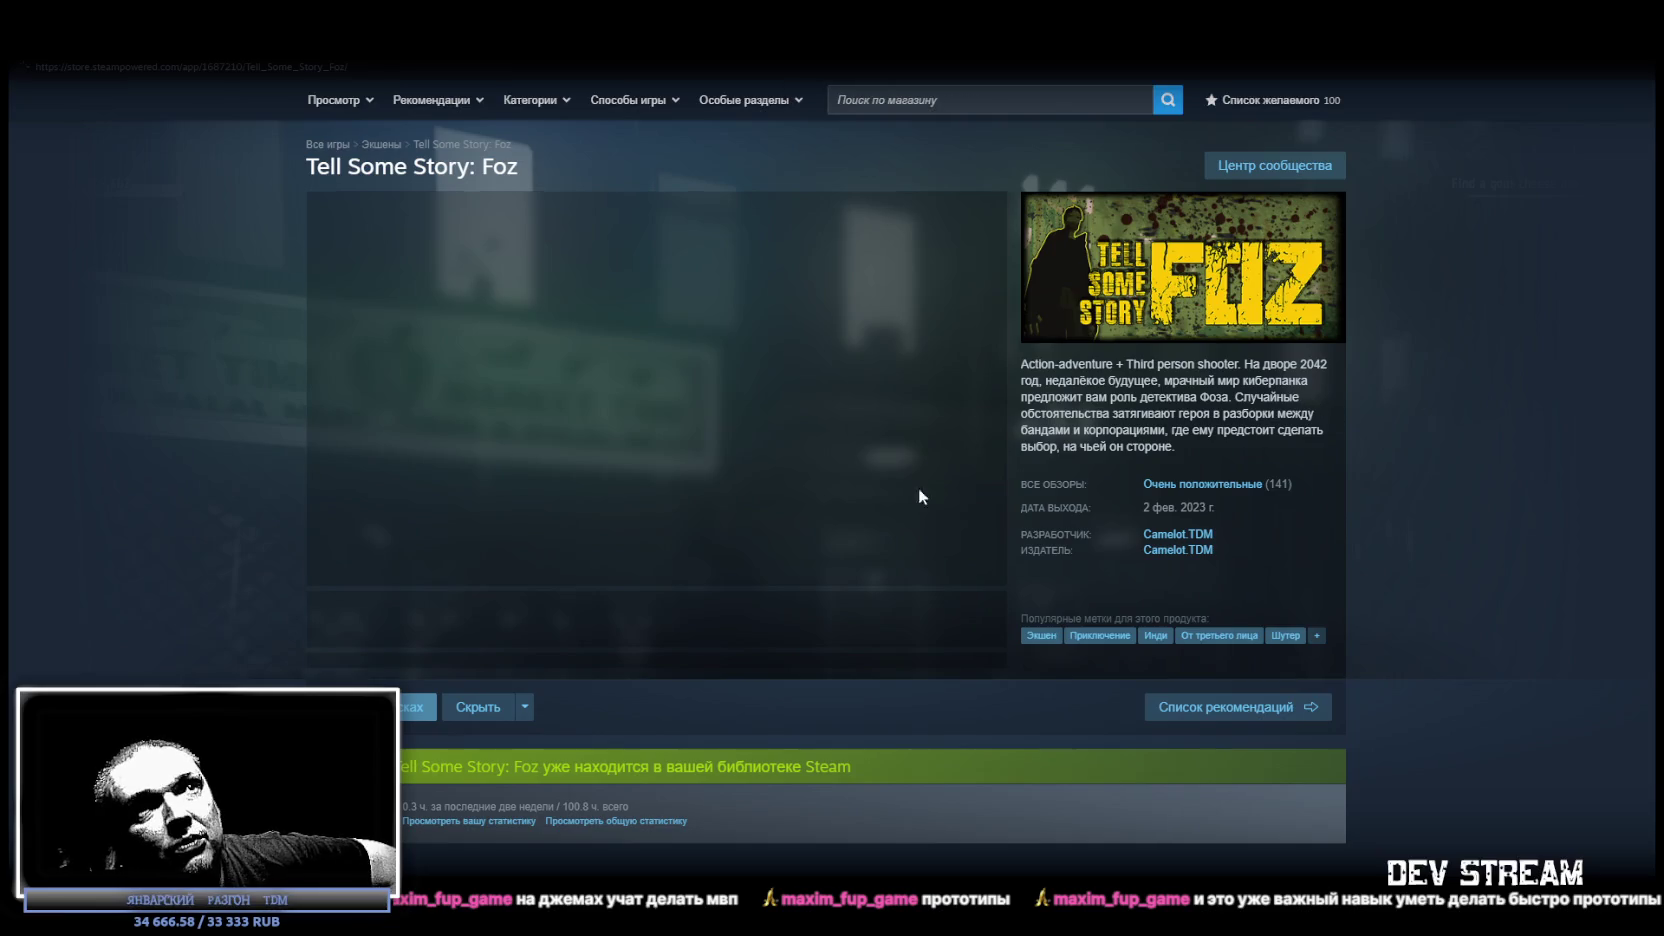
Pause the Foz trailer and return to the library home.
{"action": "left_click", "coordinate": [327, 569]}
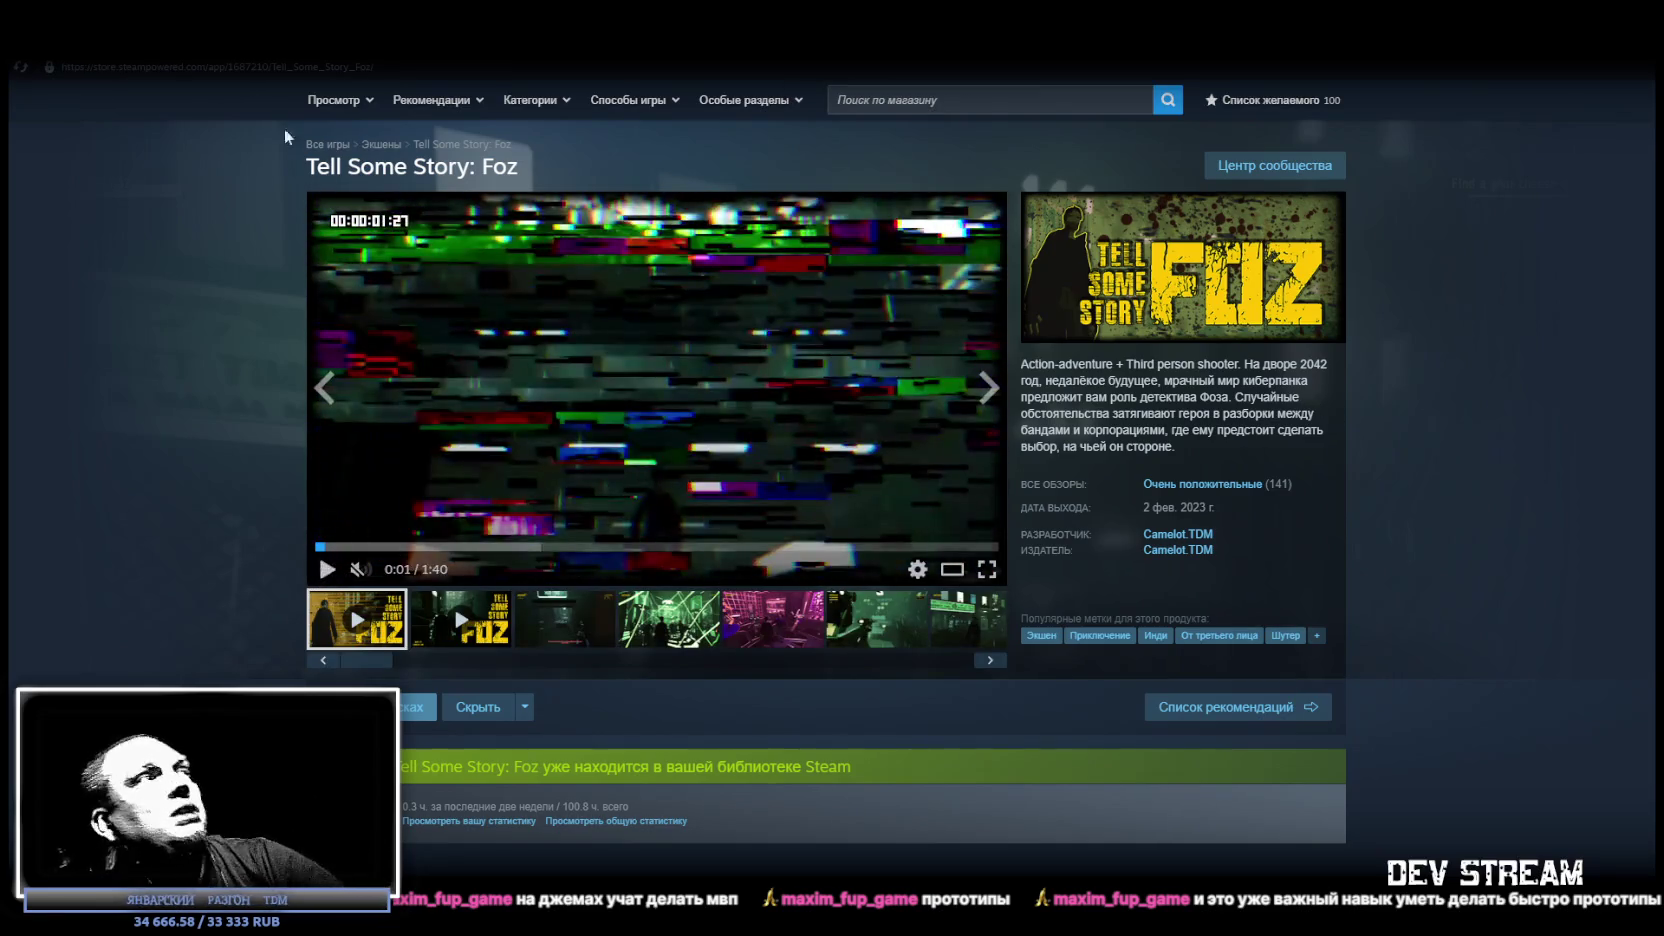
{"action": "left_click", "coordinate": [210, 45]}
{"action": "left_click", "coordinate": [211, 72]}
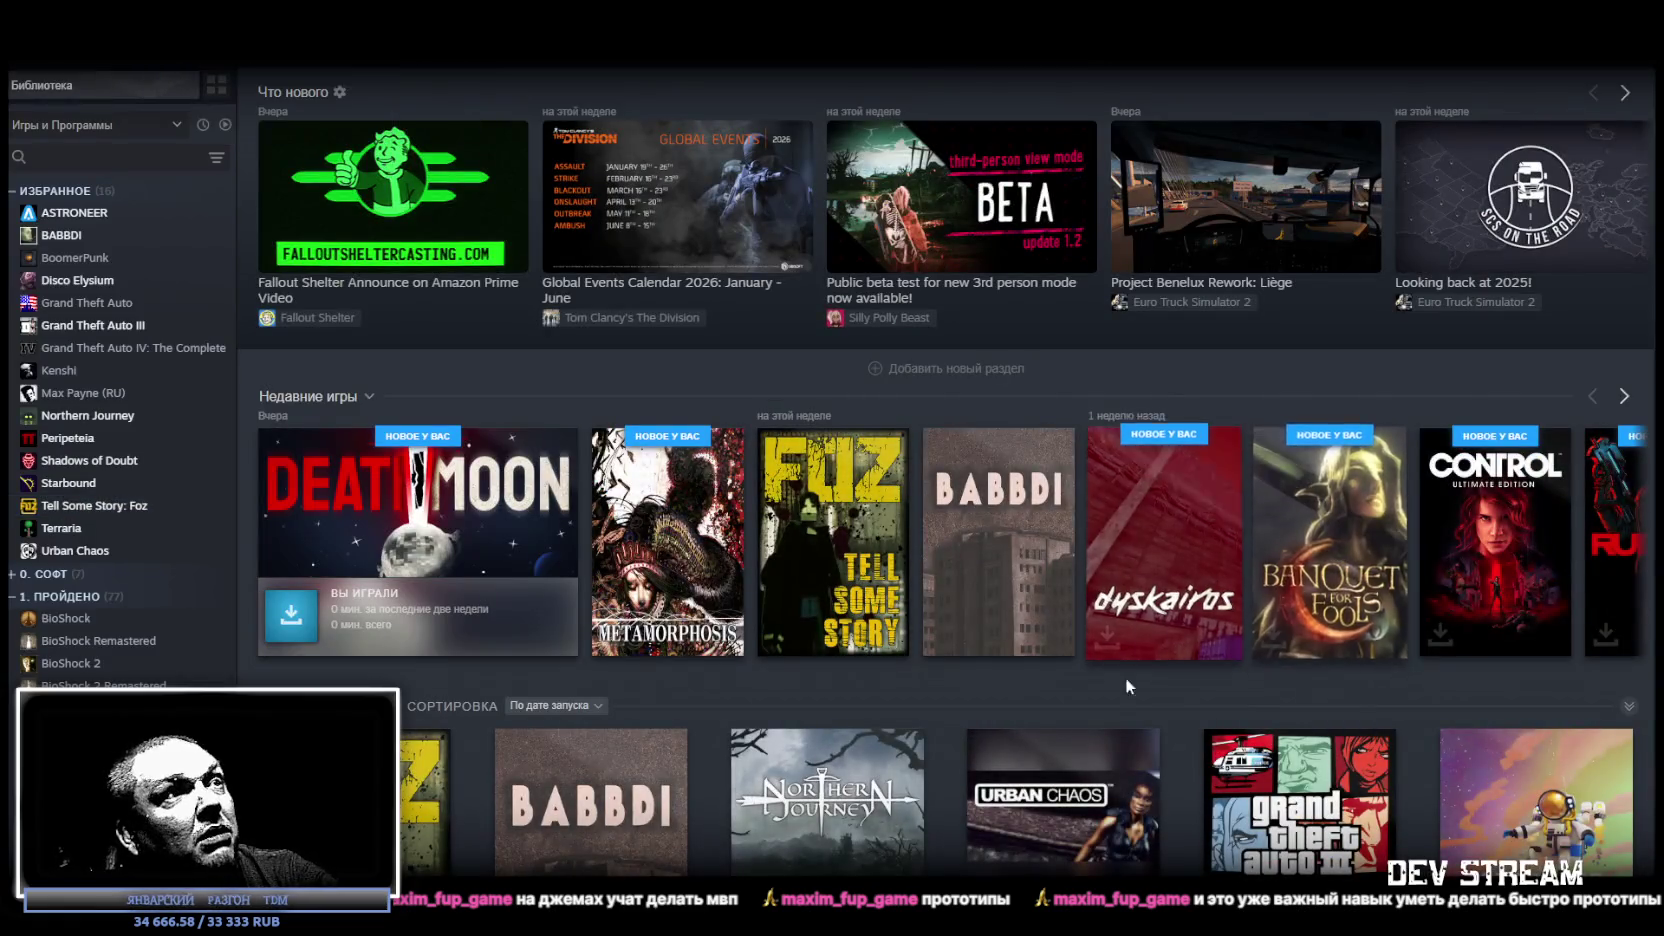
Open Northern Journey's store page from the sidebar and pause its 0:46 trailer.
{"action": "scroll", "coordinate": [778, 665], "scroll_direction": "down", "scroll_amount": 3}
{"action": "scroll", "coordinate": [778, 665], "scroll_direction": "down", "scroll_amount": 5}
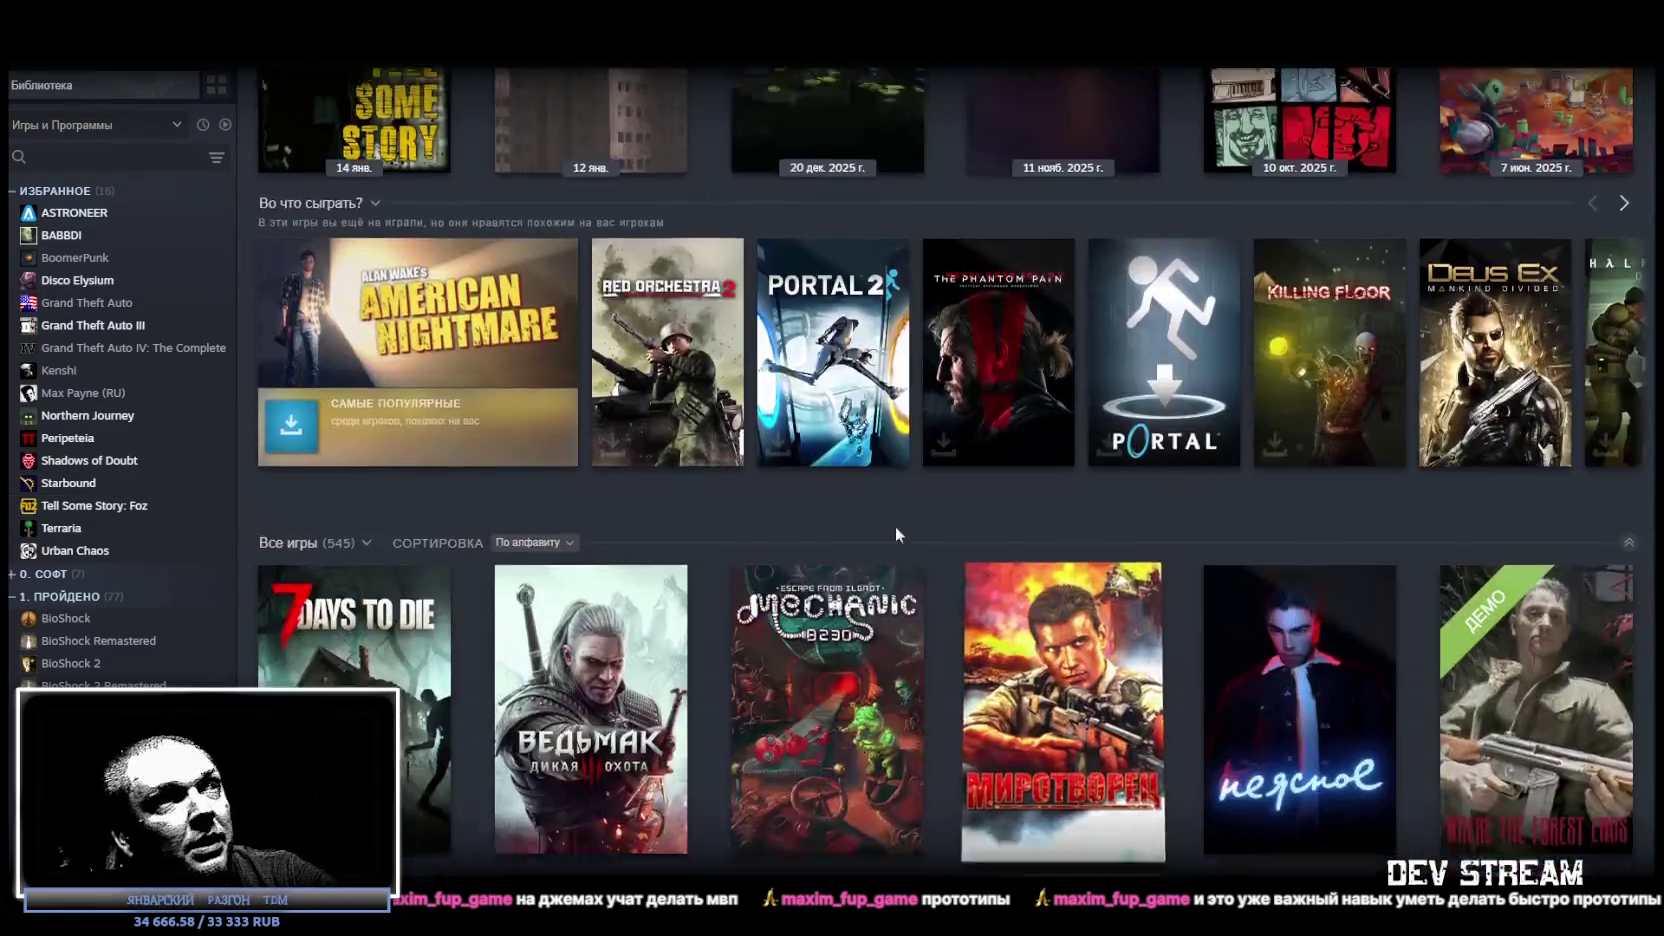
{"action": "scroll", "coordinate": [894, 526], "scroll_direction": "up", "scroll_amount": 5}
{"action": "left_click", "coordinate": [88, 415]}
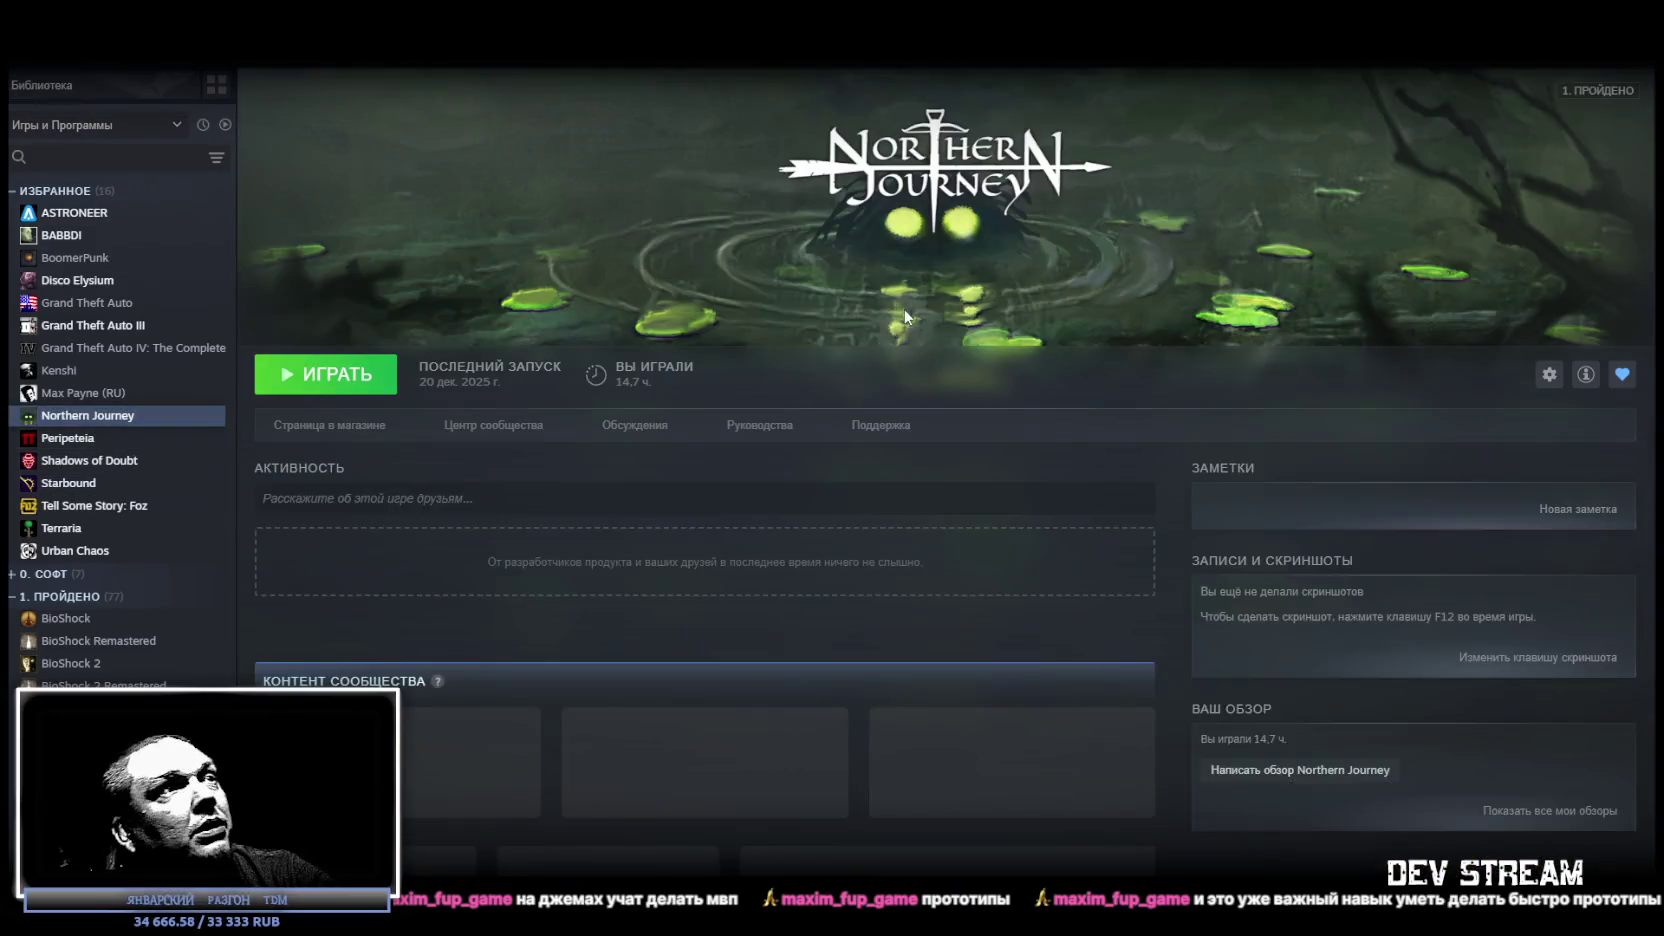
{"action": "left_click", "coordinate": [330, 428]}
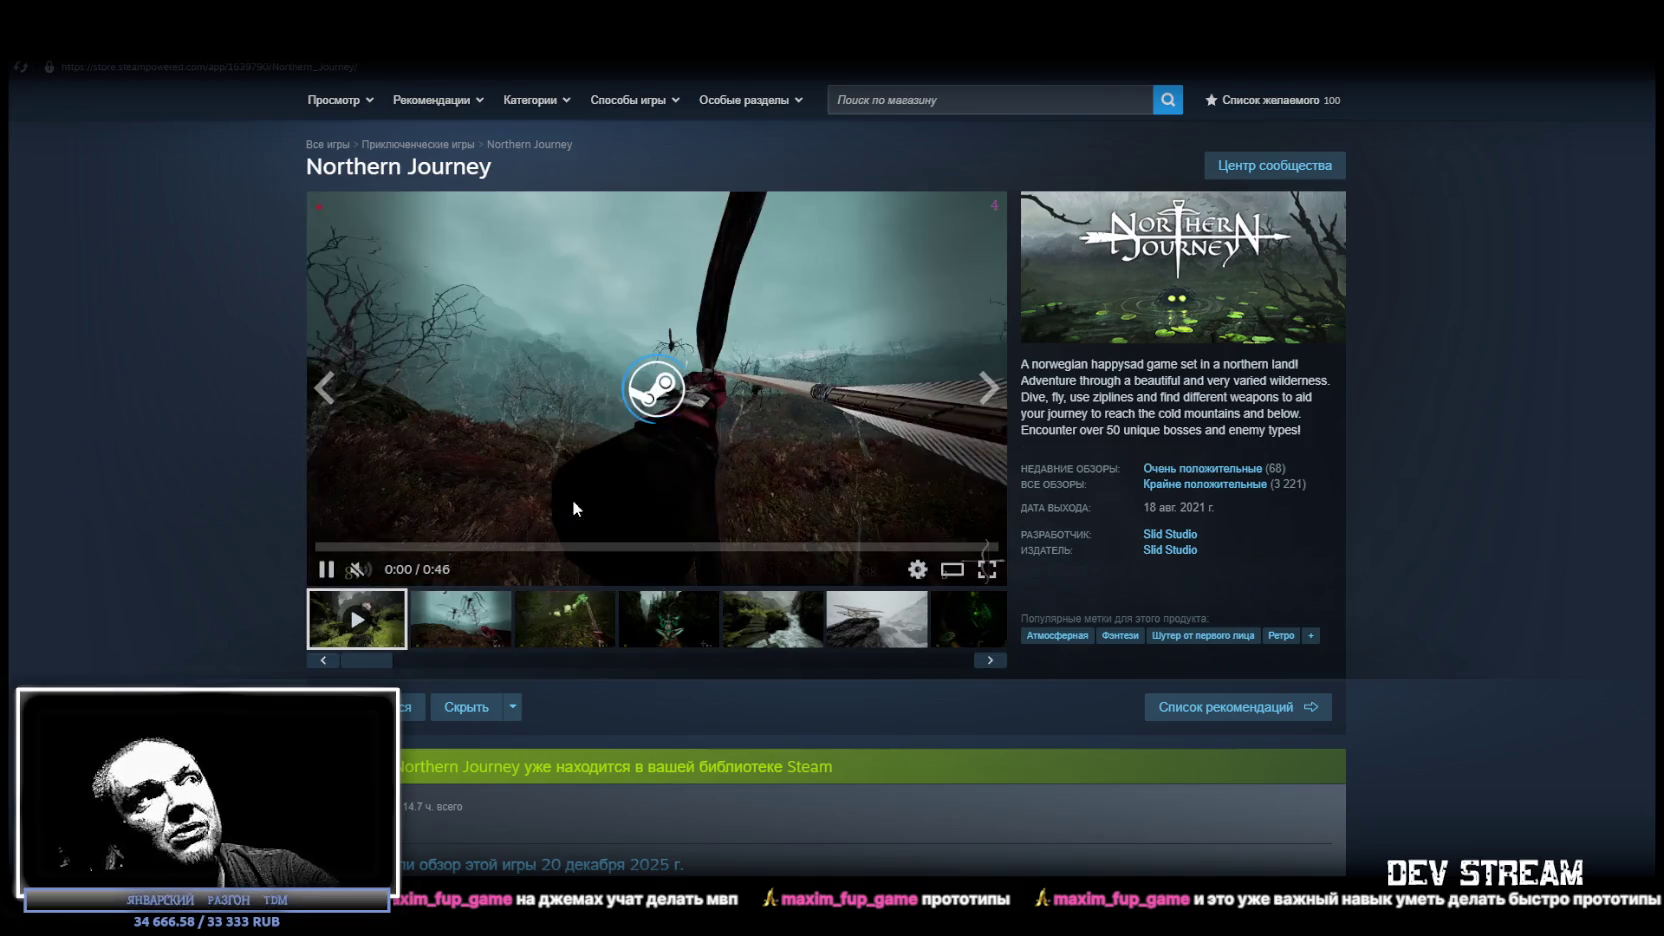
{"action": "left_click", "coordinate": [326, 569]}
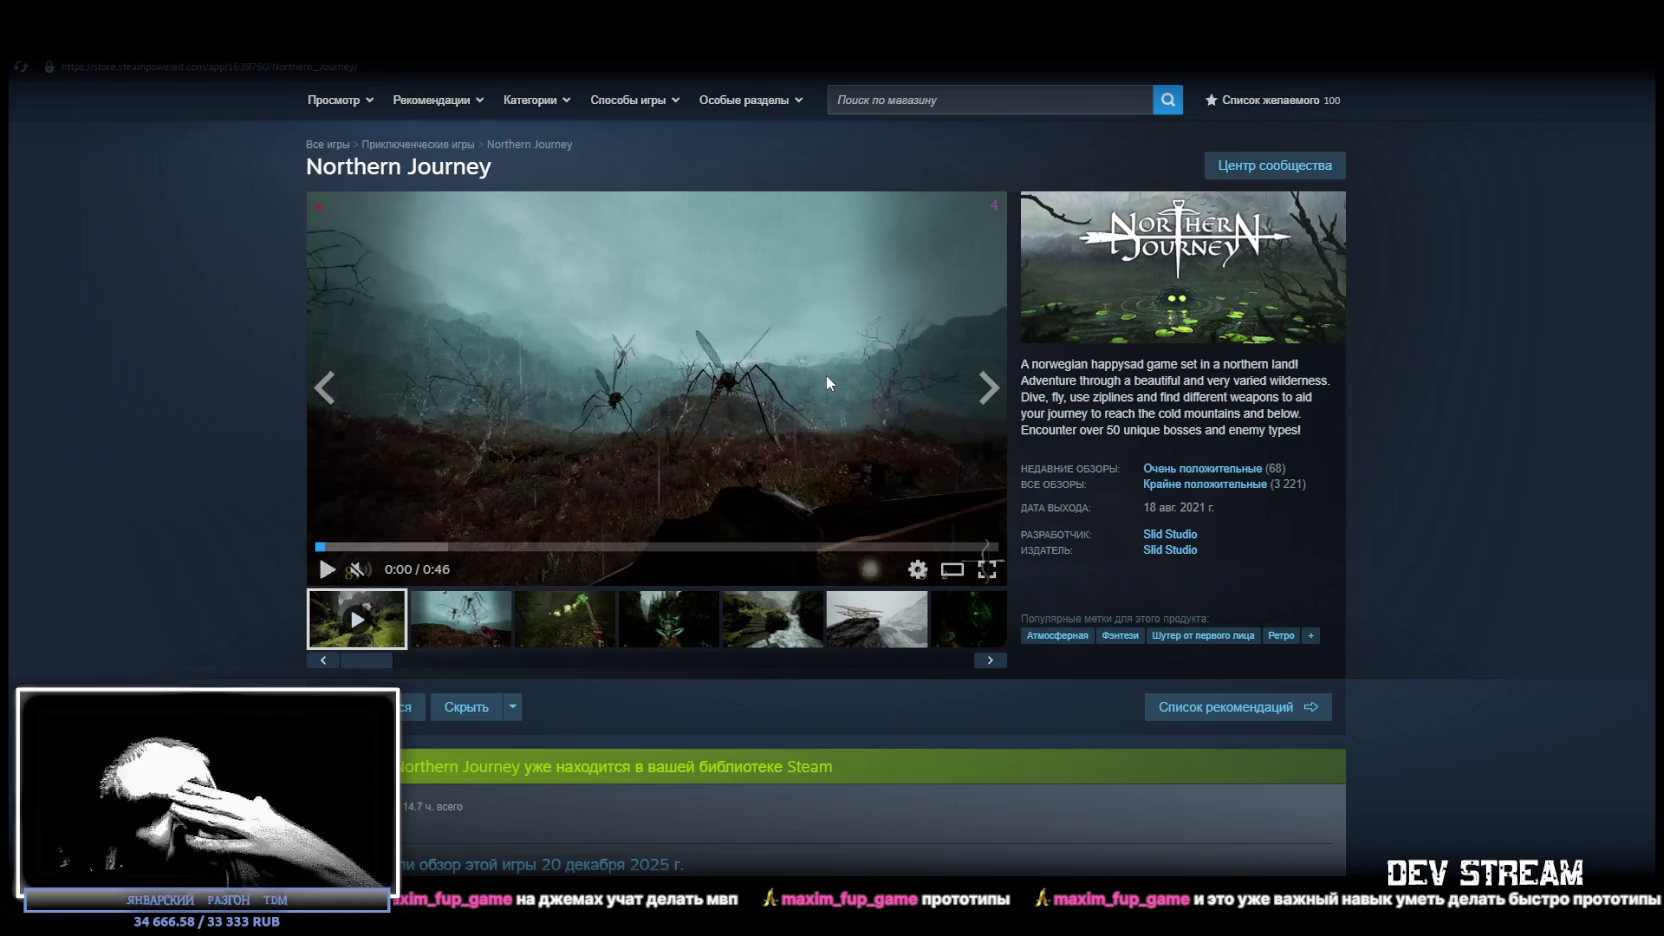